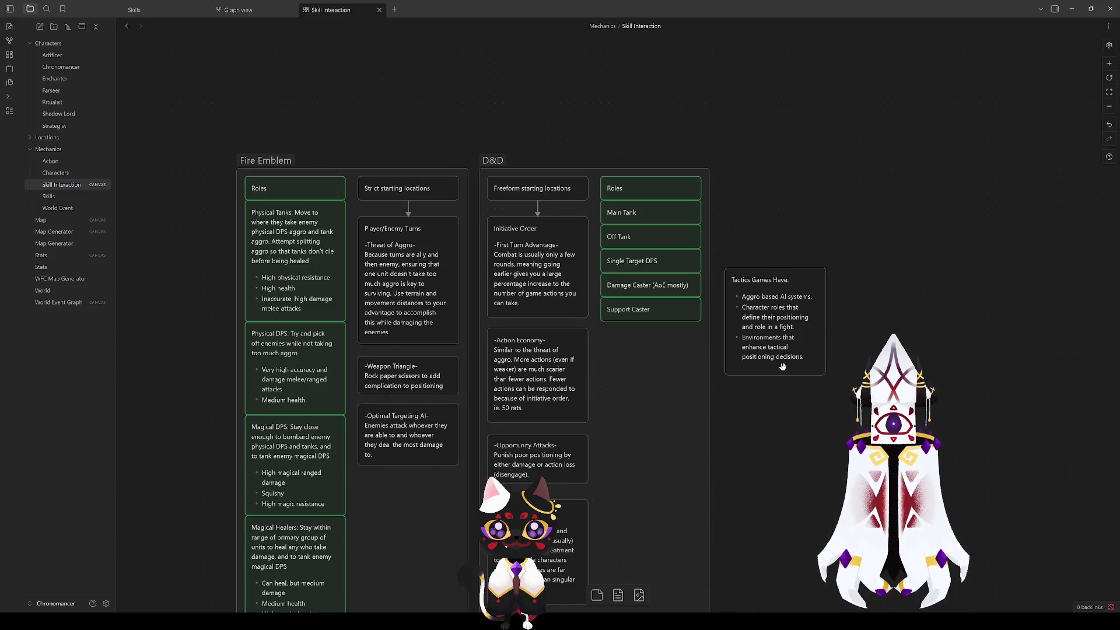
# Step: Duplicate the Freeform starting locations card to the right of the D&D group
pyautogui.scroll(-3, 783, 347)
pyautogui.hscroll(-1, 782, 339)
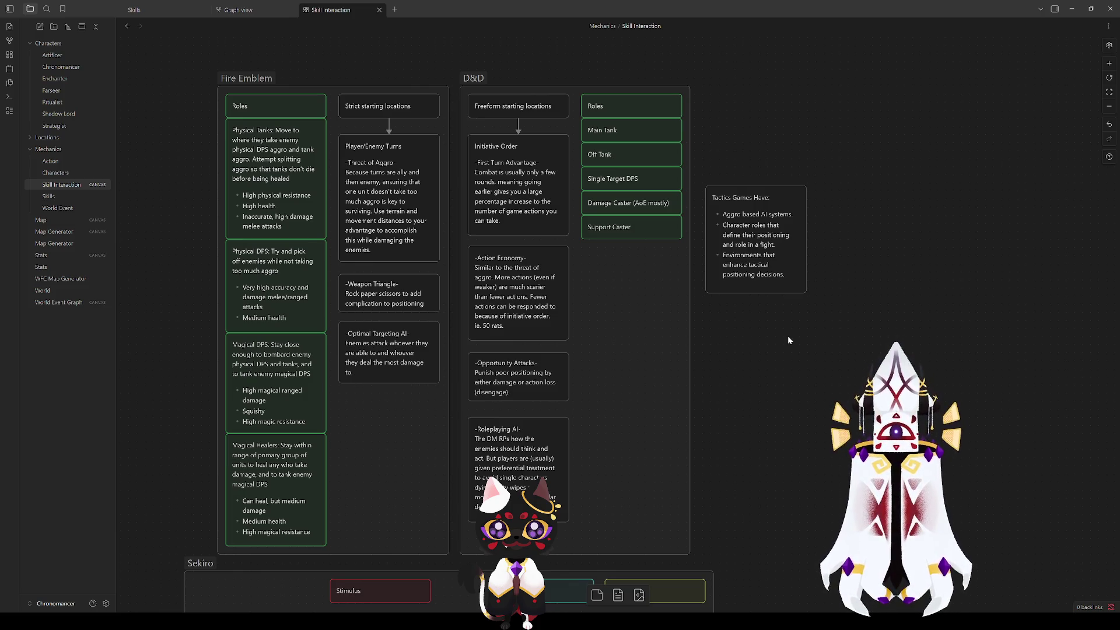
pyautogui.hscroll(5, 374, 235)
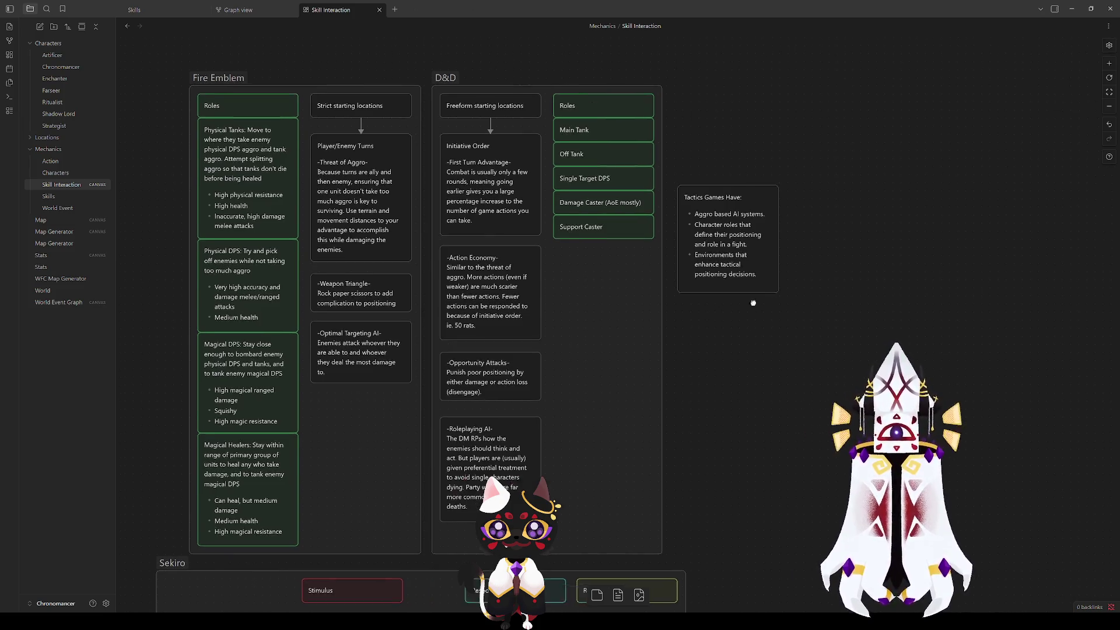
pyautogui.scroll(3, 225, 251)
pyautogui.click(225, 252)
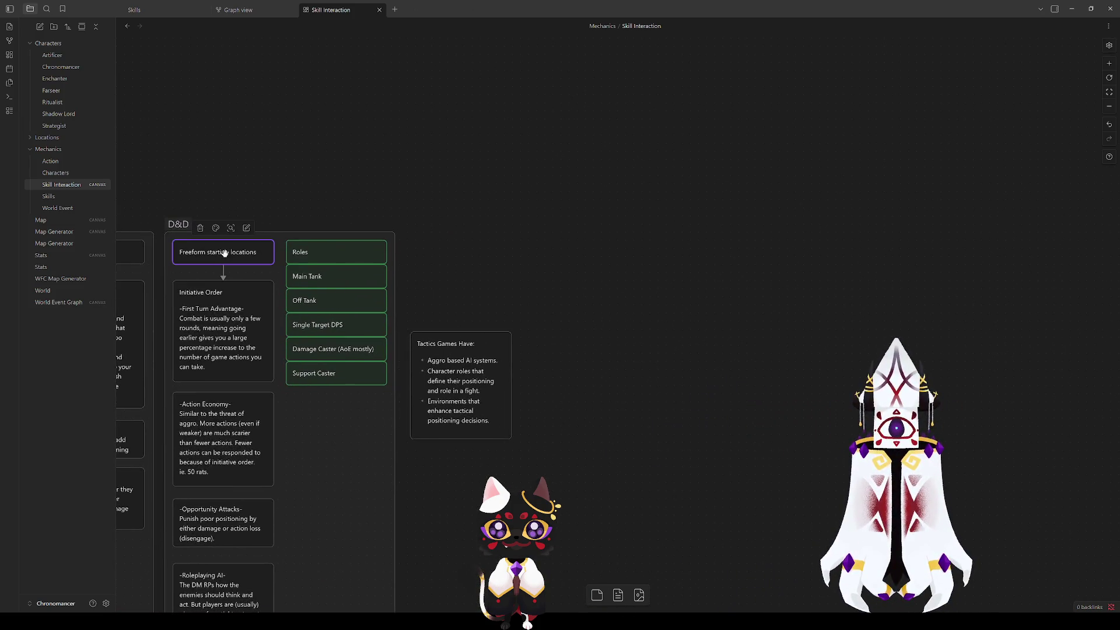
pyautogui.moveTo(225, 252)
pyautogui.mouseDown()
pyautogui.moveTo(612, 326)
pyautogui.moveTo(655, 260)
pyautogui.mouseUp()
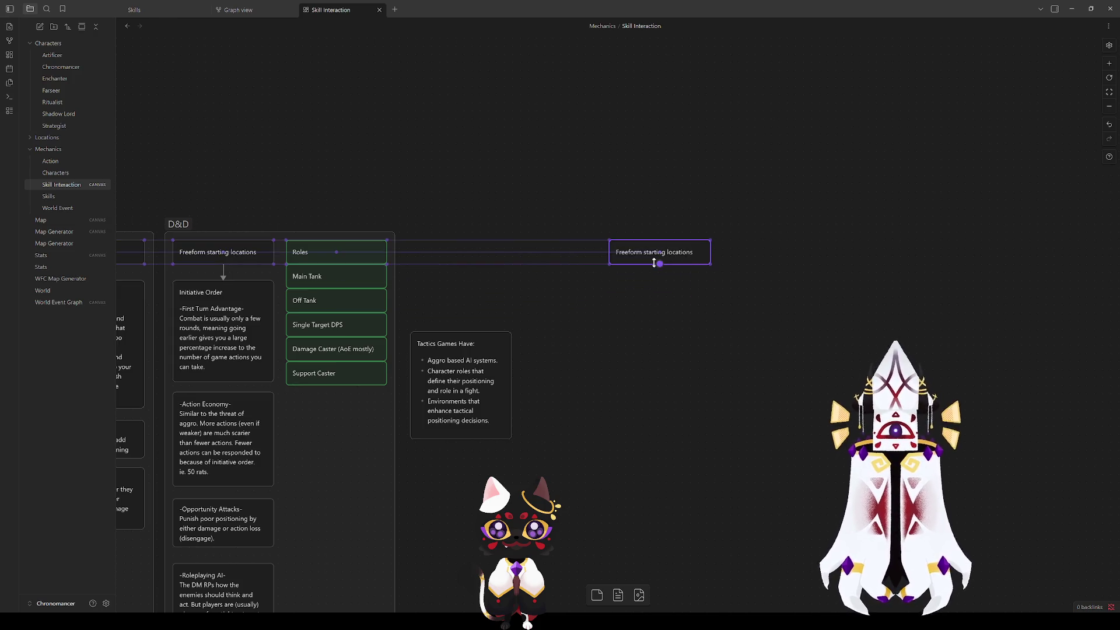
# Step: Line the copied card up with the Roles row and deselect it
pyautogui.hscroll(-5, 642, 338)
pyautogui.scroll(-1, 642, 338)
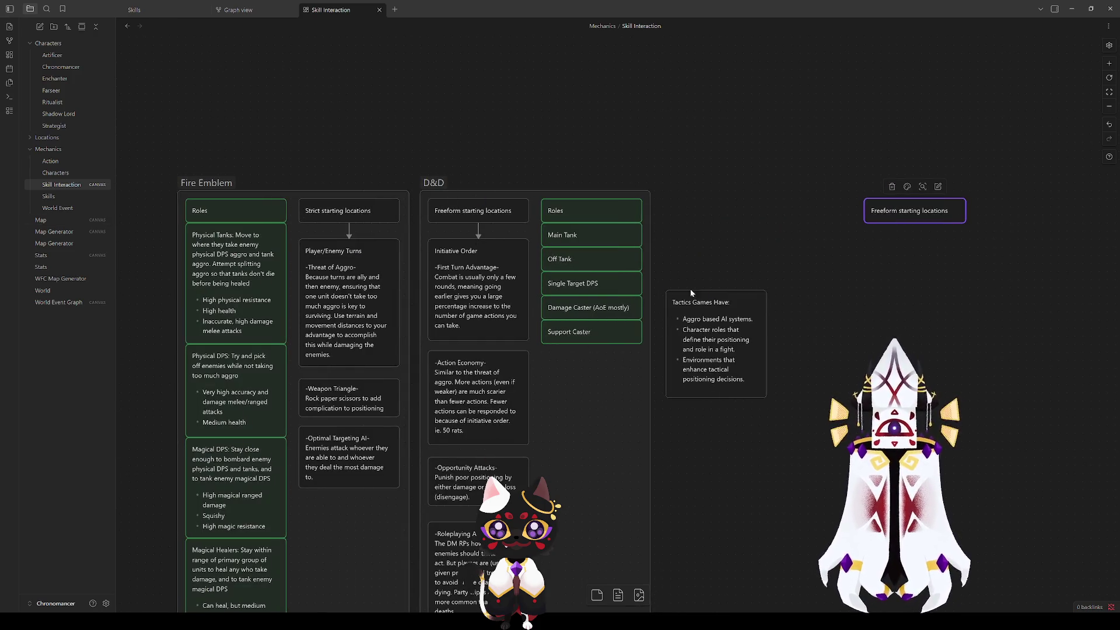
pyautogui.scroll(-2, 728, 408)
pyautogui.hscroll(5, 620, 442)
pyautogui.scroll(4, 467, 518)
pyautogui.hscroll(-6, 642, 350)
pyautogui.scroll(-2, 641, 350)
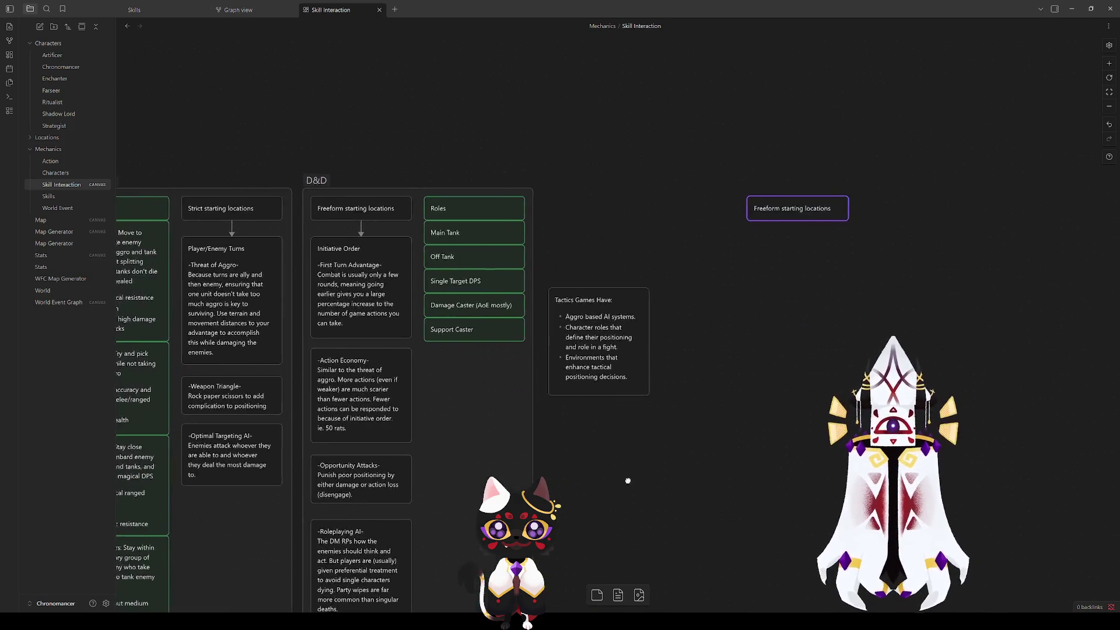
pyautogui.hscroll(1, 700, 262)
pyautogui.moveTo(738, 229); pyautogui.dragTo(701, 232)
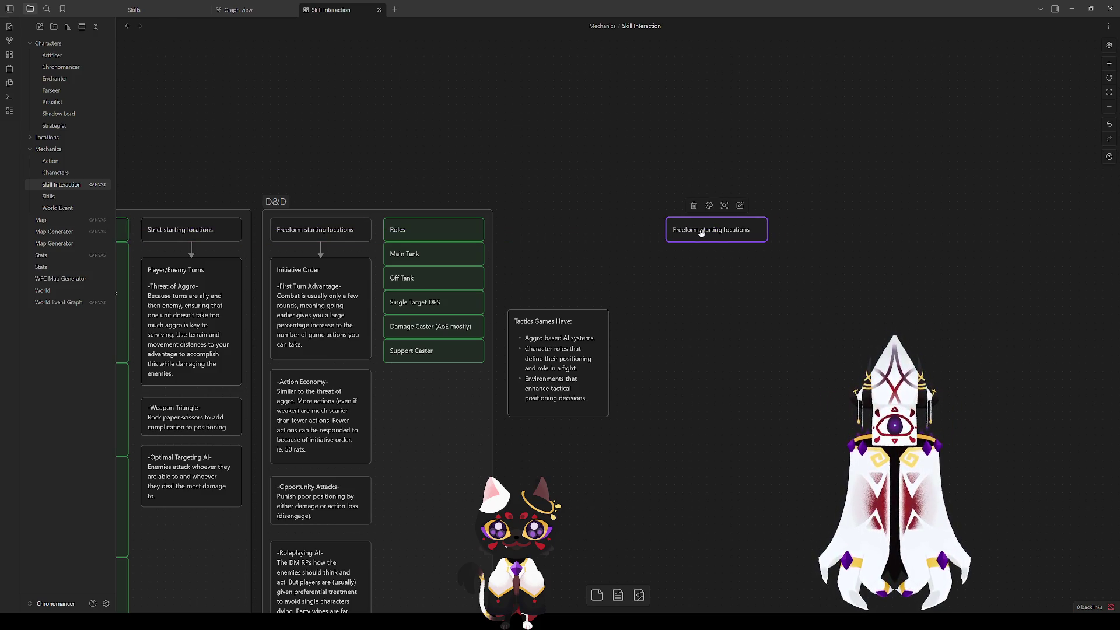
pyautogui.click(718, 278)
pyautogui.moveTo(714, 245)
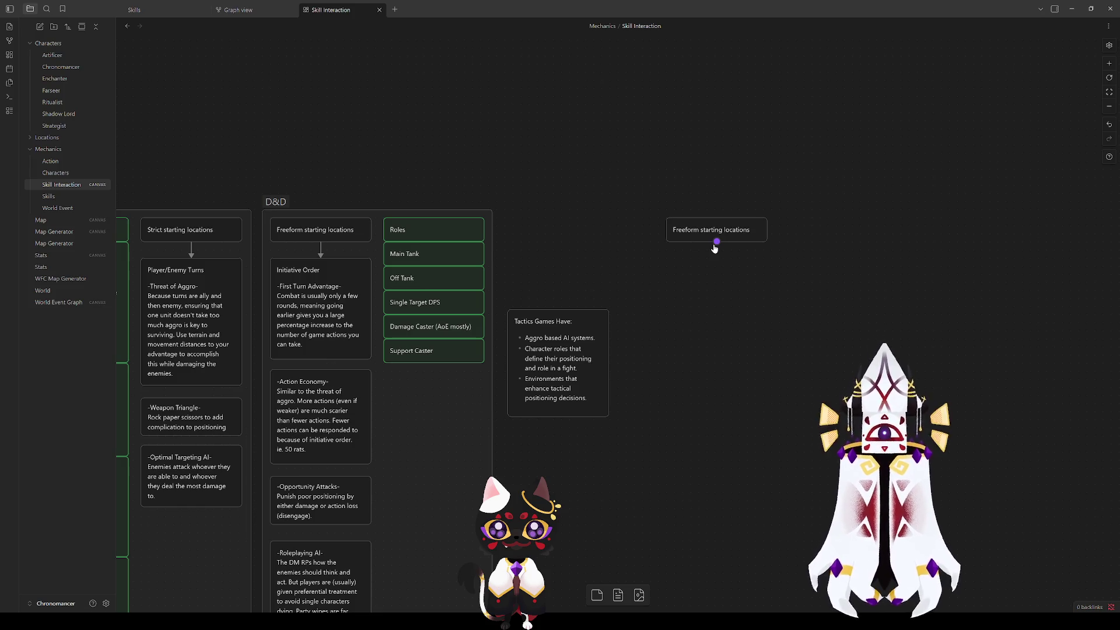
pyautogui.scroll(-3, 700, 349)
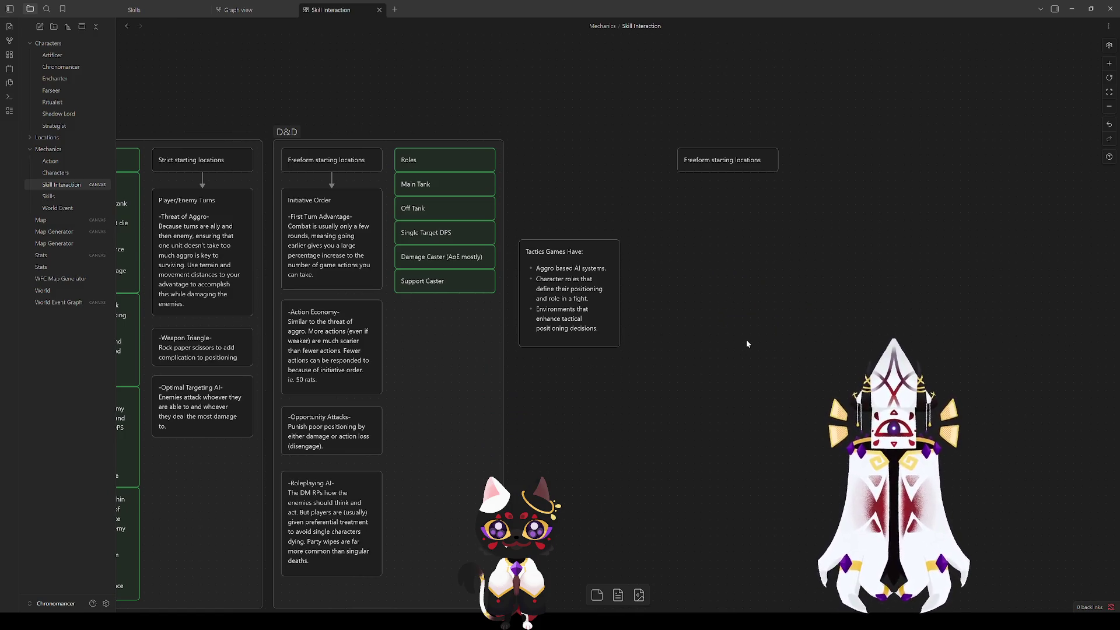
pyautogui.scroll(2, 671, 373)
pyautogui.hscroll(-2, 671, 373)
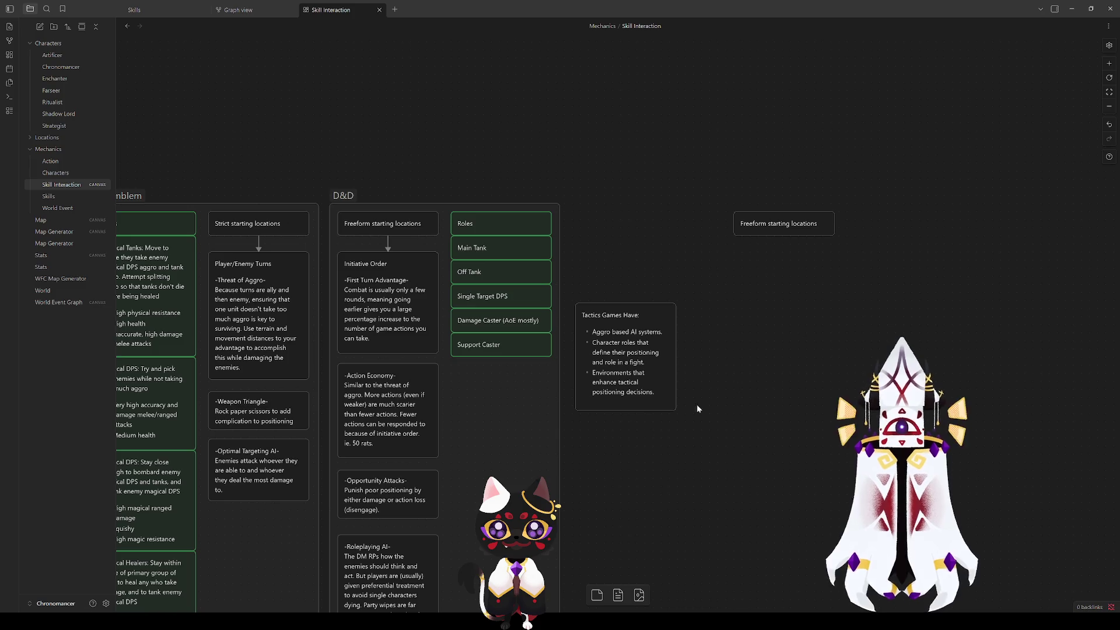
pyautogui.moveTo(710, 445)
pyautogui.mouseDown()
pyautogui.moveTo(657, 388)
pyautogui.moveTo(692, 342)
pyautogui.moveTo(795, 330)
pyautogui.moveTo(804, 317)
pyautogui.mouseUp()
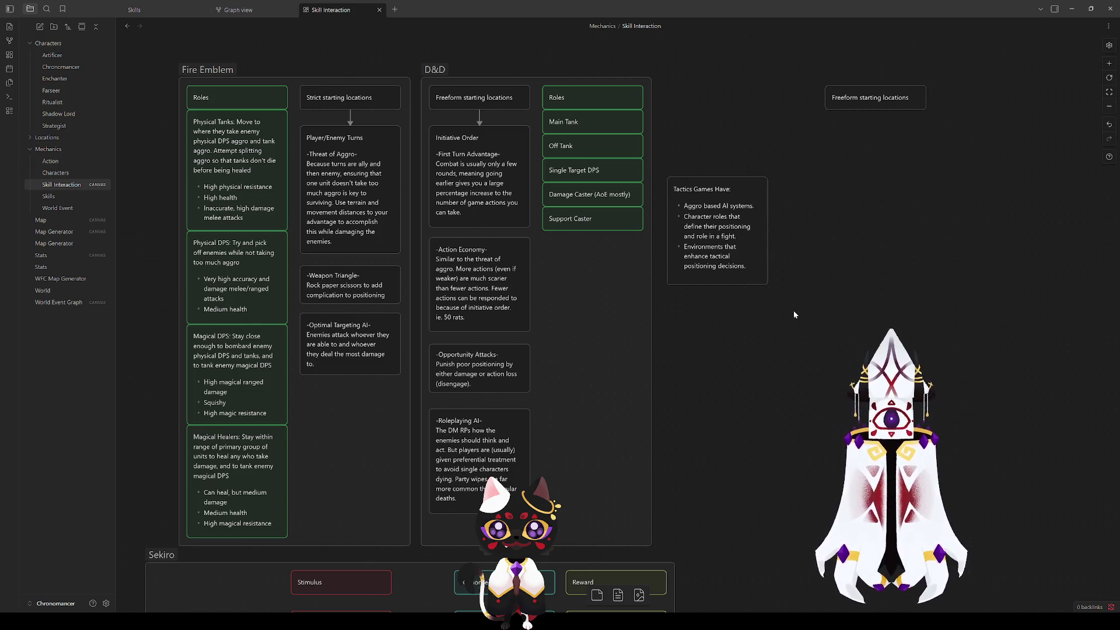
# Step: Add a blank card and place it below the Freeform starting locations copy
pyautogui.moveTo(825, 275)
pyautogui.mouseDown()
pyautogui.moveTo(648, 381)
pyautogui.moveTo(453, 432)
pyautogui.moveTo(420, 400)
pyautogui.mouseUp()
pyautogui.rightClick(500, 334)
pyautogui.click(517, 340)
pyautogui.click(538, 394)
pyautogui.moveTo(527, 351); pyautogui.dragTo(505, 320)
pyautogui.moveTo(416, 418)
pyautogui.mouseDown()
pyautogui.moveTo(678, 393)
pyautogui.moveTo(751, 369)
pyautogui.moveTo(305, 420)
pyautogui.mouseUp()
pyautogui.moveTo(342, 353); pyautogui.dragTo(593, 368)
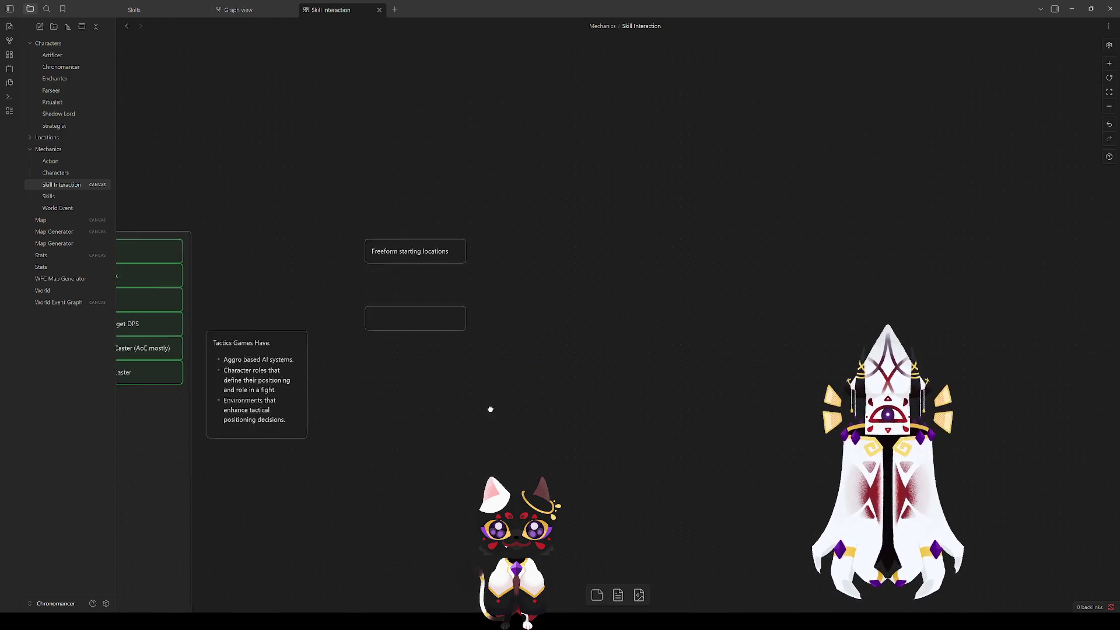
pyautogui.hscroll(-2, 490, 409)
# Step: Paste two copies of the Roles card, stacked beside the Freeform starting locations copy
pyautogui.click(187, 249)
pyautogui.hotkey('ctrl', 'c')
pyautogui.hotkey('ctrl', 'v')
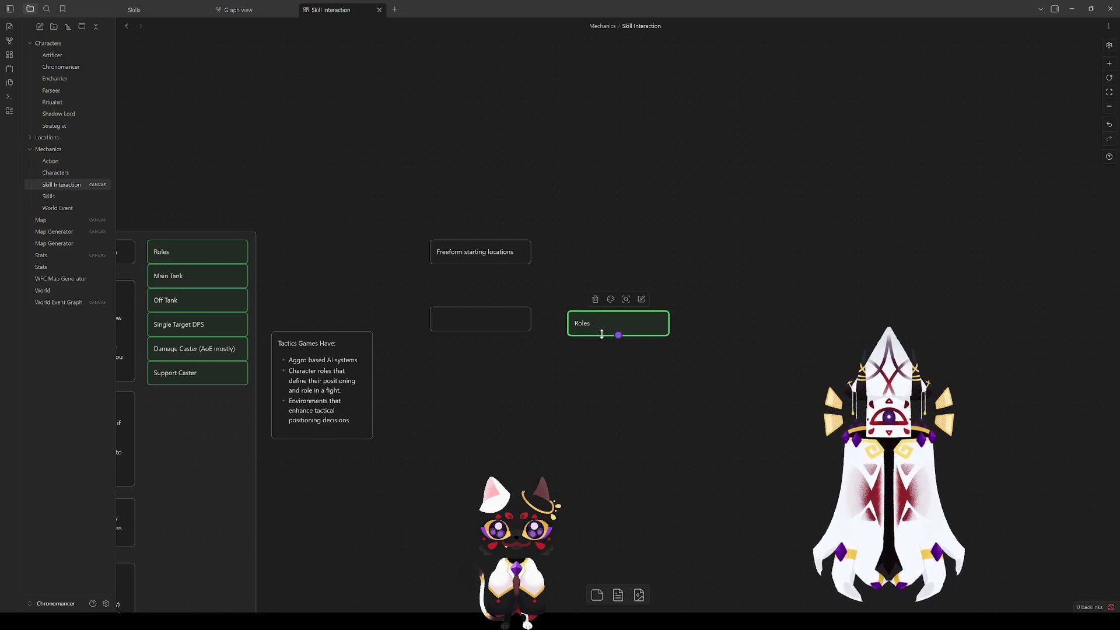
pyautogui.moveTo(599, 323); pyautogui.dragTo(578, 256)
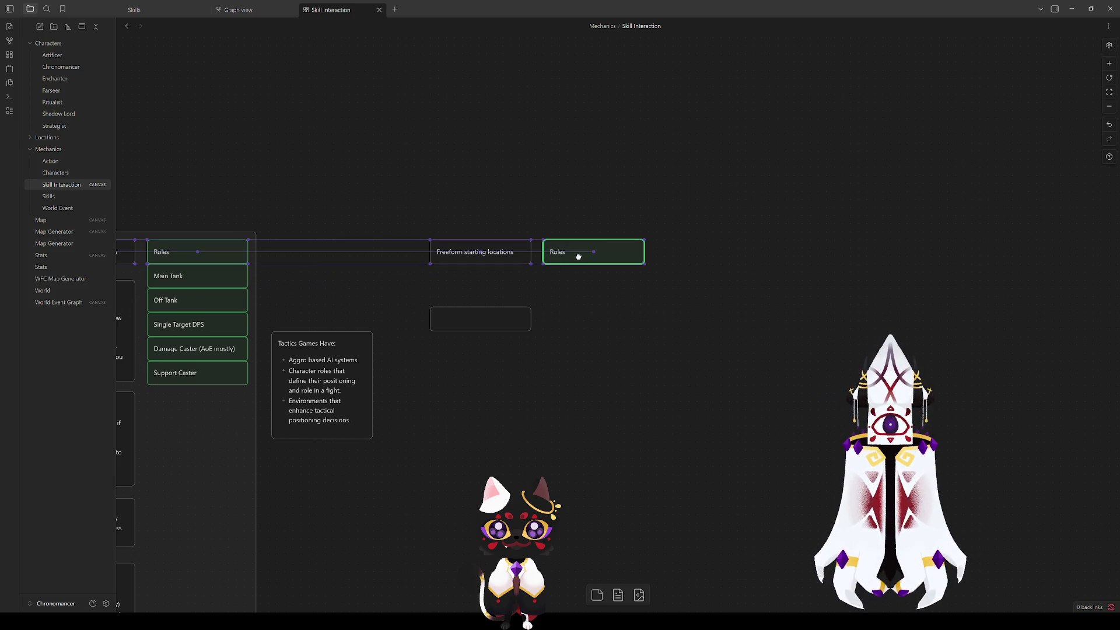
pyautogui.click(588, 333)
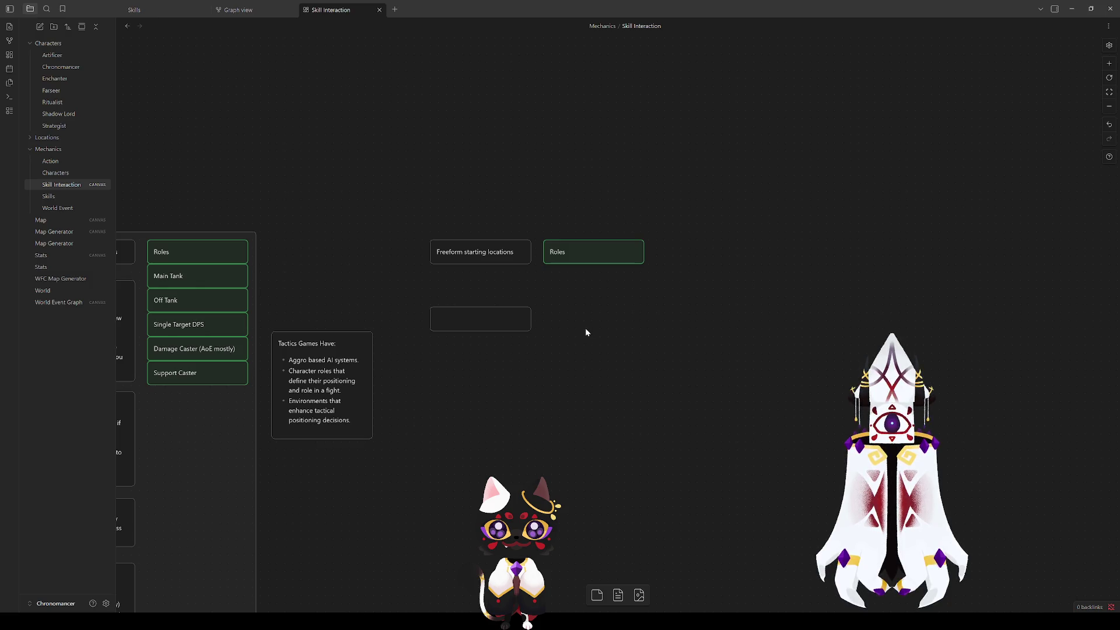
pyautogui.click(562, 251)
pyautogui.hotkey('ctrl', 'v')
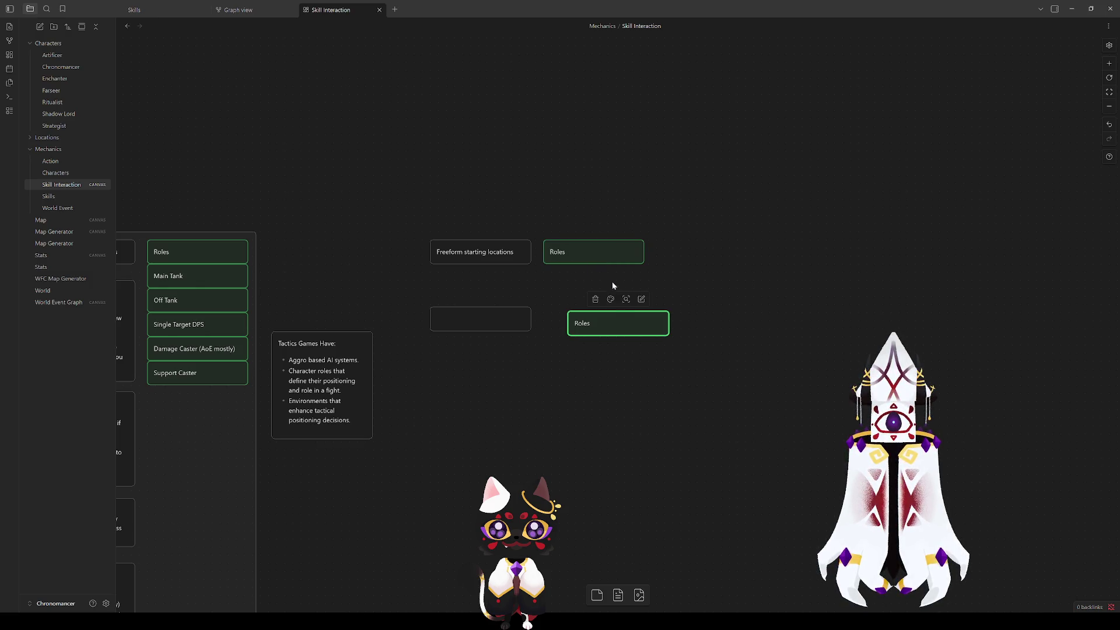
pyautogui.moveTo(610, 325); pyautogui.dragTo(582, 274)
pyautogui.click(587, 327)
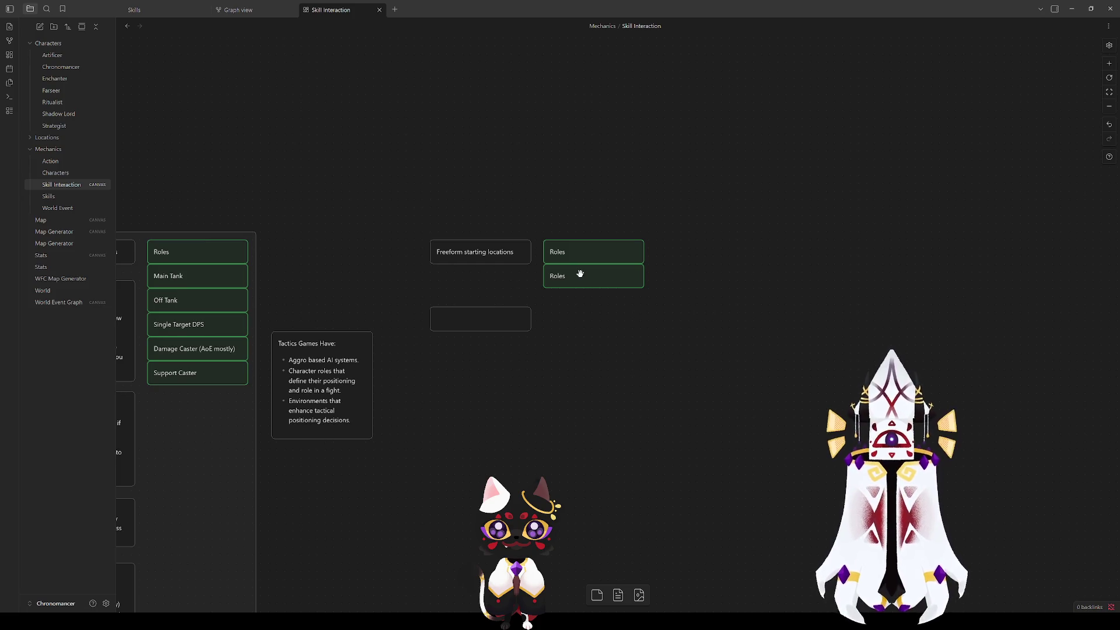
pyautogui.scroll(-6, 515, 442)
pyautogui.hscroll(-8, 515, 442)
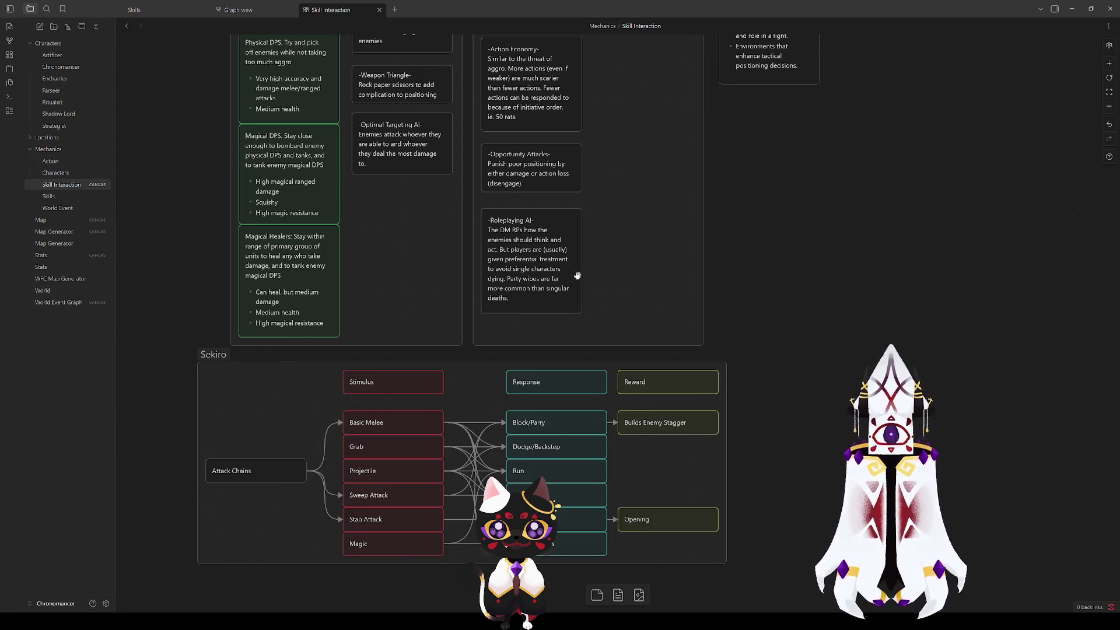
pyautogui.scroll(3, 577, 275)
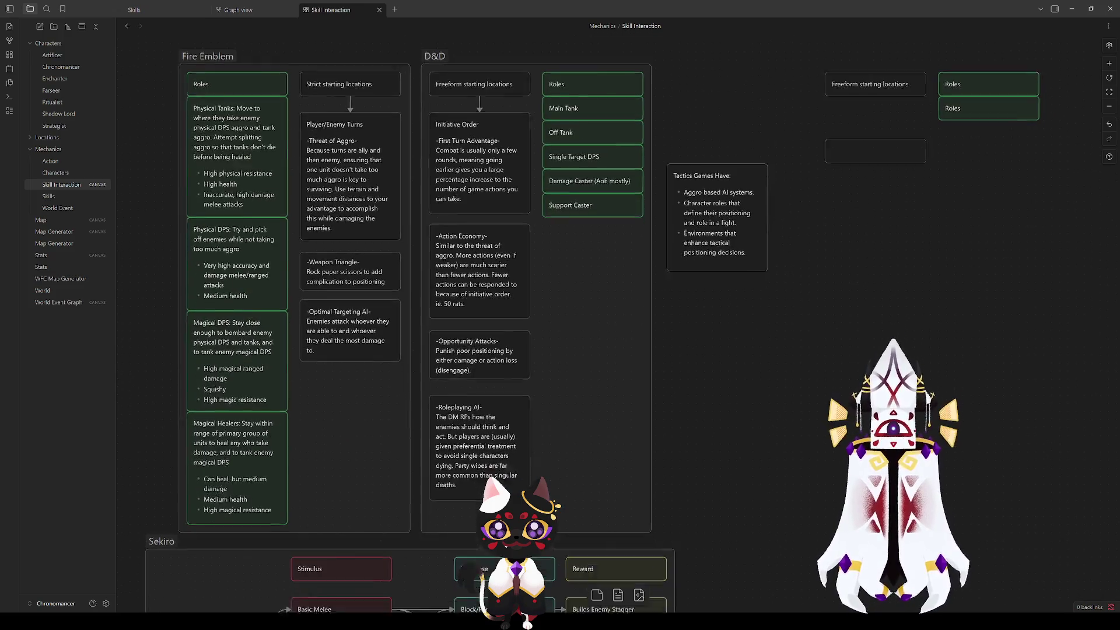
pyautogui.scroll(-5, 945, 234)
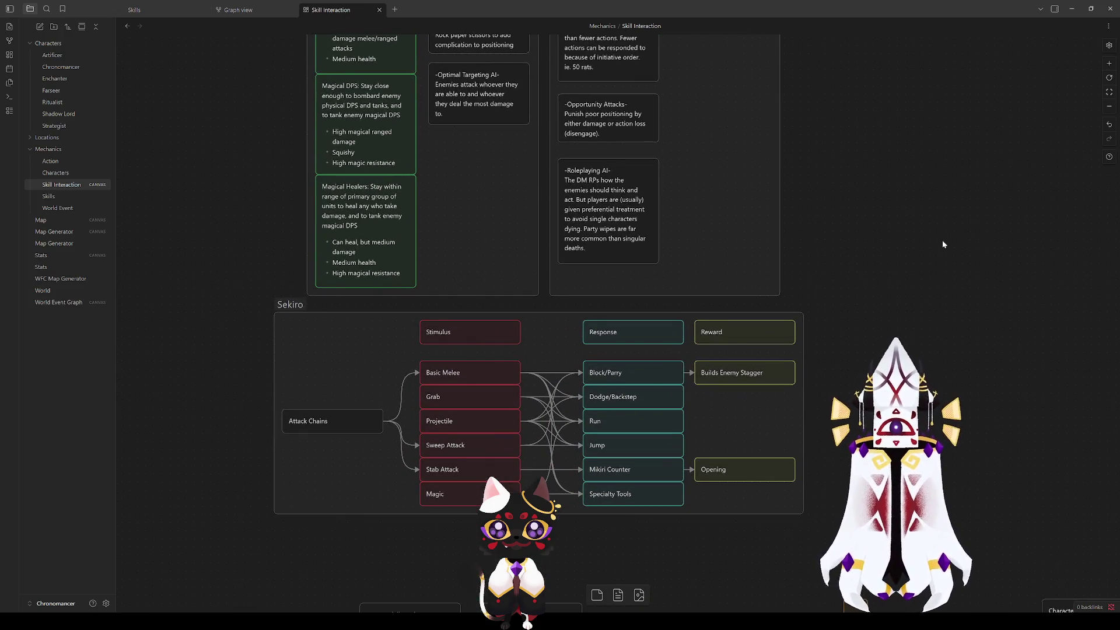
pyautogui.moveTo(863, 234); pyautogui.dragTo(834, 338)
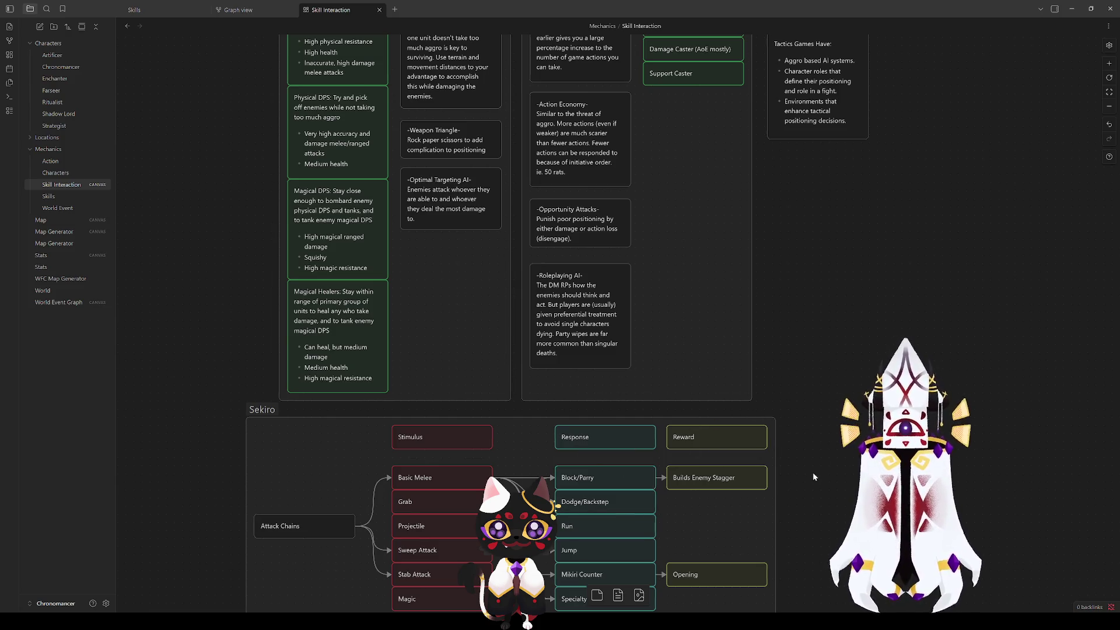
pyautogui.moveTo(813, 477); pyautogui.dragTo(759, 344)
pyautogui.click(543, 390)
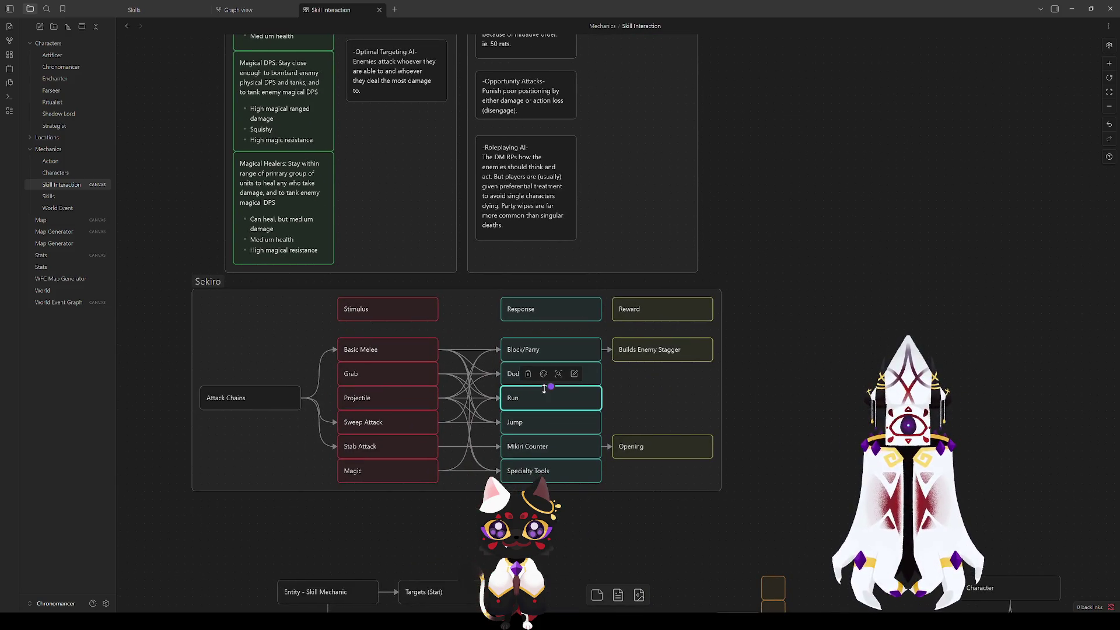
pyautogui.click(544, 447)
pyautogui.click(939, 311)
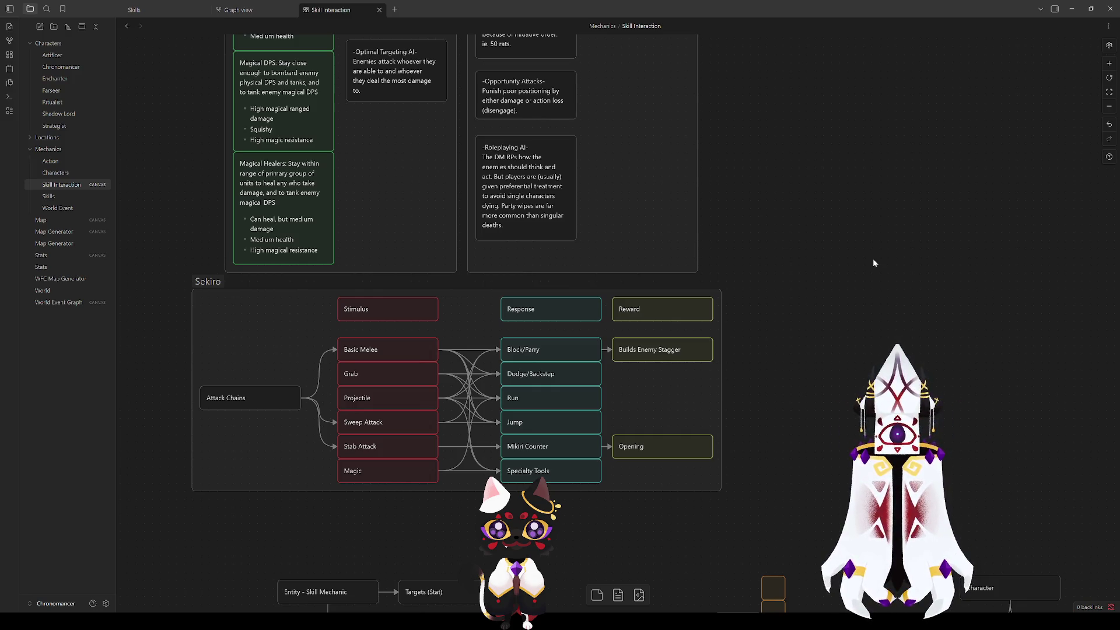
pyautogui.click(658, 320)
pyautogui.click(691, 350)
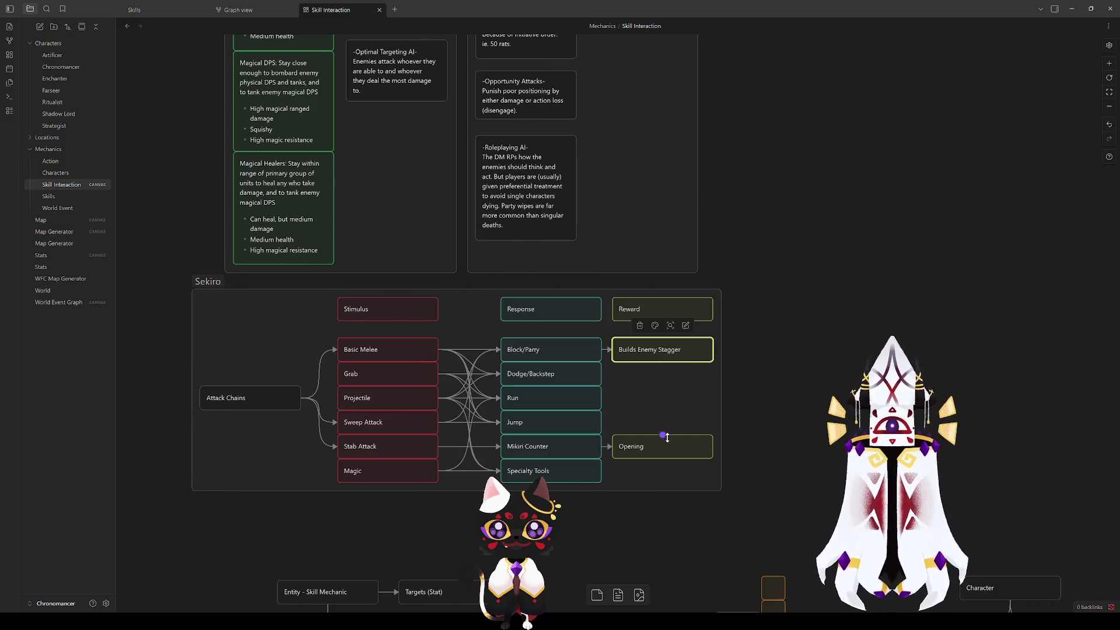
pyautogui.click(541, 354)
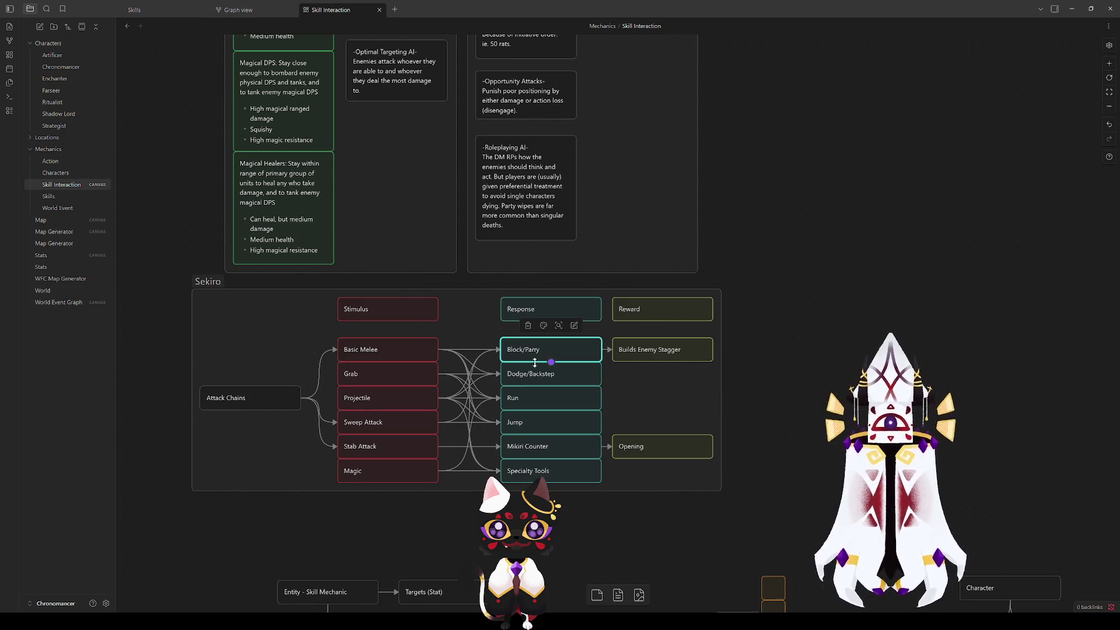
pyautogui.click(545, 376)
pyautogui.click(528, 399)
pyautogui.click(512, 423)
pyautogui.click(508, 448)
pyautogui.click(513, 472)
pyautogui.click(780, 280)
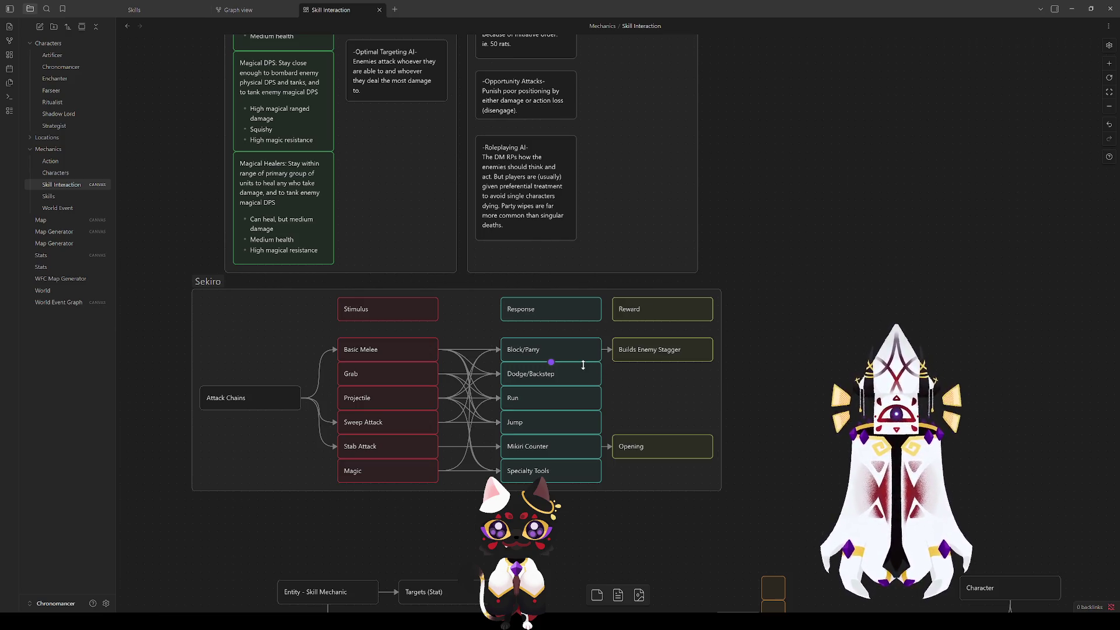
pyautogui.click(529, 375)
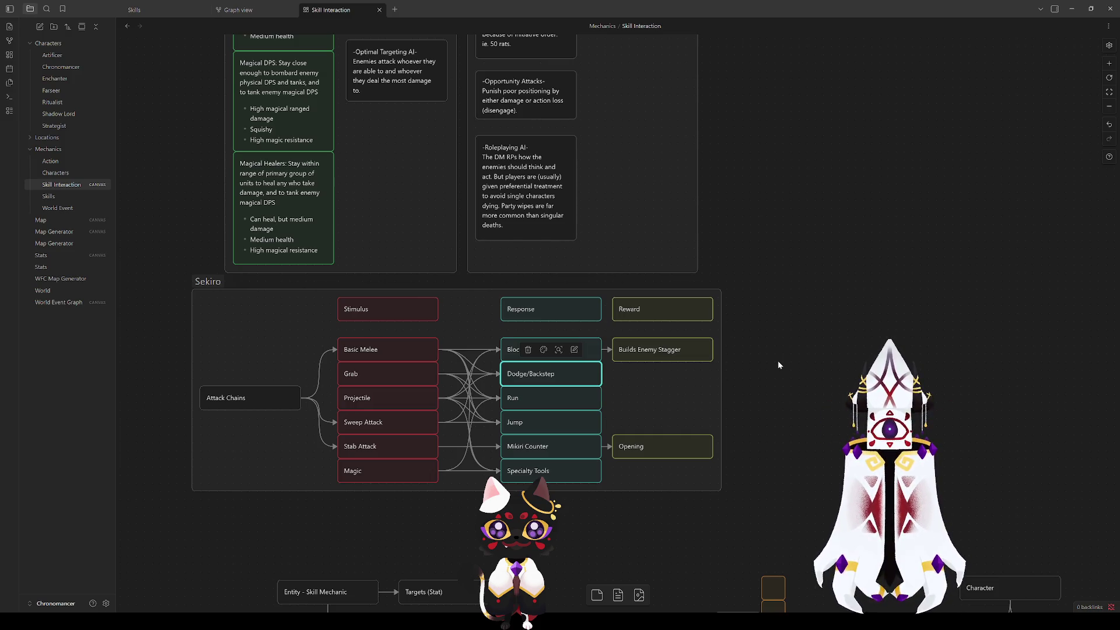
pyautogui.click(753, 362)
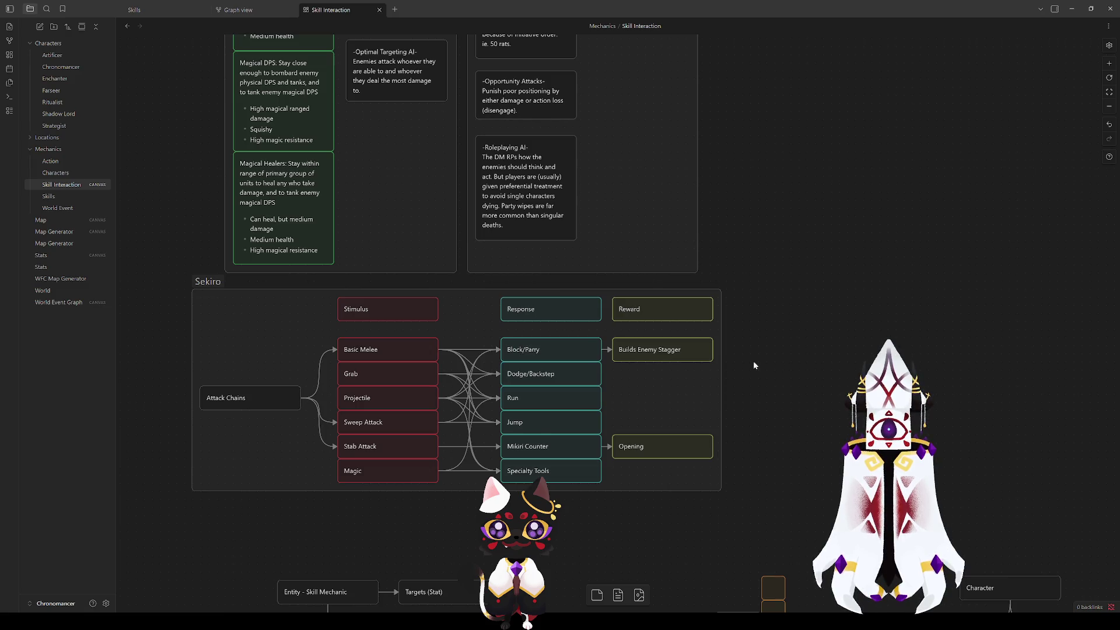
pyautogui.click(563, 350)
pyautogui.click(638, 350)
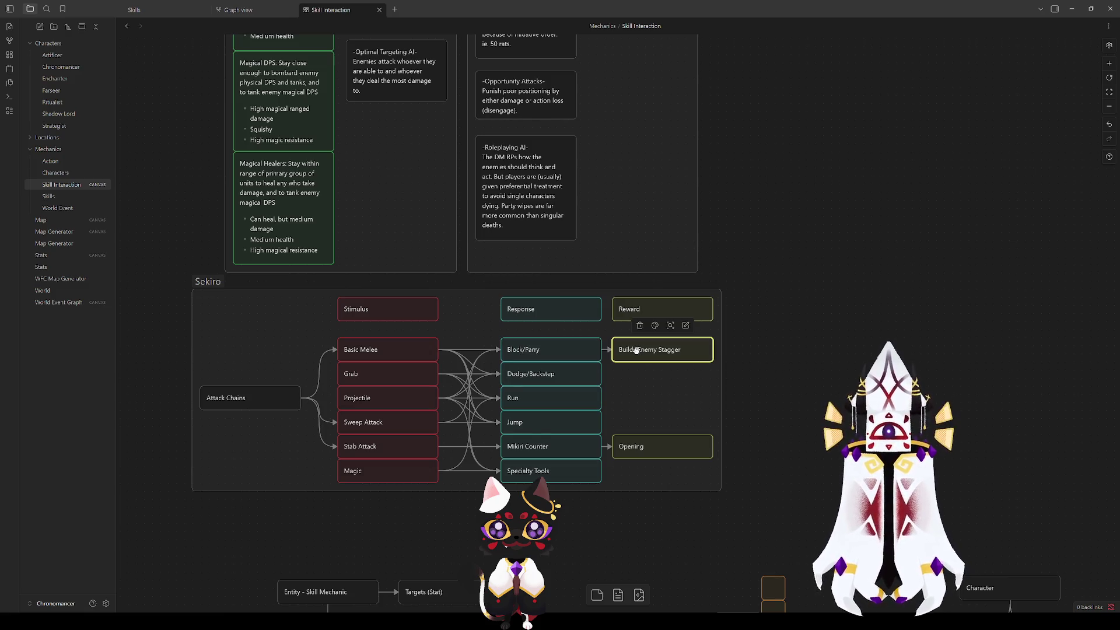
pyautogui.click(554, 348)
pyautogui.click(639, 354)
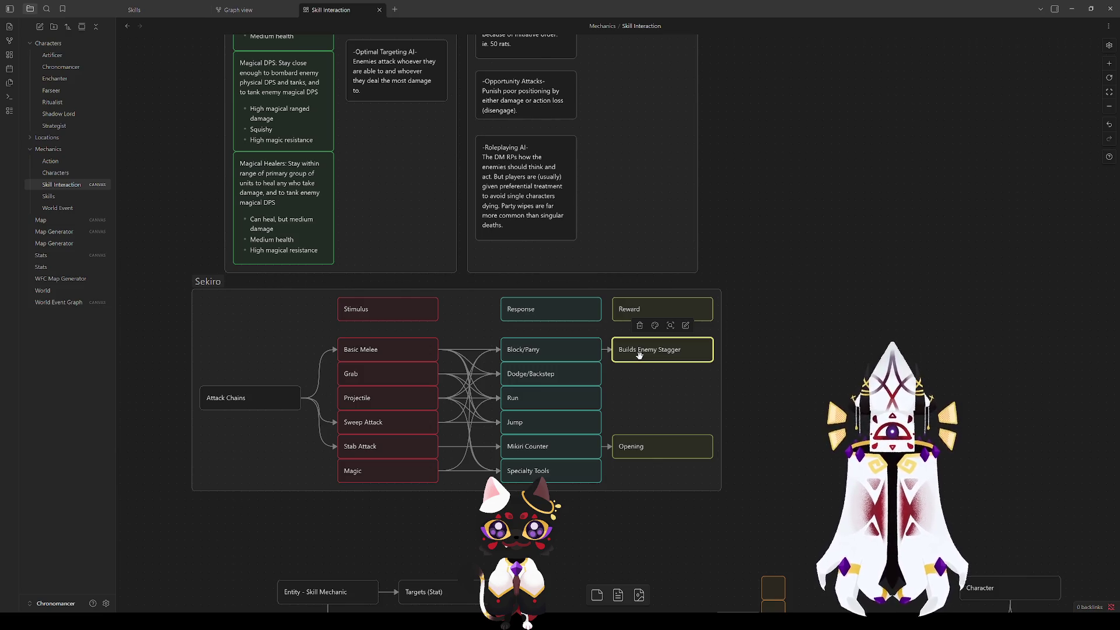
# Step: Undo the accidental Sekiro group move and delete the stray duplicate Sekiro group
pyautogui.click(207, 283)
pyautogui.moveTo(208, 283)
pyautogui.mouseDown()
pyautogui.moveTo(372, 217)
pyautogui.moveTo(876, 210)
pyautogui.moveTo(819, 178)
pyautogui.mouseUp()
pyautogui.moveTo(820, 112)
pyautogui.mouseDown()
pyautogui.moveTo(518, 175)
pyautogui.moveTo(917, 115)
pyautogui.moveTo(655, 167)
pyautogui.mouseUp()
pyautogui.press('Delete')
pyautogui.moveTo(624, 488); pyautogui.dragTo(732, 442)
pyautogui.moveTo(1074, 344); pyautogui.dragTo(929, 464)
pyautogui.moveTo(741, 184)
pyautogui.mouseDown()
pyautogui.moveTo(878, 143)
pyautogui.moveTo(860, 142)
pyautogui.mouseUp()
pyautogui.hotkey('ctrl', 'z')
pyautogui.hotkey('ctrl', 'z')
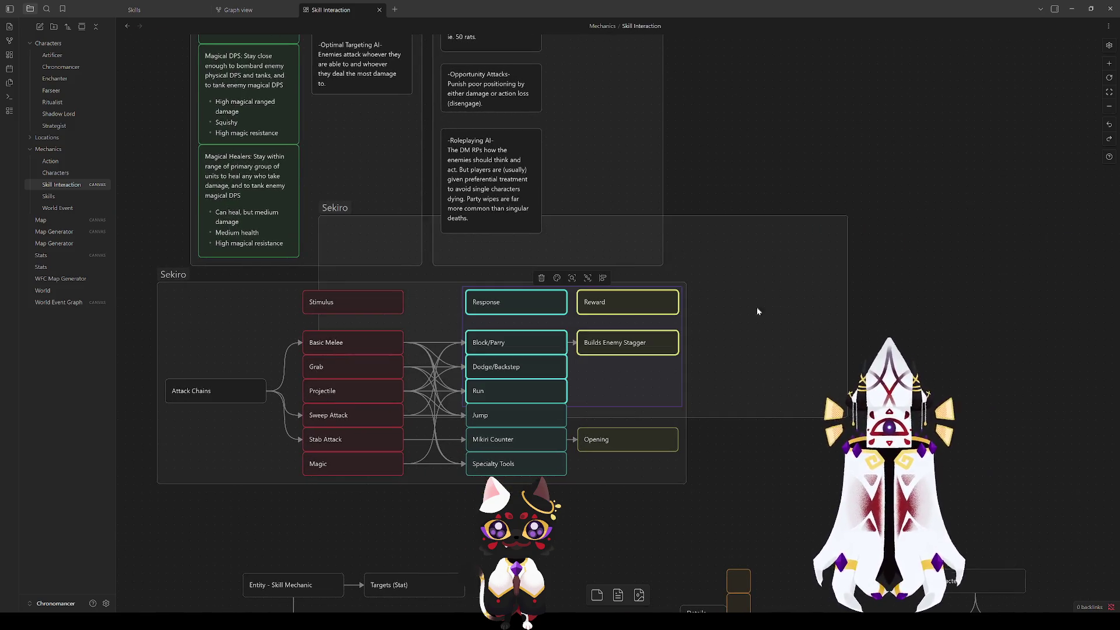
pyautogui.click(329, 208)
pyautogui.press('Delete')
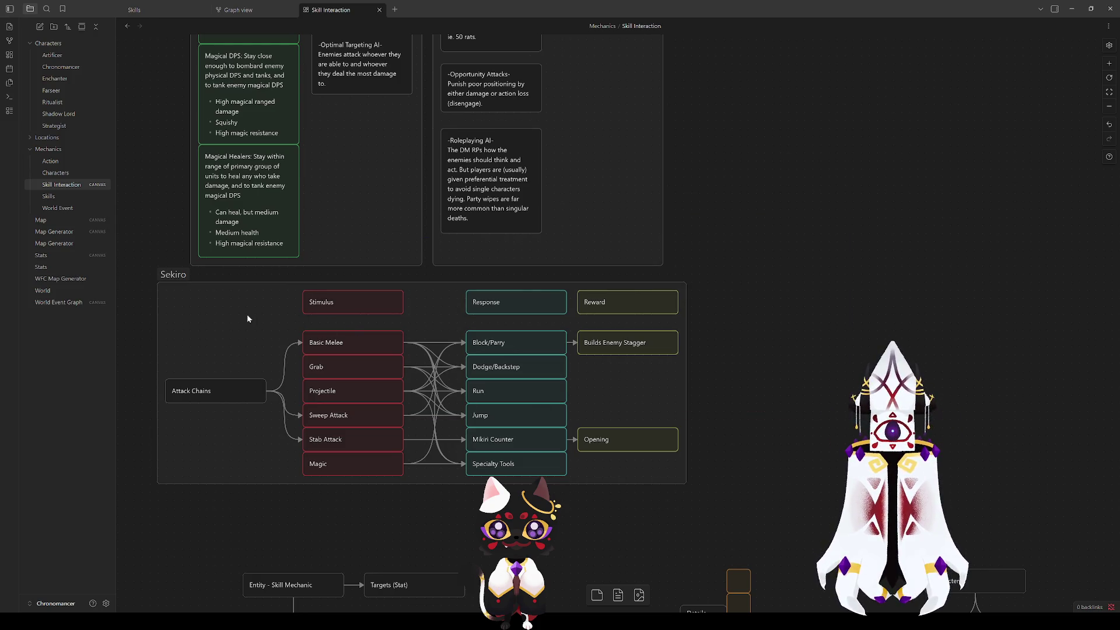
# Step: Copy the Sekiro diagram cards and paste the copy into open canvas space
pyautogui.moveTo(200, 294); pyautogui.dragTo(682, 484)
pyautogui.hotkey('ctrl', 'c')
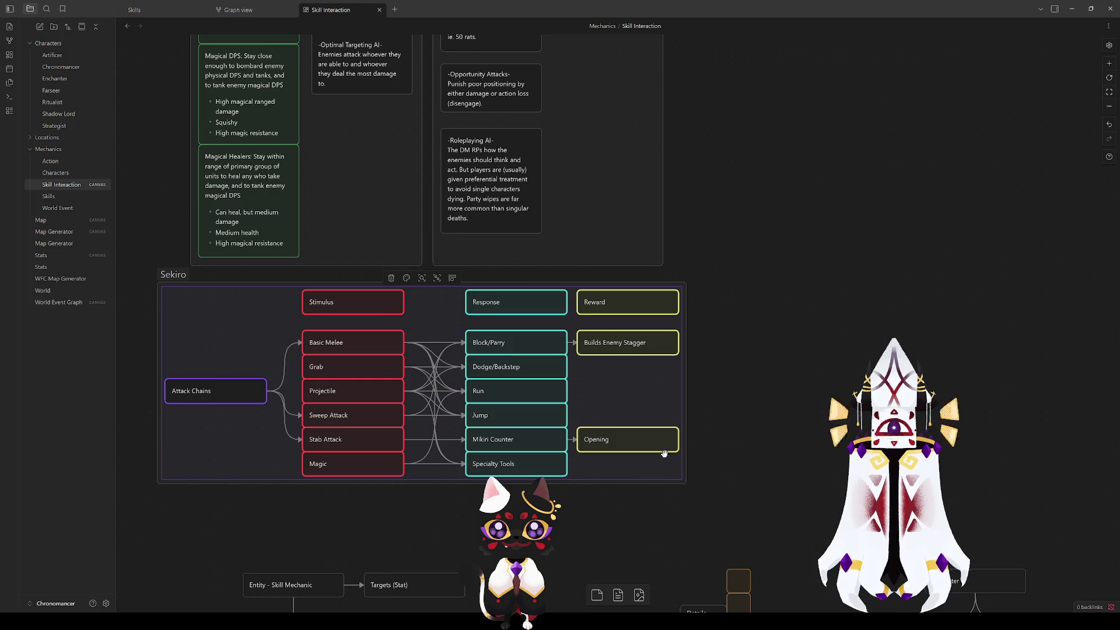
pyautogui.hotkey('ctrl', 'v')
pyautogui.moveTo(361, 345)
pyautogui.mouseDown()
pyautogui.moveTo(513, 333)
pyautogui.moveTo(753, 185)
pyautogui.moveTo(149, 446)
pyautogui.moveTo(337, 427)
pyautogui.moveTo(571, 364)
pyautogui.moveTo(551, 338)
pyautogui.moveTo(610, 325)
pyautogui.moveTo(660, 362)
pyautogui.moveTo(622, 352)
pyautogui.mouseUp()
pyautogui.moveTo(686, 257)
pyautogui.mouseDown()
pyautogui.moveTo(404, 157)
pyautogui.moveTo(291, 316)
pyautogui.mouseUp()
# Step: Move Dodge/Backstep to the top of the response column and trim Block/Parry to Block
pyautogui.doubleClick(509, 320)
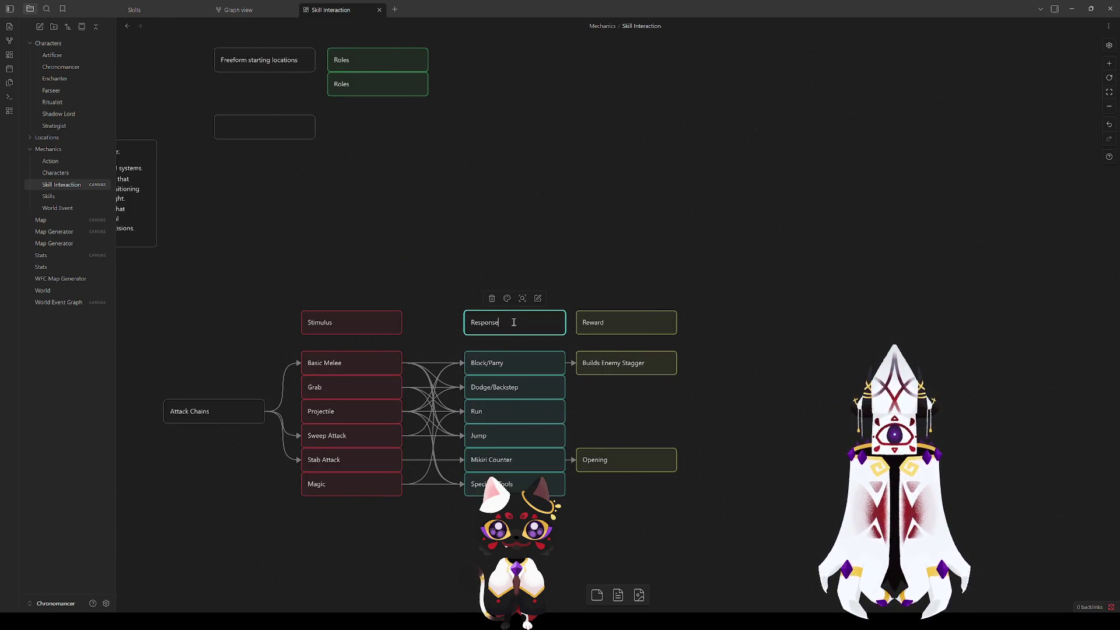
pyautogui.doubleClick(502, 387)
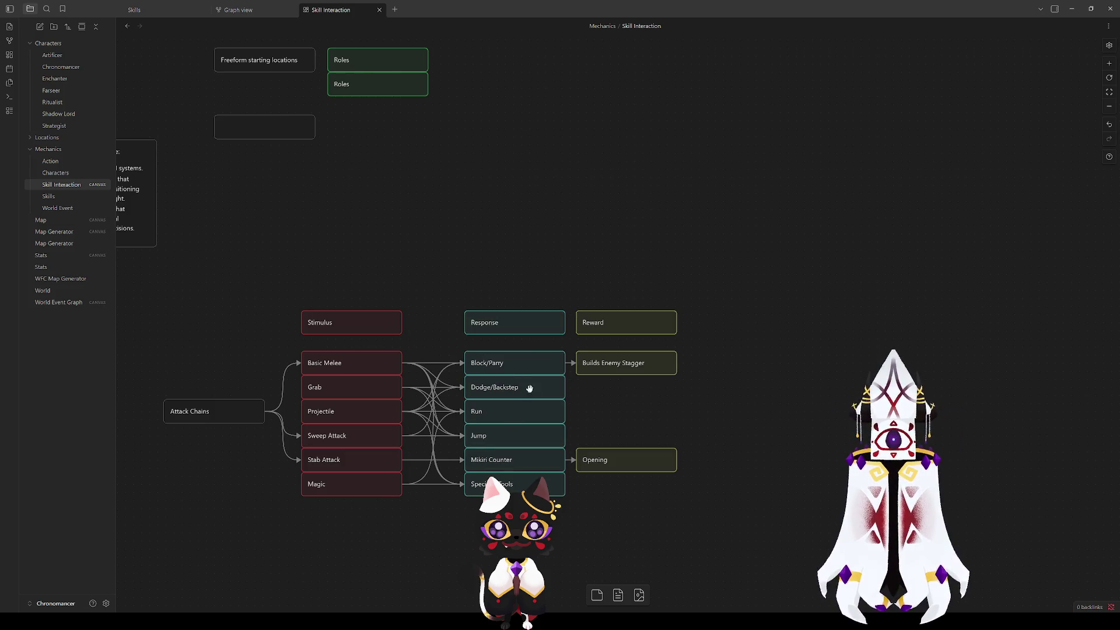
pyautogui.moveTo(507, 380)
pyautogui.mouseDown()
pyautogui.moveTo(508, 358)
pyautogui.moveTo(509, 393)
pyautogui.mouseUp()
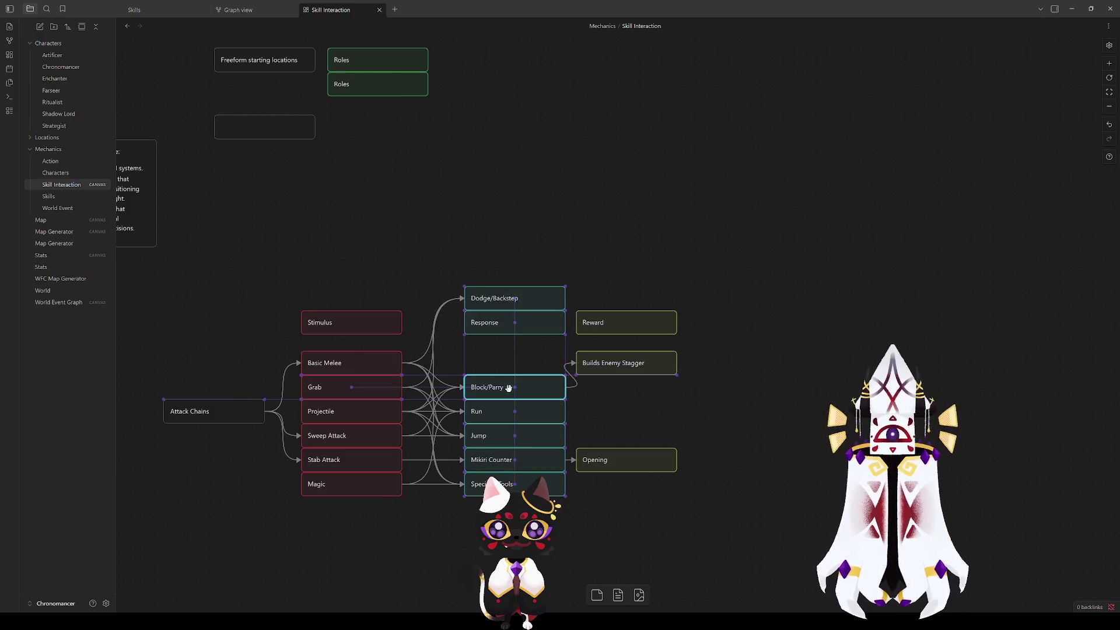
pyautogui.doubleClick(509, 393)
pyautogui.press('BackSpace')
pyautogui.press('BackSpace')
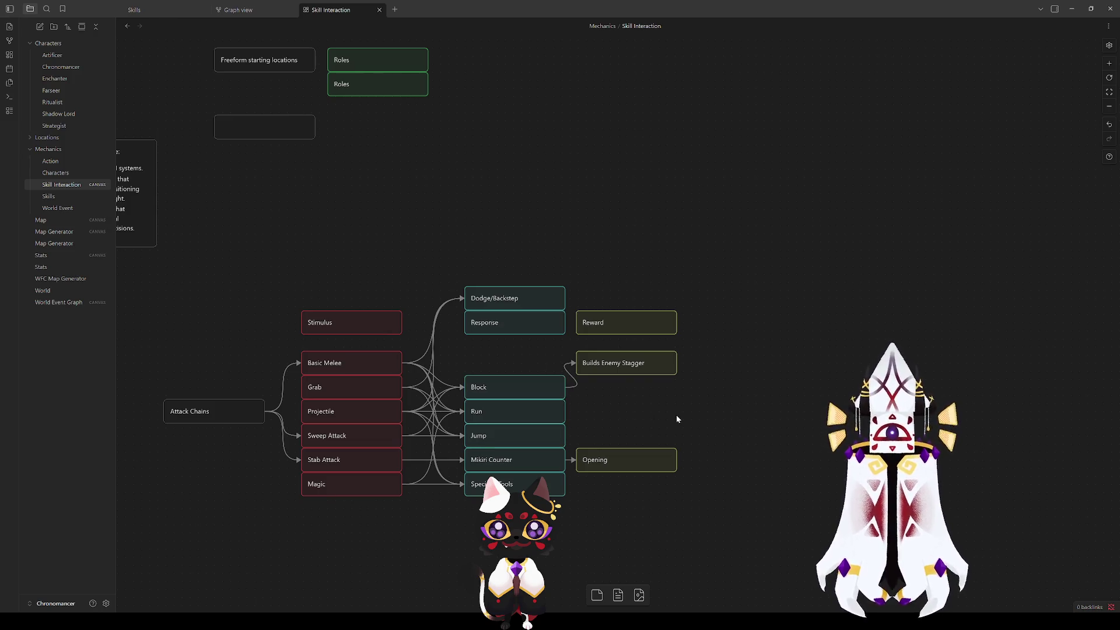
# Step: Duplicate the Block card into the response column and rename the copy Parry
pyautogui.moveTo(507, 395); pyautogui.dragTo(511, 363)
pyautogui.moveTo(590, 327)
pyautogui.mouseDown()
pyautogui.moveTo(483, 406)
pyautogui.moveTo(482, 388)
pyautogui.moveTo(483, 400)
pyautogui.mouseUp()
pyautogui.moveTo(493, 221)
pyautogui.mouseDown()
pyautogui.moveTo(508, 375)
pyautogui.moveTo(505, 357)
pyautogui.mouseUp()
pyautogui.doubleClick(493, 349)
pyautogui.write('Parry')
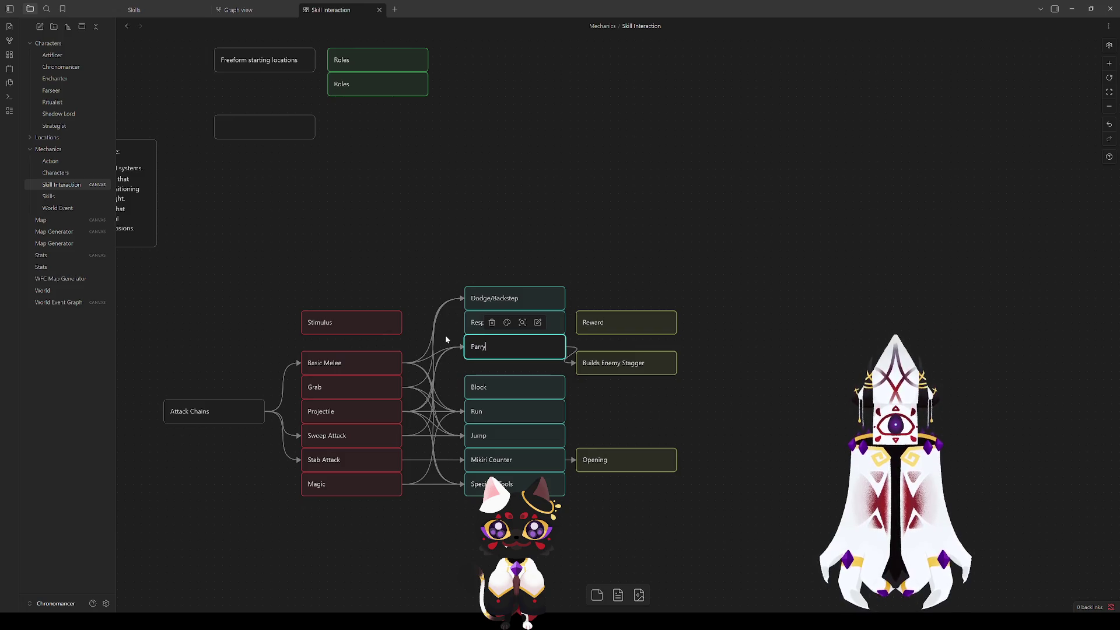
pyautogui.click(493, 260)
# Step: Realign the column: Dodge/Backstep just above Parry, Response header back in the header row
pyautogui.moveTo(493, 265)
pyautogui.mouseDown()
pyautogui.moveTo(516, 368)
pyautogui.moveTo(501, 274)
pyautogui.mouseUp()
pyautogui.click(512, 267)
pyautogui.moveTo(497, 313); pyautogui.dragTo(504, 363)
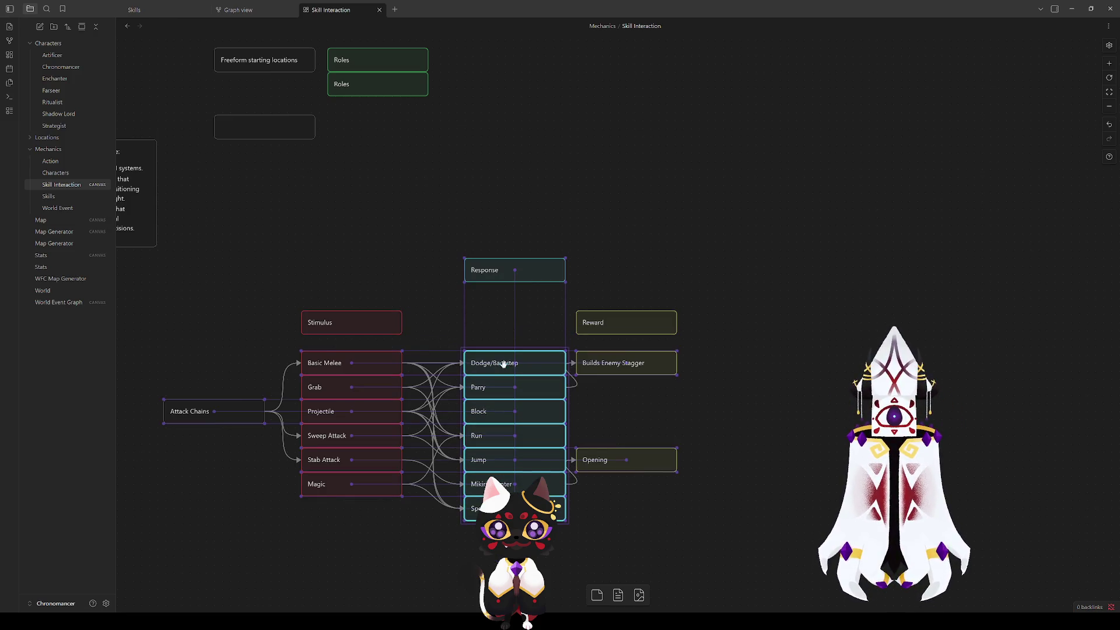
pyautogui.click(595, 285)
pyautogui.moveTo(511, 270); pyautogui.dragTo(509, 323)
pyautogui.moveTo(404, 291); pyautogui.dragTo(594, 283)
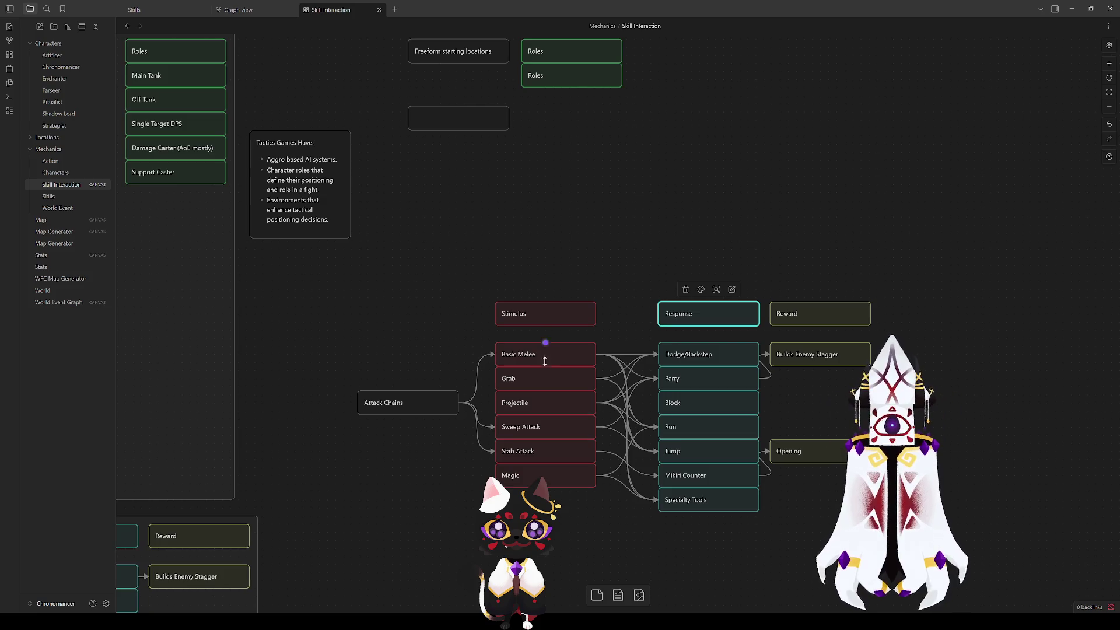
pyautogui.scroll(3, 344, 253)
pyautogui.hscroll(5, 543, 358)
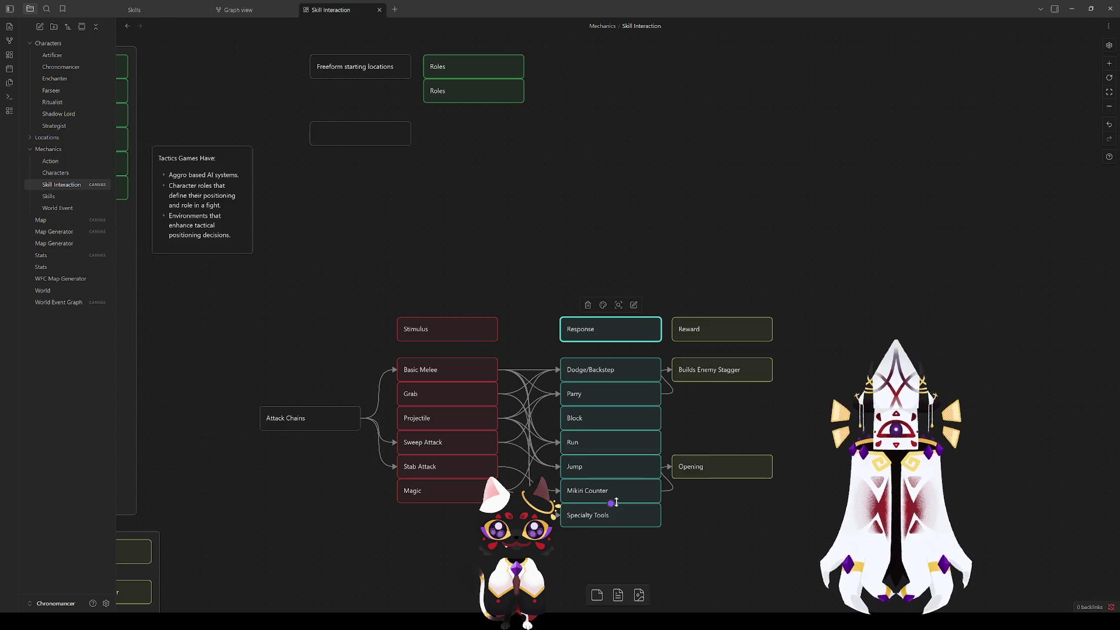
# Step: Rename the headers to 'Reaction Stimulus' and 'Response Skill'
pyautogui.click(426, 331)
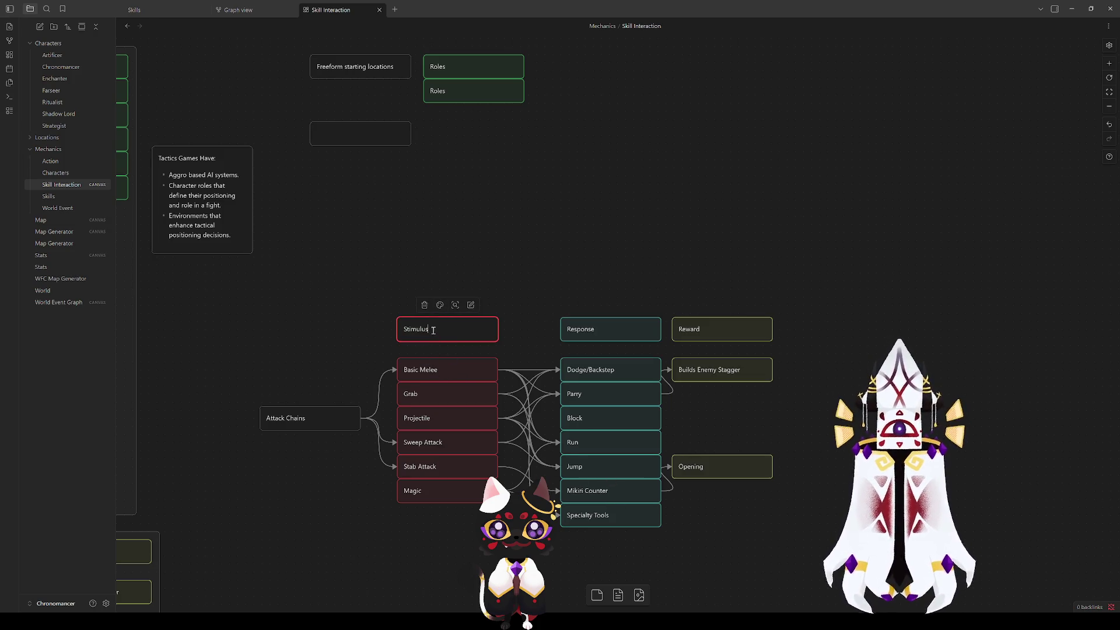
pyautogui.write('Reaction')
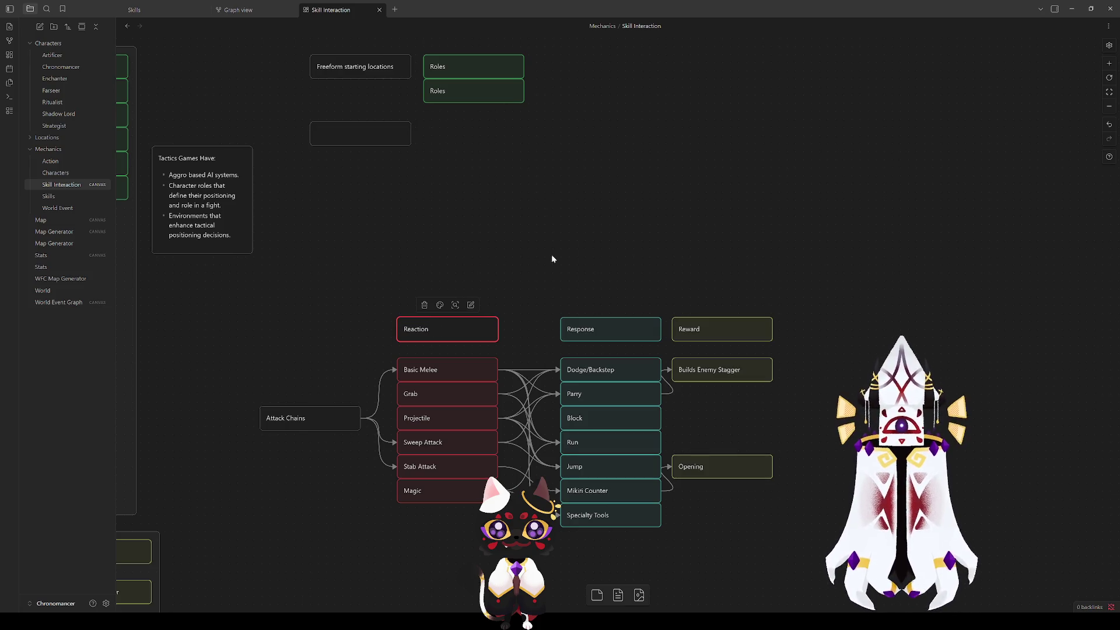
pyautogui.click(587, 329)
pyautogui.click(401, 331)
pyautogui.write('Stimulus')
pyautogui.click(565, 232)
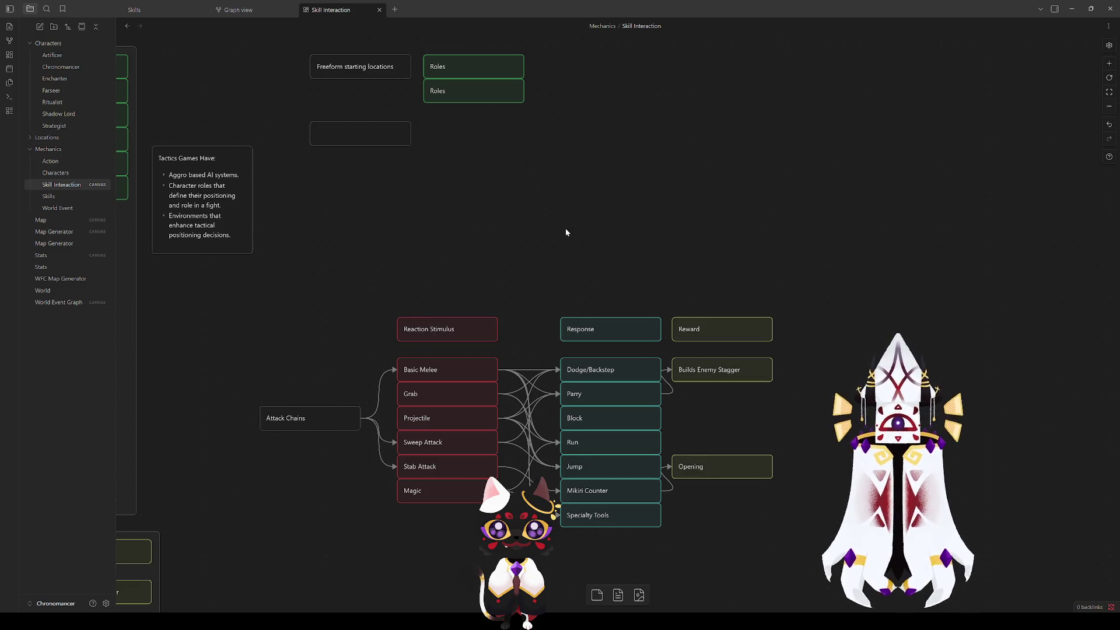
pyautogui.doubleClick(600, 329)
pyautogui.write('Skill')
pyautogui.click(518, 273)
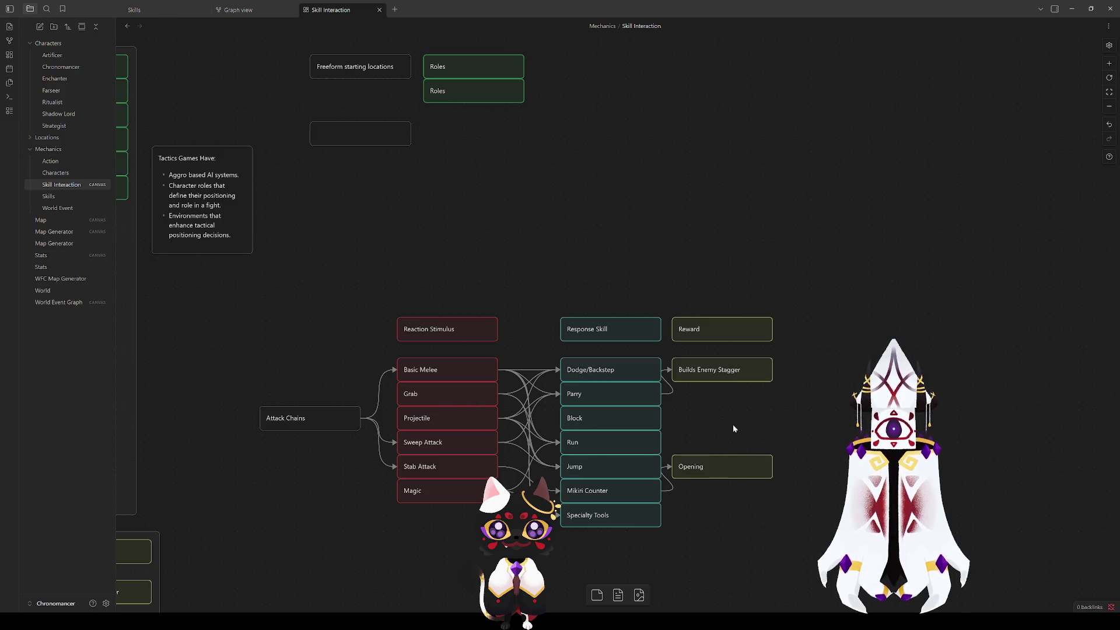
# Step: Shift the Reward column cards slightly to the right
pyautogui.scroll(-1, 734, 428)
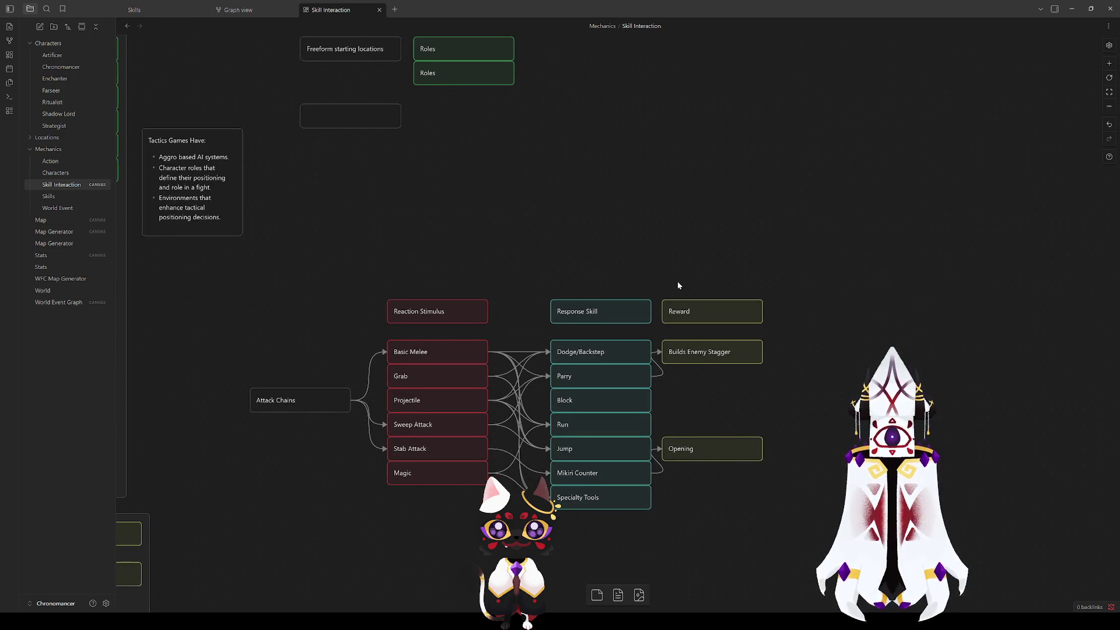
pyautogui.click(694, 311)
pyautogui.click(612, 237)
pyautogui.moveTo(656, 289); pyautogui.dragTo(769, 466)
pyautogui.moveTo(681, 310); pyautogui.dragTo(708, 310)
pyautogui.click(838, 396)
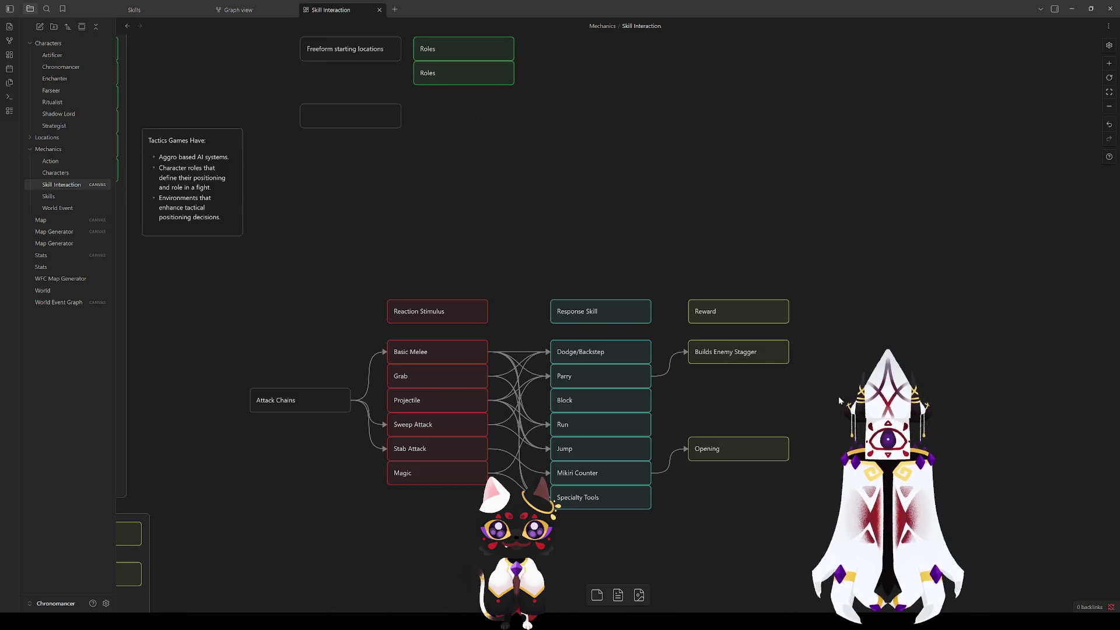
# Step: Align Builds Enemy Stagger with Parry, place a copy beside Dodge, and trim '/Backstep'
pyautogui.moveTo(726, 352); pyautogui.dragTo(728, 376)
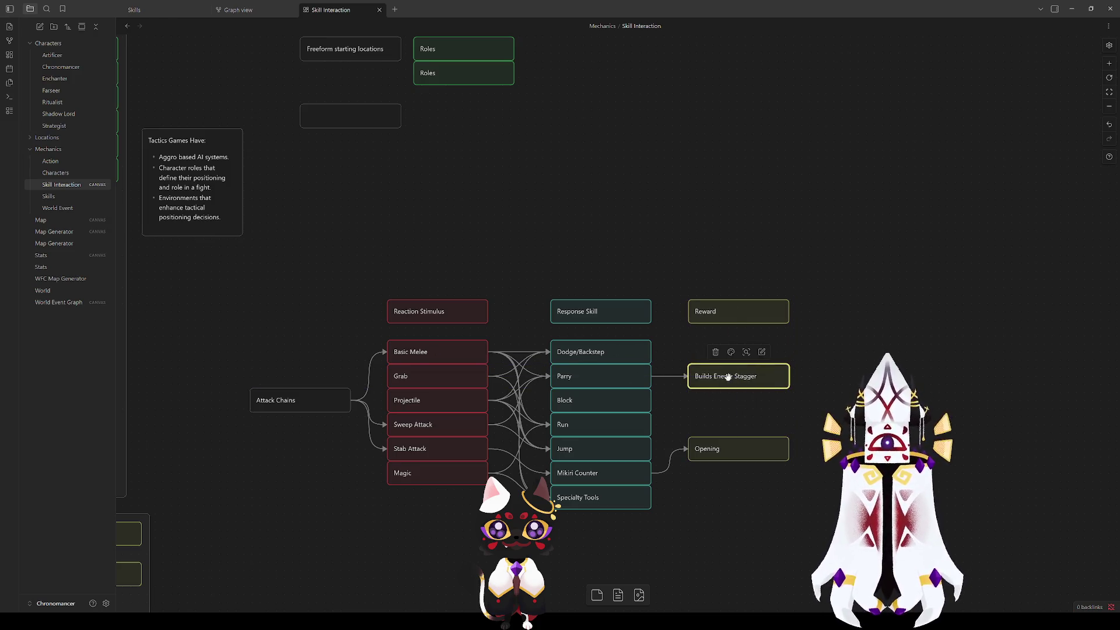
pyautogui.moveTo(737, 390)
pyautogui.mouseDown()
pyautogui.moveTo(641, 320)
pyautogui.moveTo(700, 305)
pyautogui.moveTo(673, 309)
pyautogui.mouseUp()
pyautogui.doubleClick(577, 352)
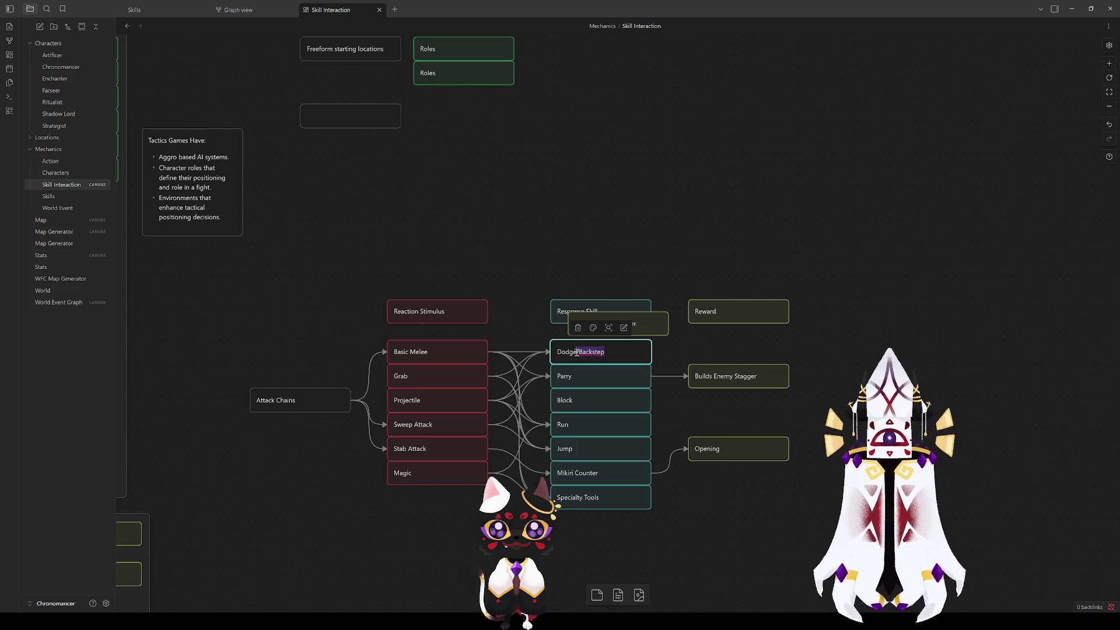
pyautogui.press('BackSpace')
pyautogui.moveTo(608, 324); pyautogui.dragTo(727, 352)
# Step: Rename the card to 'Dodge (innate)' and draw an edge to the new reward card
pyautogui.doubleClick(634, 352)
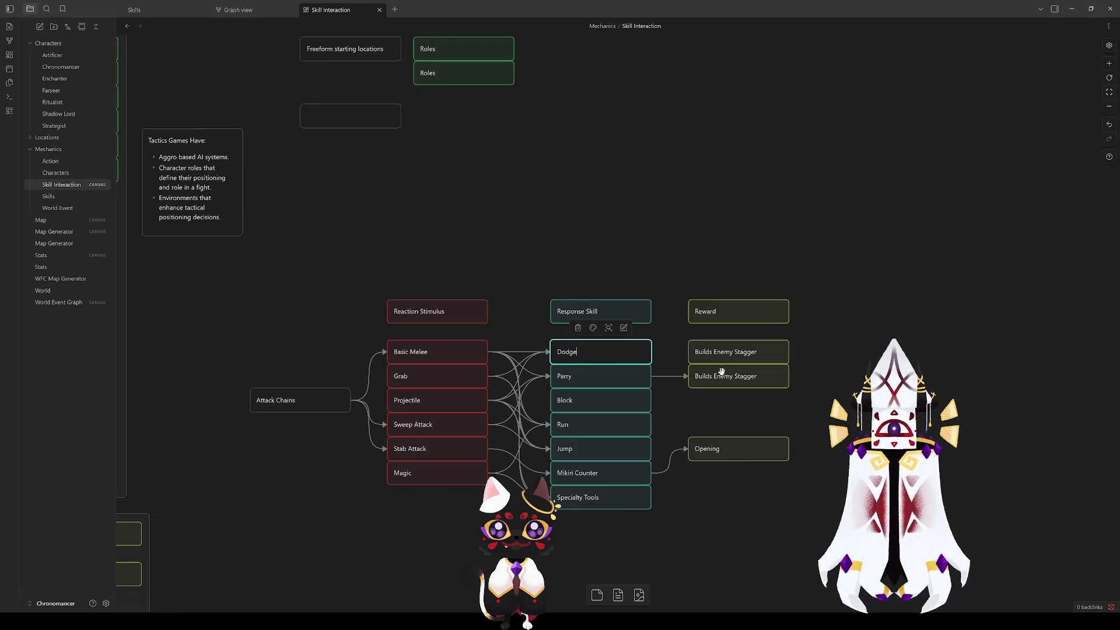
pyautogui.scroll(-3, 722, 372)
pyautogui.hscroll(2, 735, 355)
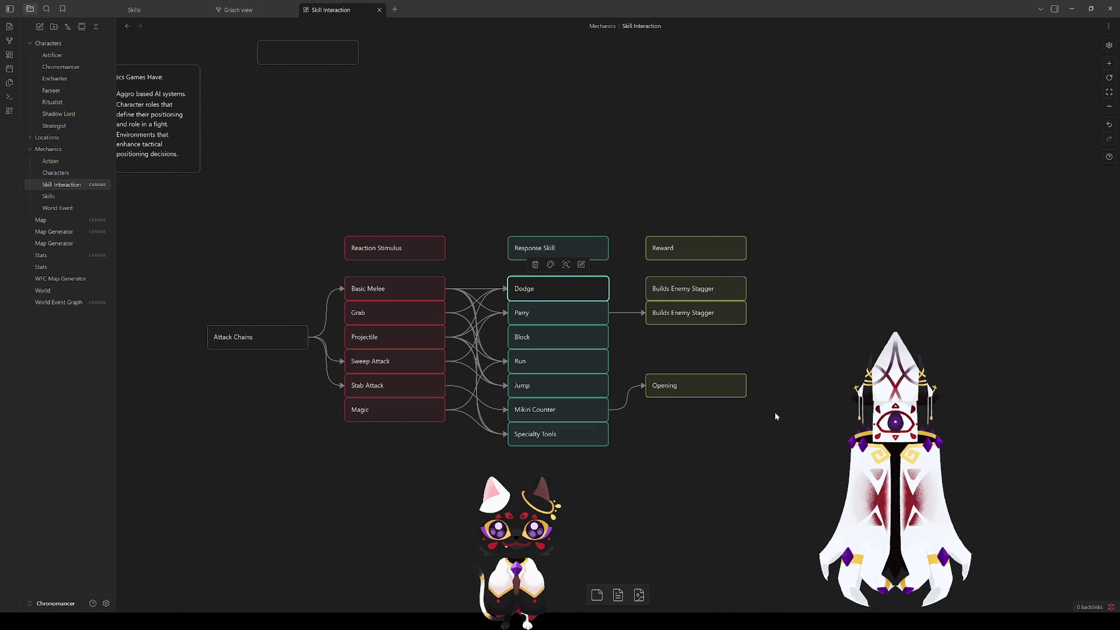
pyautogui.scroll(-2, 775, 417)
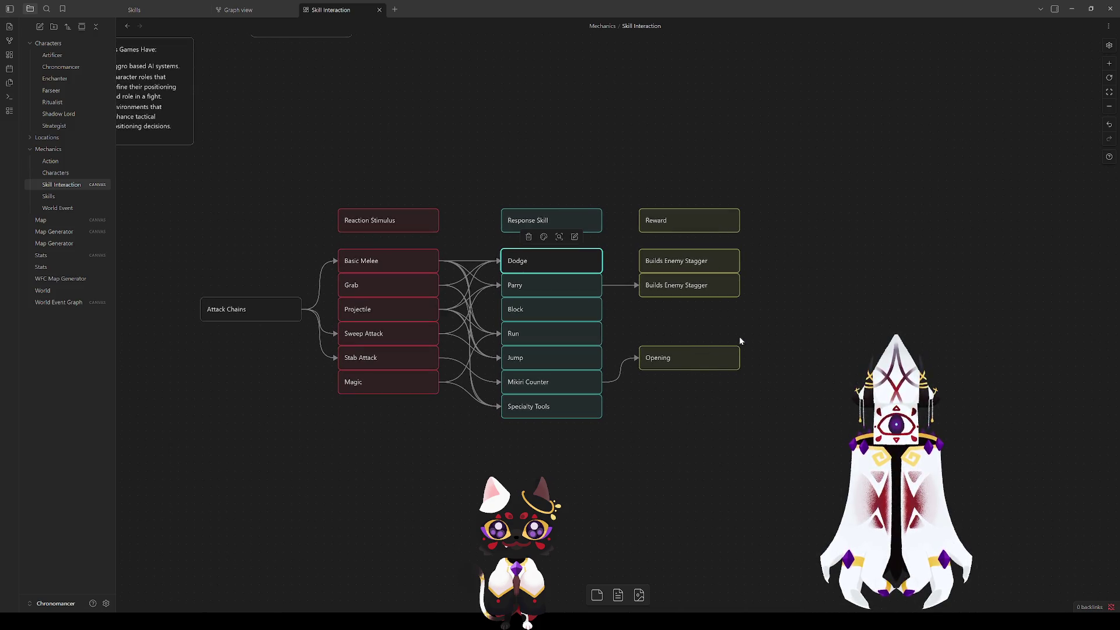
pyautogui.write('(innate)')
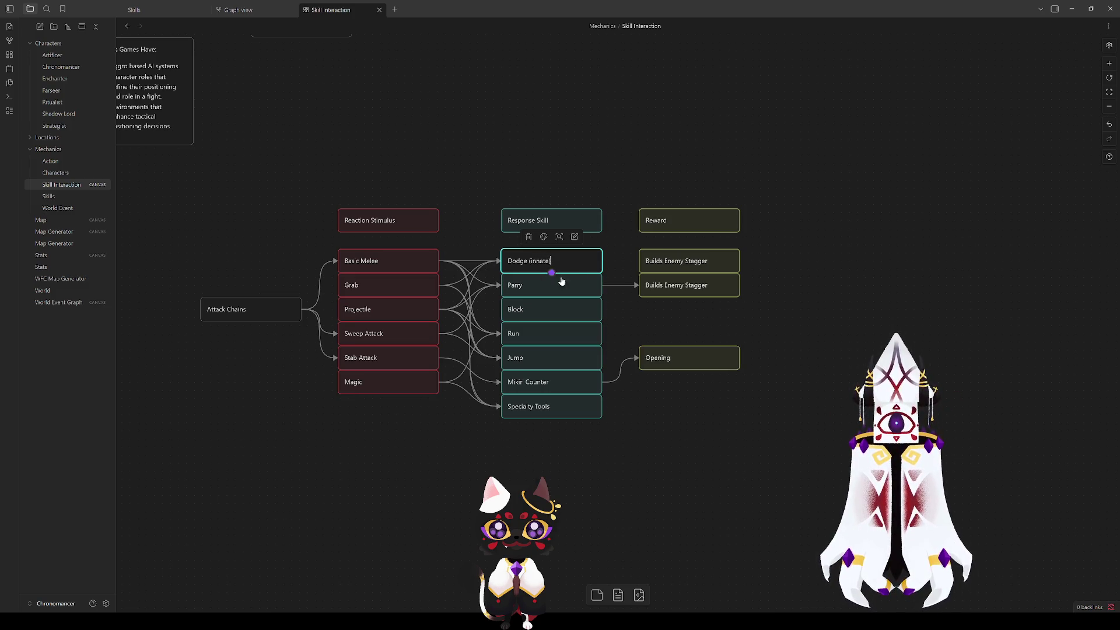
pyautogui.click(667, 259)
pyautogui.moveTo(603, 261); pyautogui.dragTo(639, 261)
pyautogui.click(658, 262)
# Step: Rewrite the reward card beside Dodge (innate) as 'Fast movement away from an enemy'
pyautogui.click(659, 261)
pyautogui.write('Tries to rap')
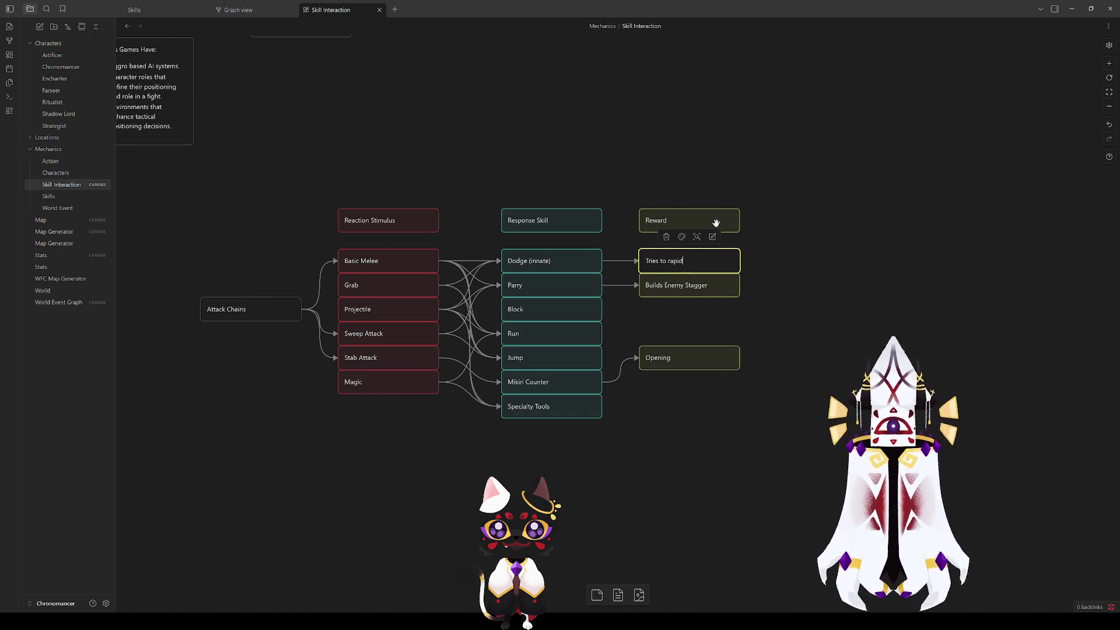
pyautogui.press('BackSpace')
pyautogui.press('BackSpace')
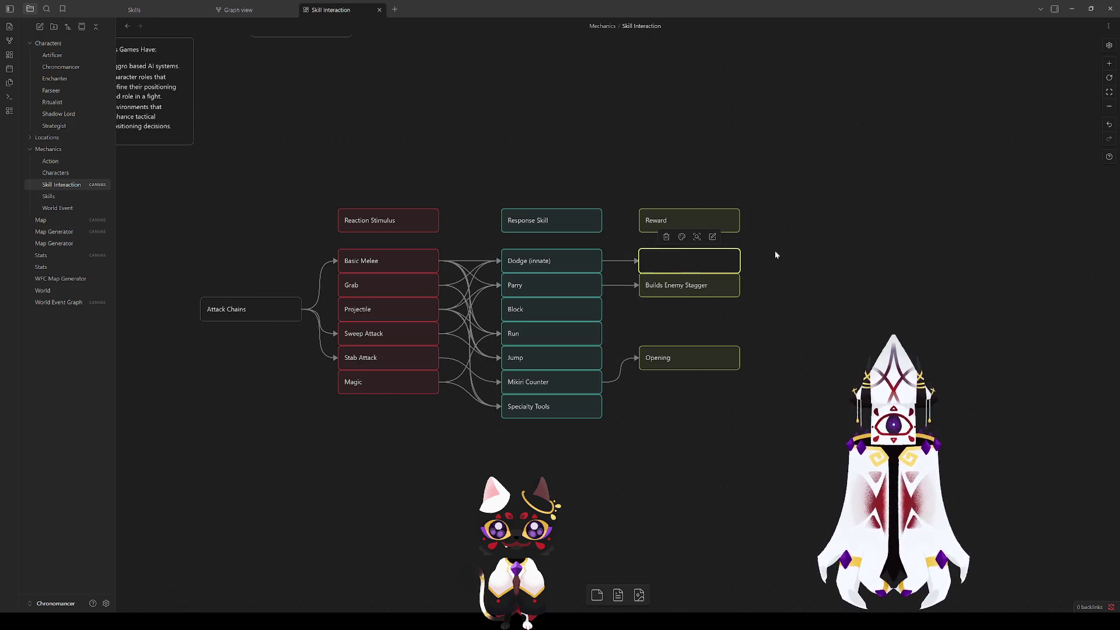
pyautogui.write('Fa')
pyautogui.write('st move')
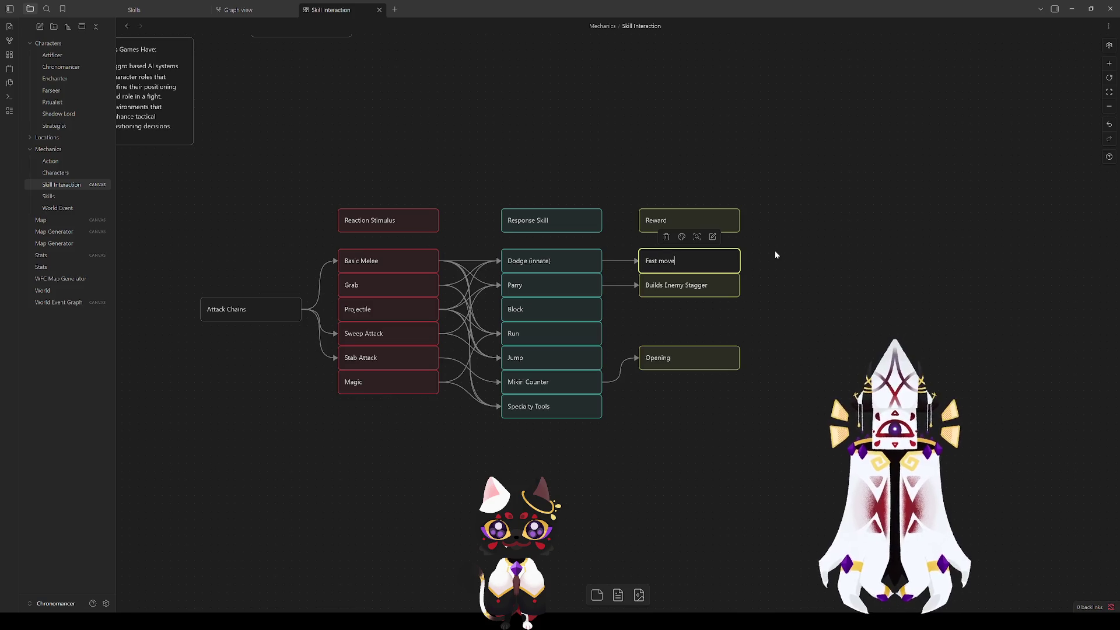
pyautogui.write('ment away f')
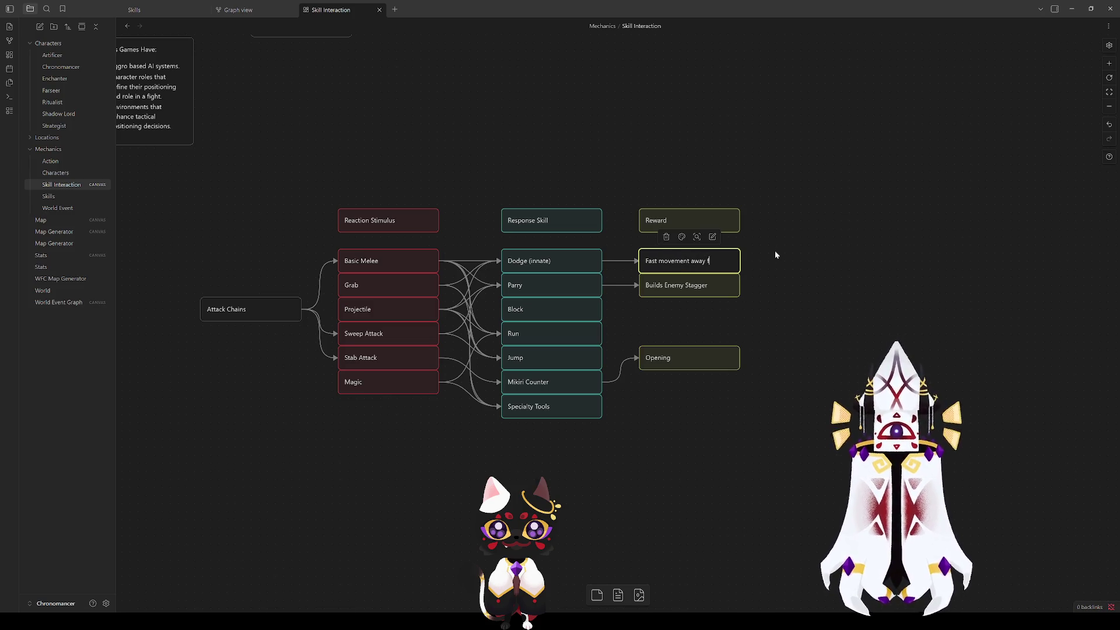
pyautogui.write('rom an enemy')
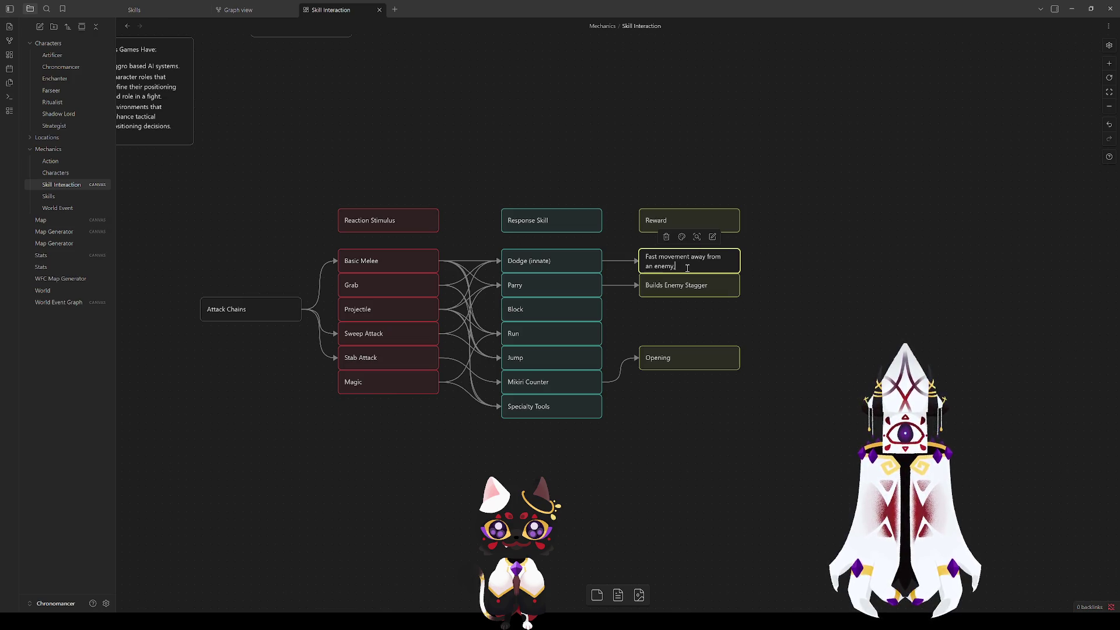
pyautogui.hotkey('ctrl', 'a')
# Step: Empty the reward card and move the lower skill and reward cards down
pyautogui.press('BackSpace')
pyautogui.moveTo(655, 519)
pyautogui.mouseDown()
pyautogui.moveTo(595, 459)
pyautogui.moveTo(520, 296)
pyautogui.moveTo(531, 368)
pyautogui.mouseUp()
pyautogui.moveTo(551, 273); pyautogui.dragTo(549, 288)
# Step: Add 'Fast movement away from an enemy. can go under swipes' to Dodge (innate) and make the card taller
pyautogui.doubleClick(560, 261)
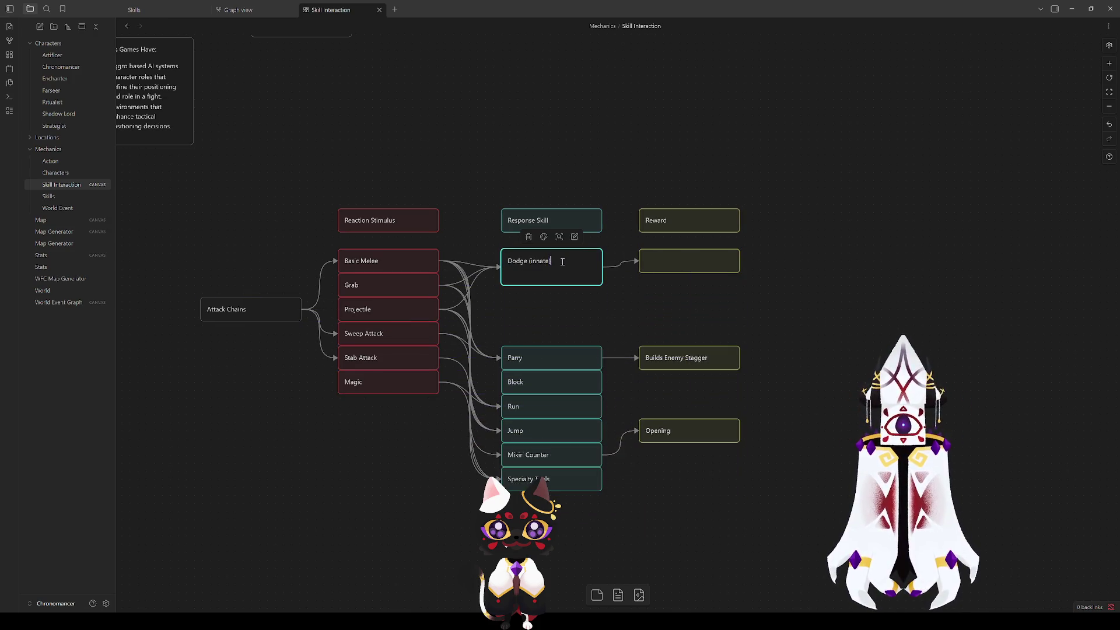
pyautogui.press('Return')
pyautogui.write('Fast movement away from an enemy.')
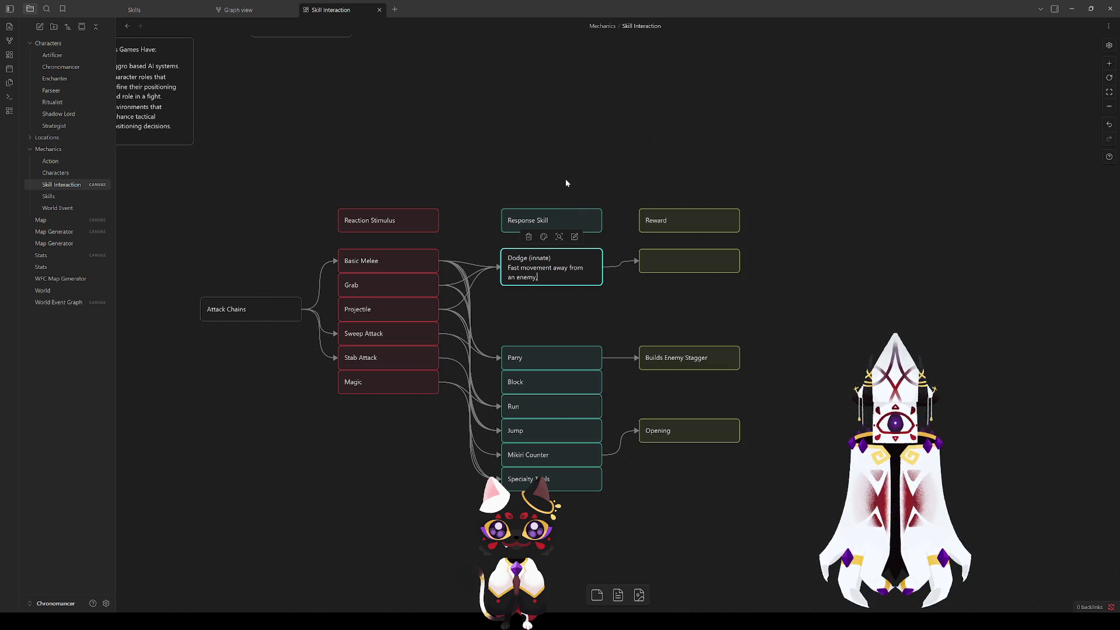
pyautogui.press('BackSpace')
pyautogui.write(', can')
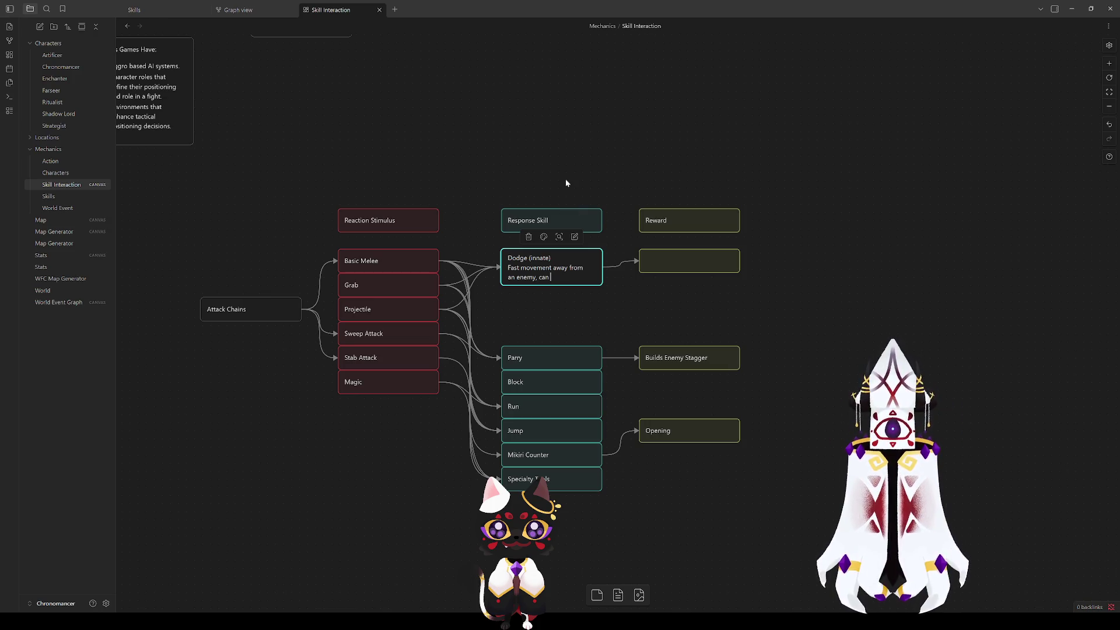
pyautogui.write(' go under swipes')
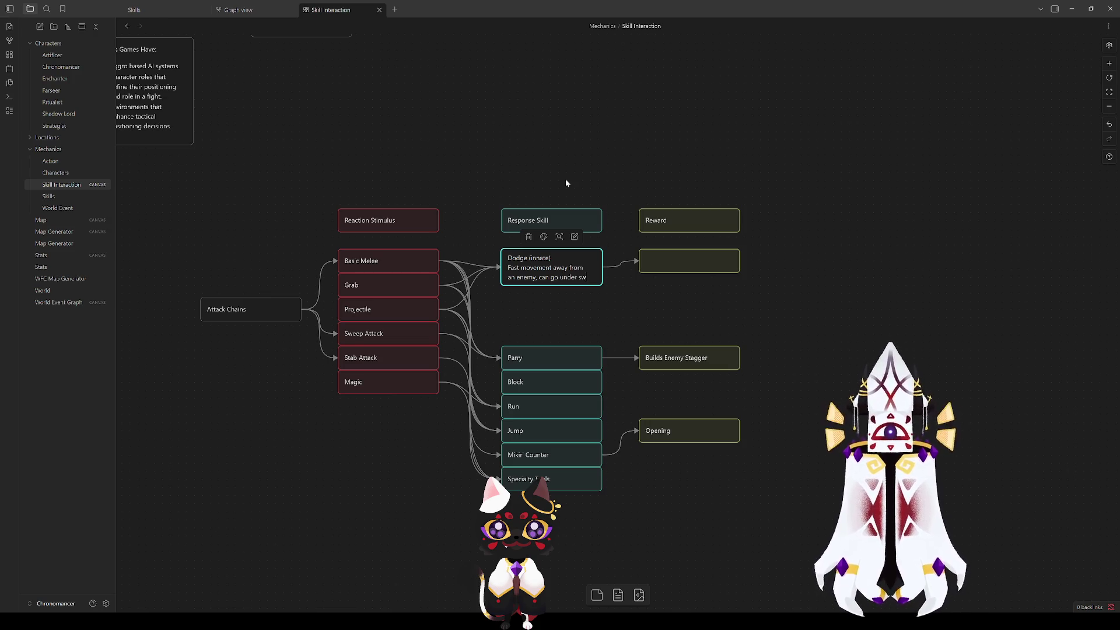
pyautogui.press('Escape')
pyautogui.moveTo(533, 285); pyautogui.dragTo(532, 296)
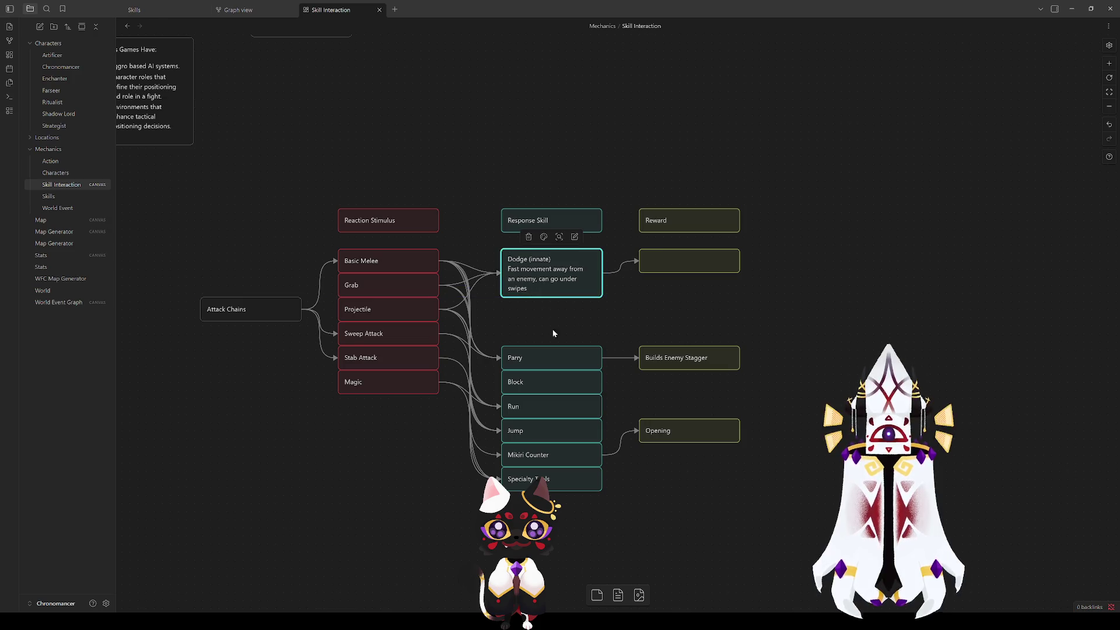
pyautogui.click(554, 307)
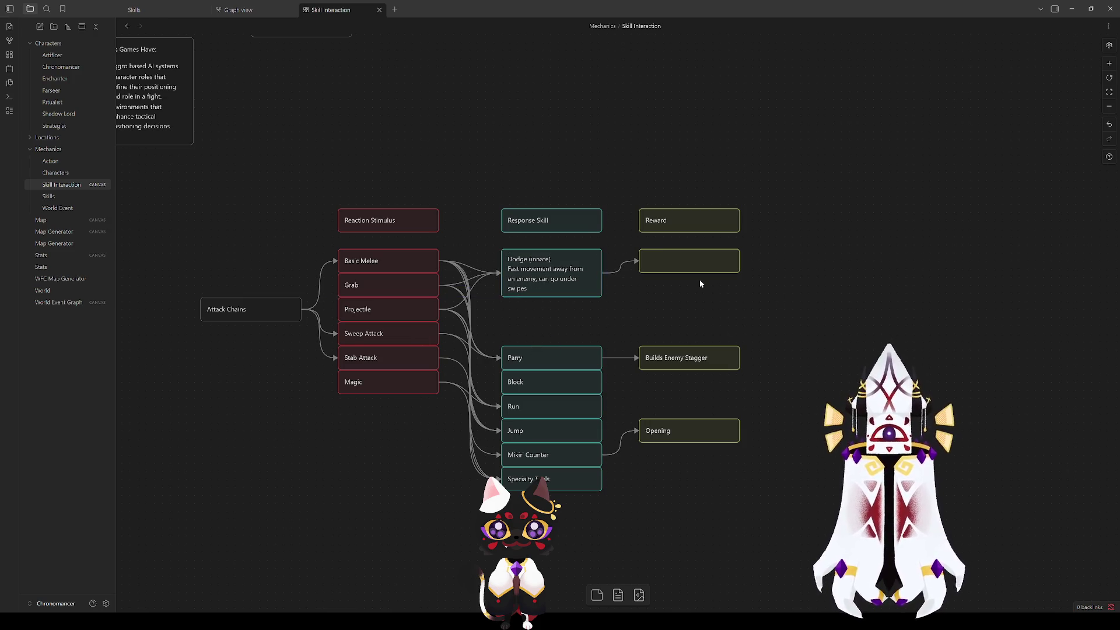
# Step: Align the empty reward card with Dodge and enter 'High chance at not taking damage'
pyautogui.moveTo(700, 264); pyautogui.dragTo(687, 274)
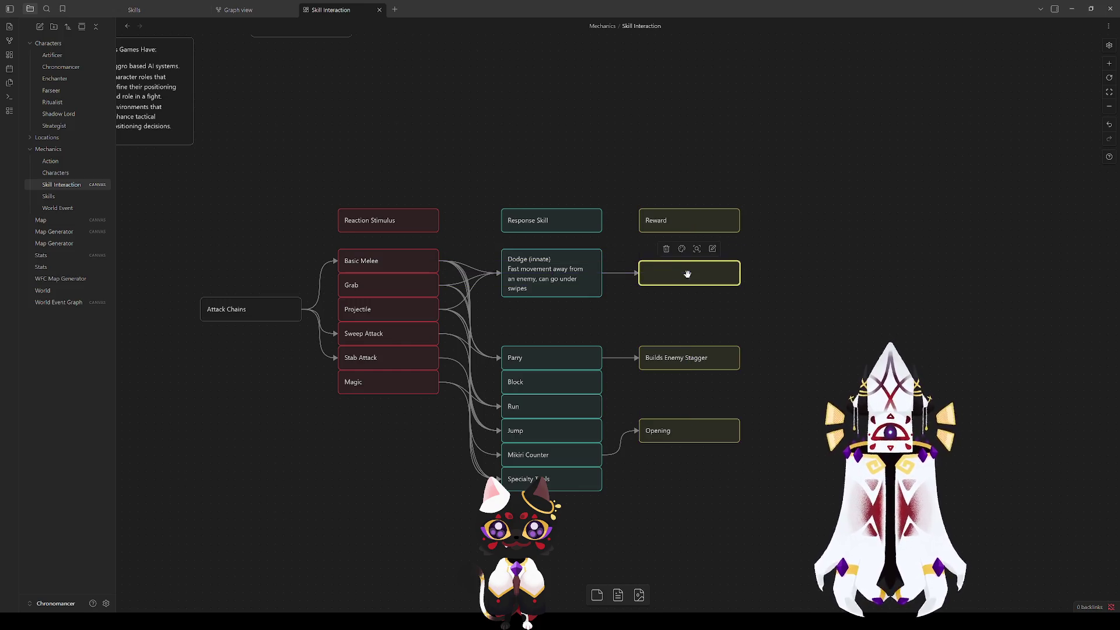
pyautogui.doubleClick(686, 273)
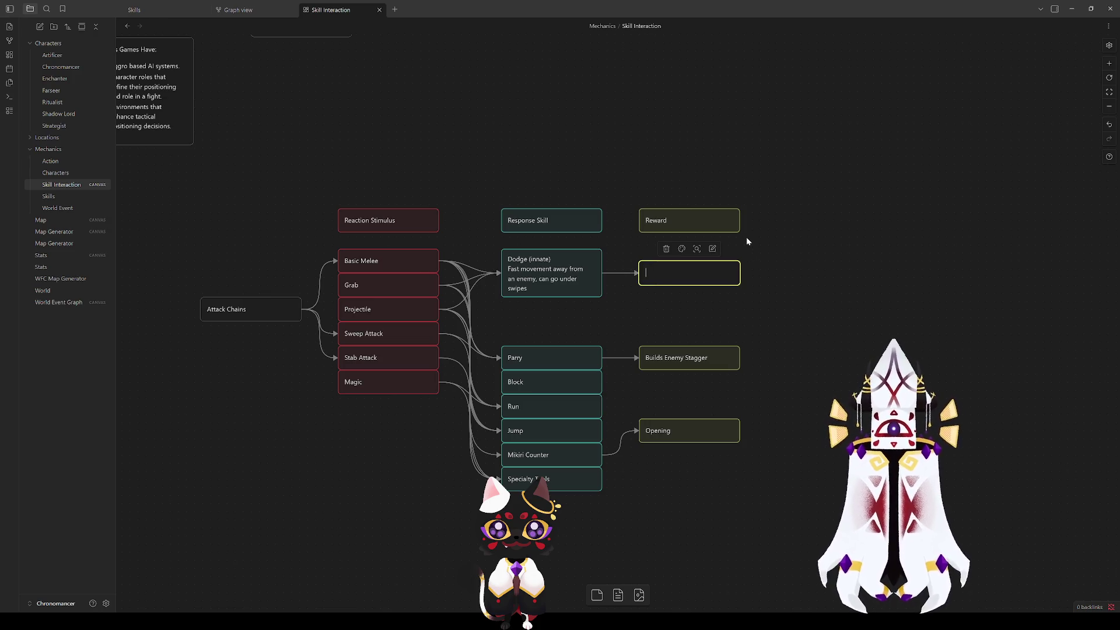
pyautogui.write('C')
pyautogui.press('BackSpace')
pyautogui.write('High ')
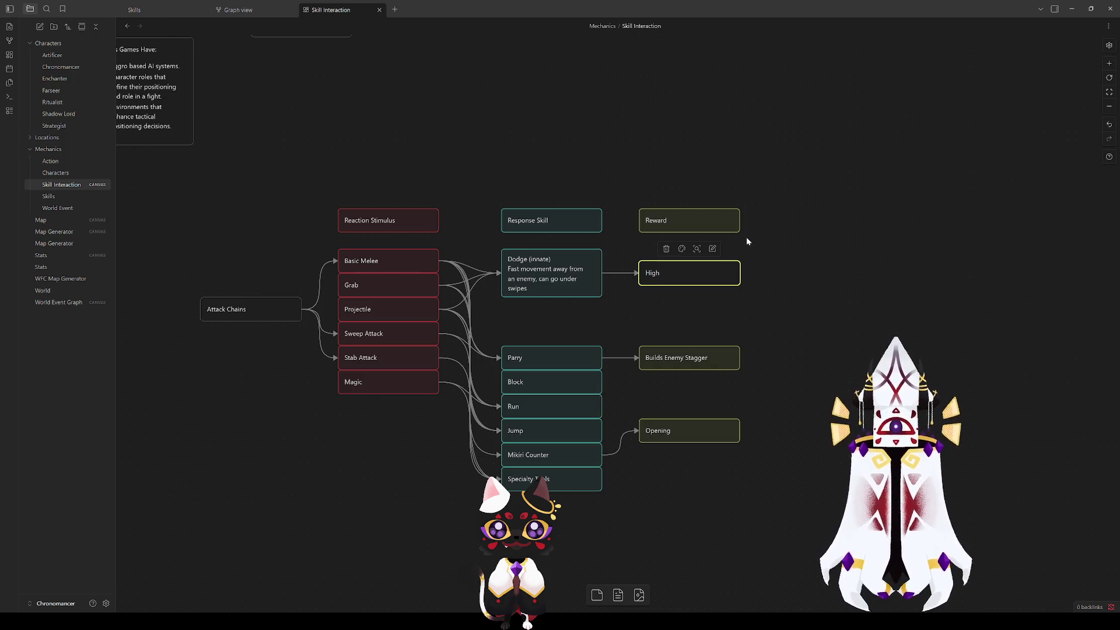
pyautogui.write('chance at not tak')
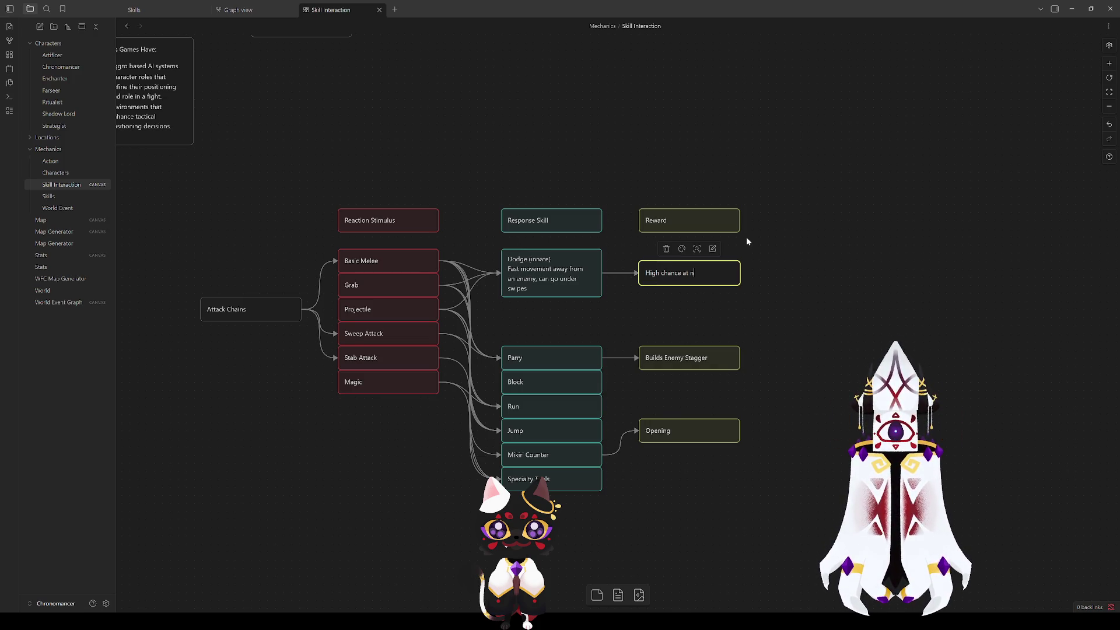
pyautogui.write('ing damage')
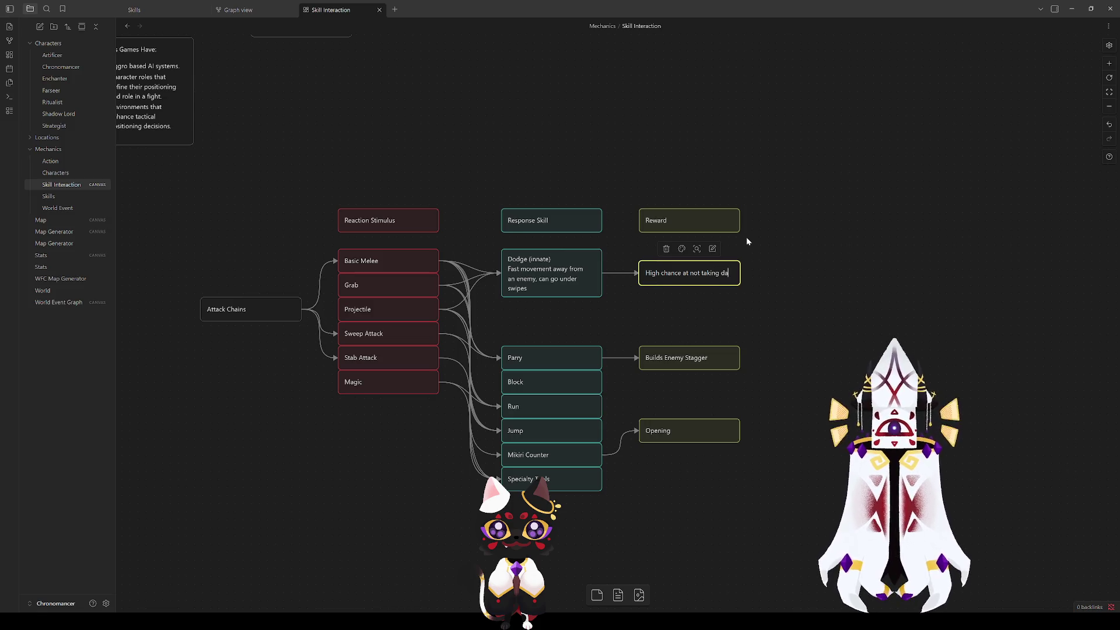
pyautogui.click(730, 289)
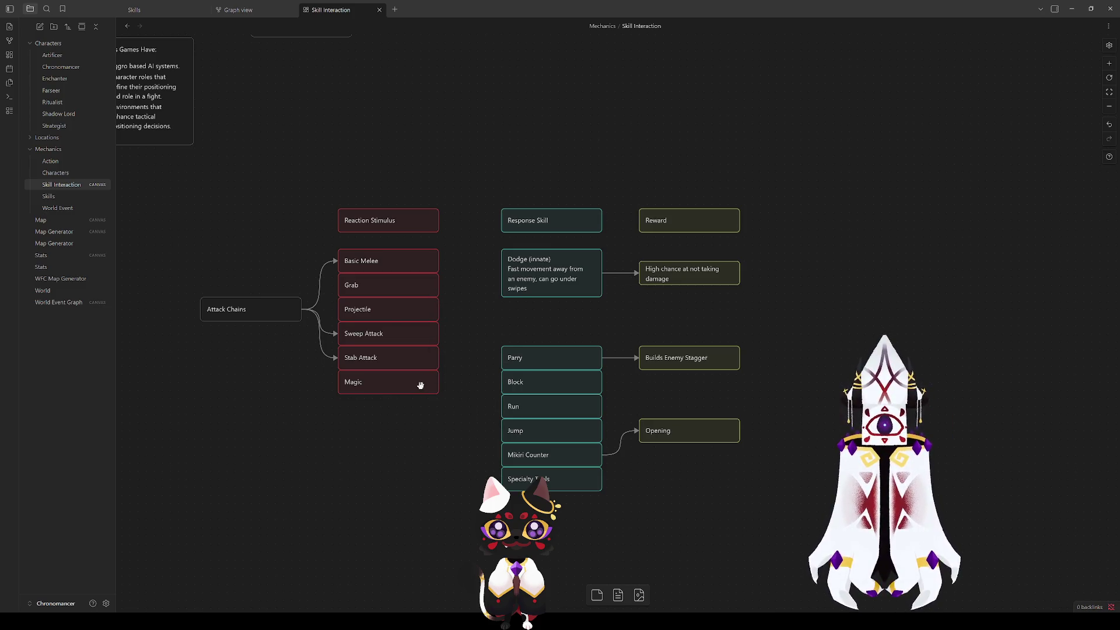
pyautogui.hscroll(-10, 279, 309)
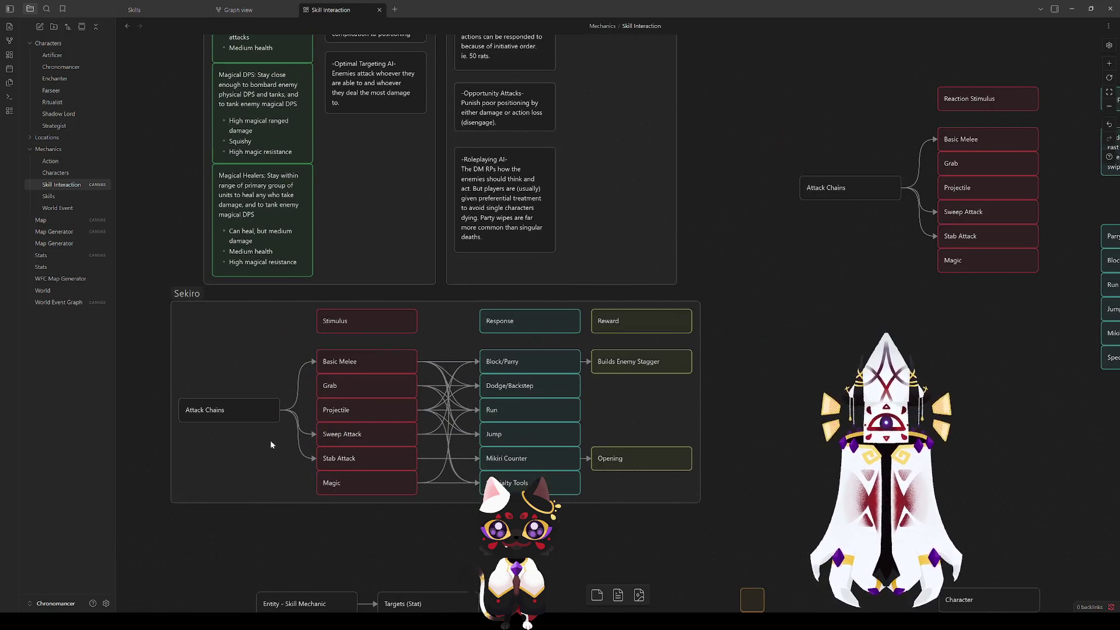
pyautogui.moveTo(280, 404)
pyautogui.mouseDown()
pyautogui.moveTo(309, 404)
pyautogui.moveTo(269, 405)
pyautogui.mouseUp()
pyautogui.click(292, 405)
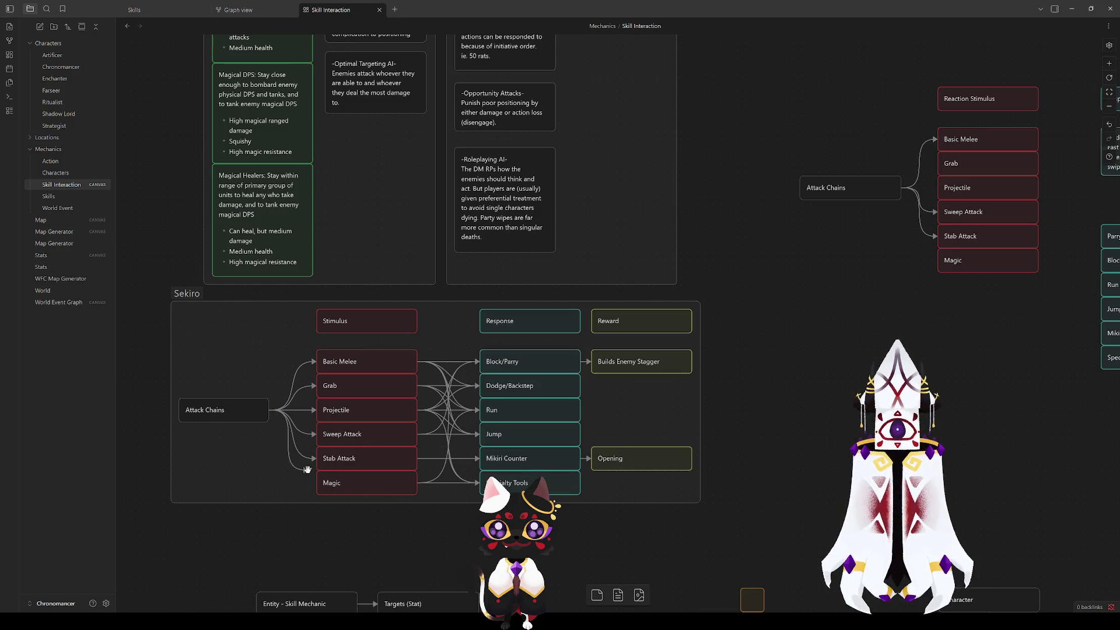
pyautogui.moveTo(857, 368)
pyautogui.mouseDown()
pyautogui.moveTo(369, 448)
pyautogui.moveTo(348, 465)
pyautogui.mouseUp()
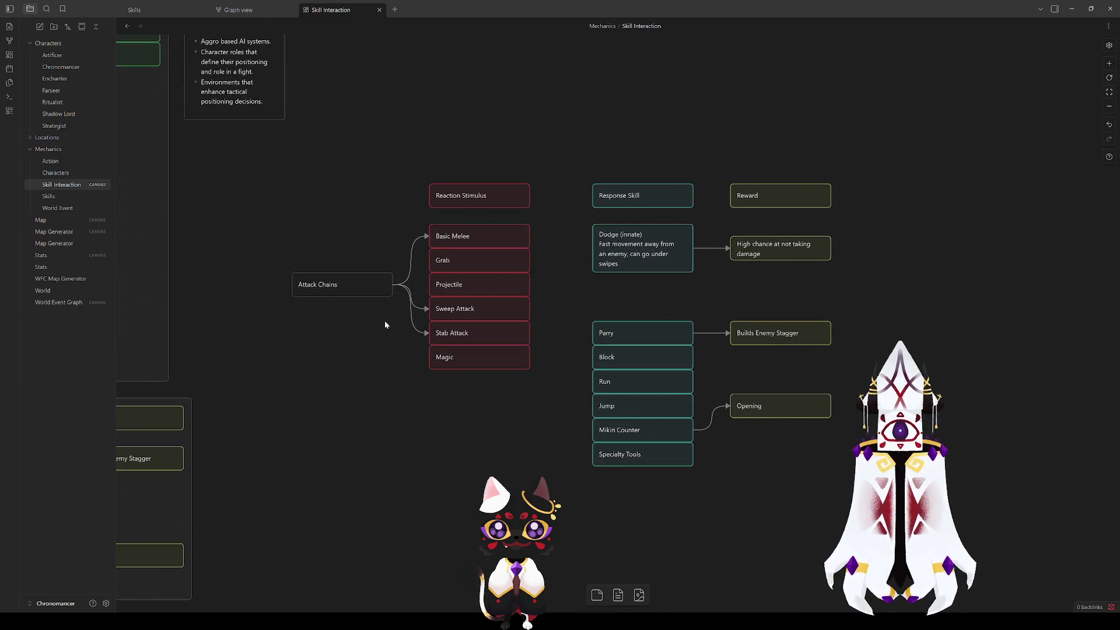
pyautogui.doubleClick(452, 236)
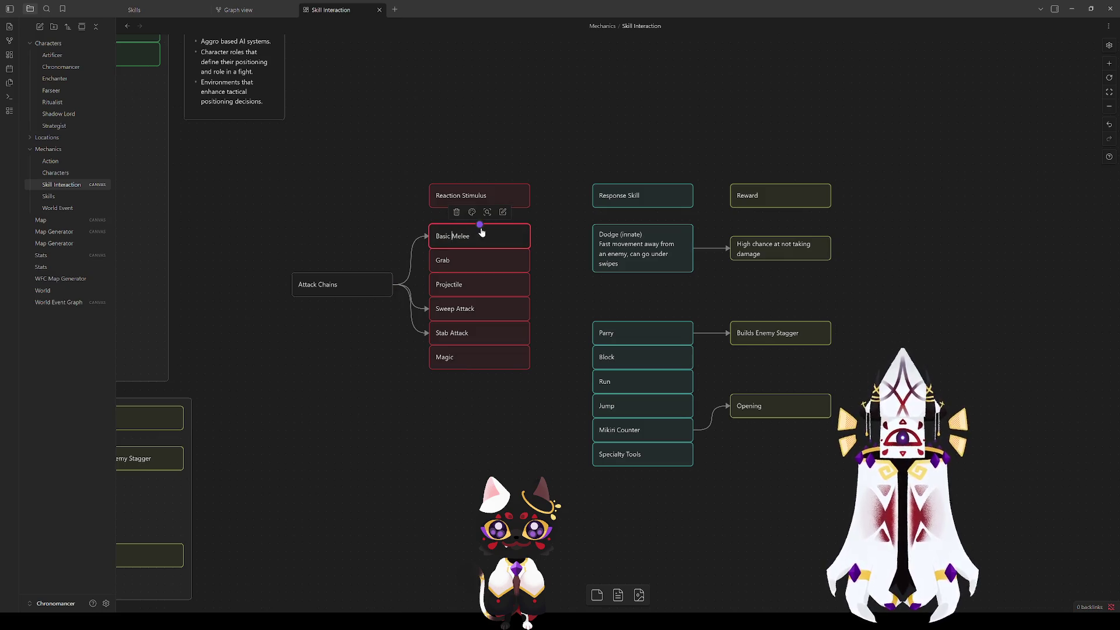
# Step: Rename the Basic Melee card to Strike and the next attack card to Sweep
pyautogui.moveTo(471, 237); pyautogui.dragTo(416, 235)
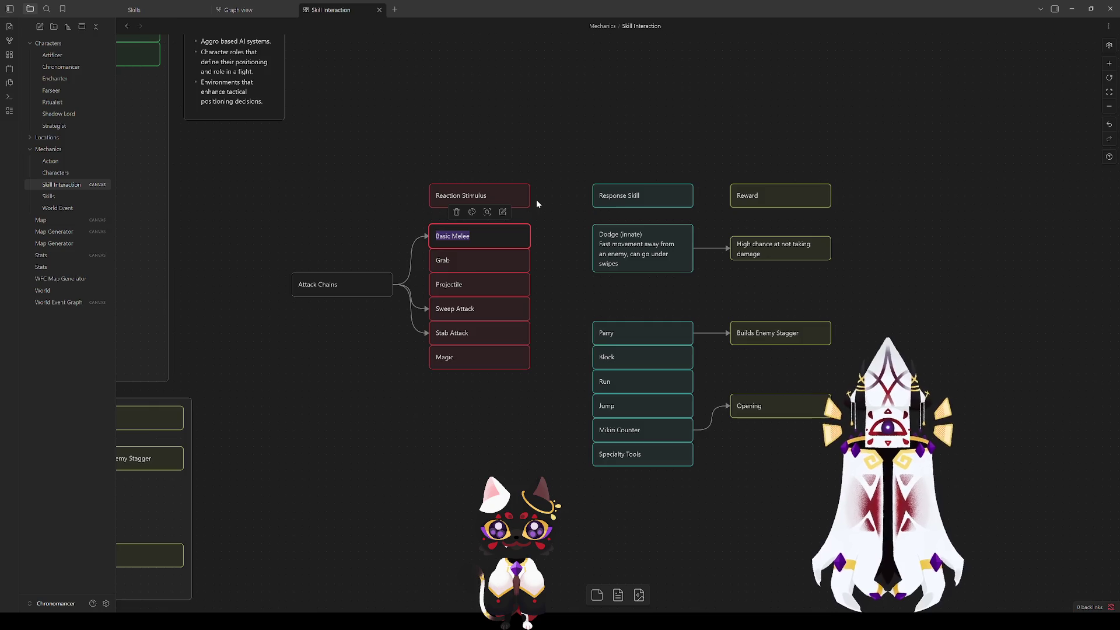
pyautogui.press('BackSpace')
pyautogui.write('Strike')
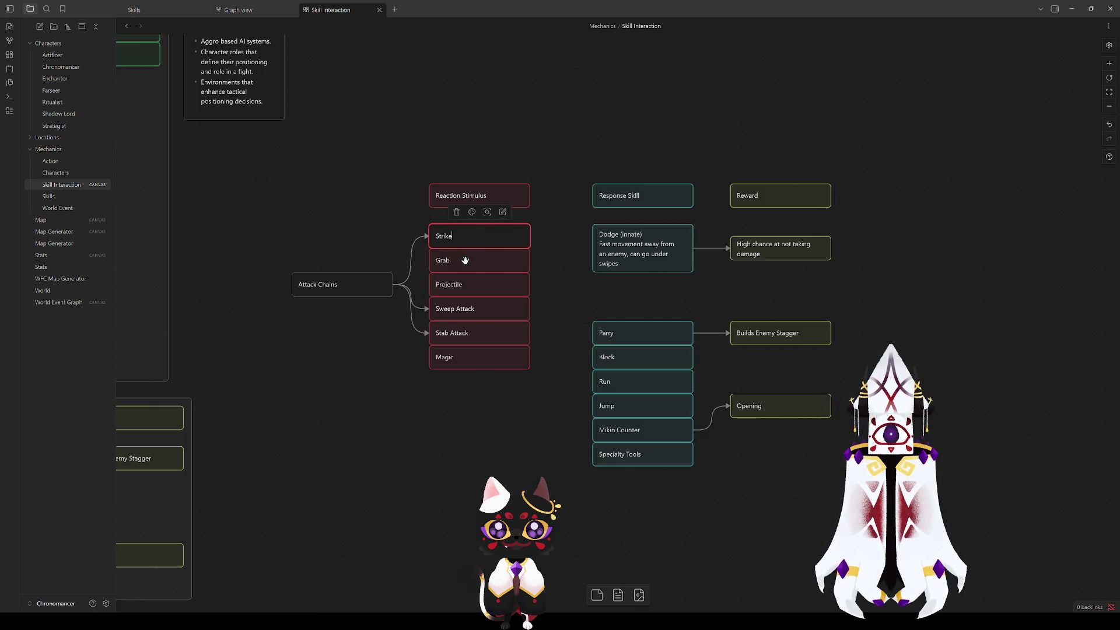
pyautogui.doubleClick(466, 262)
pyautogui.moveTo(450, 260); pyautogui.dragTo(439, 260)
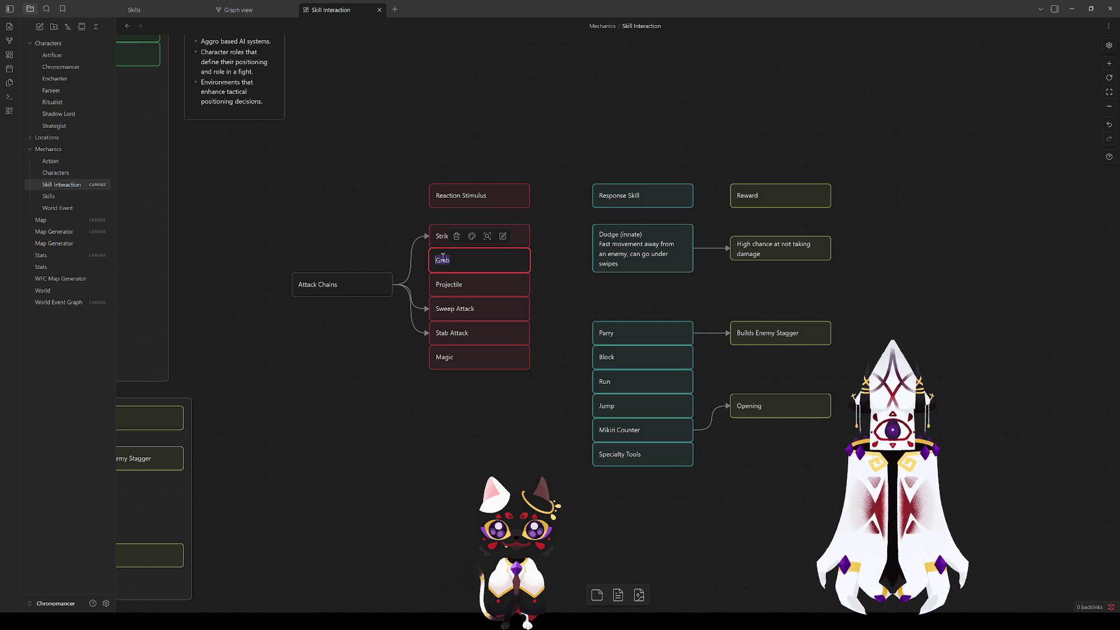
pyautogui.doubleClick(458, 284)
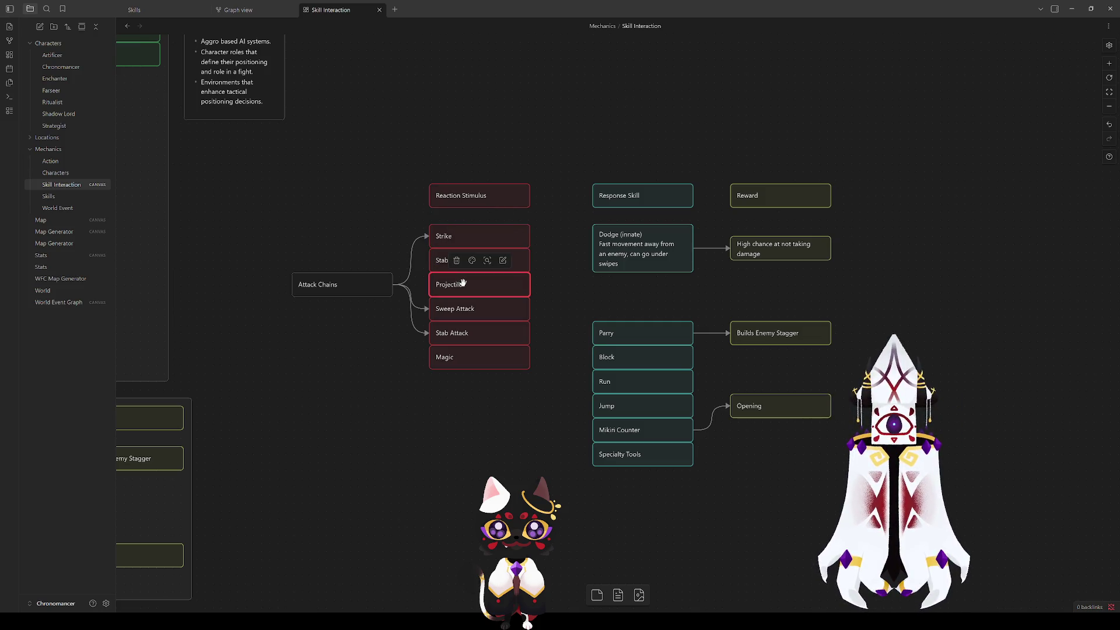
pyautogui.write('Sweap')
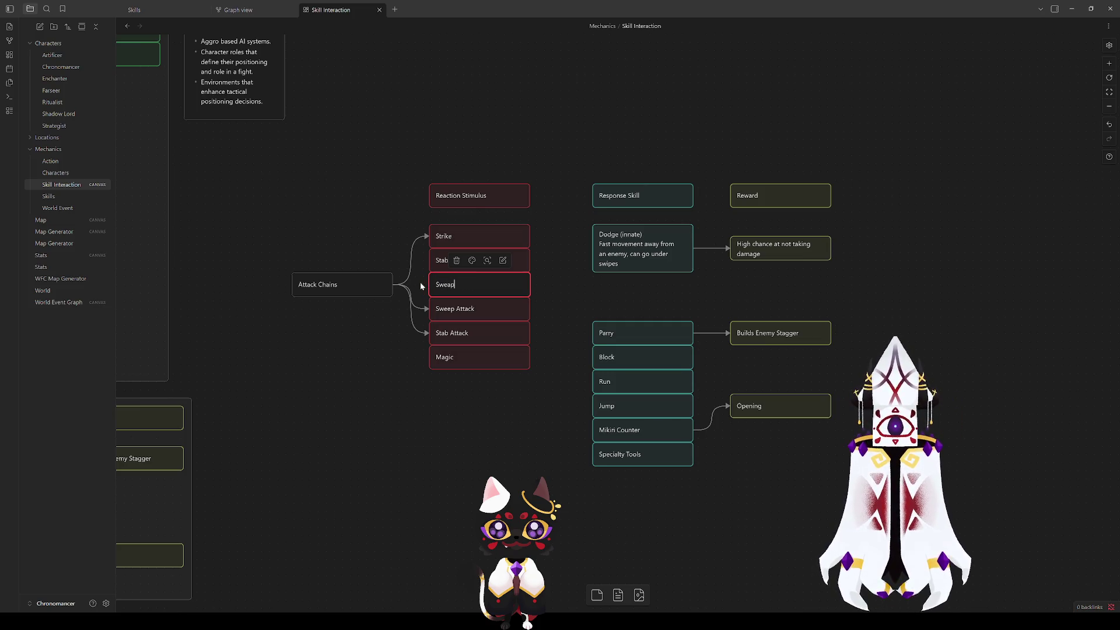
pyautogui.press('BackSpace')
pyautogui.press('BackSpace')
pyautogui.write('ep')
pyautogui.click(513, 442)
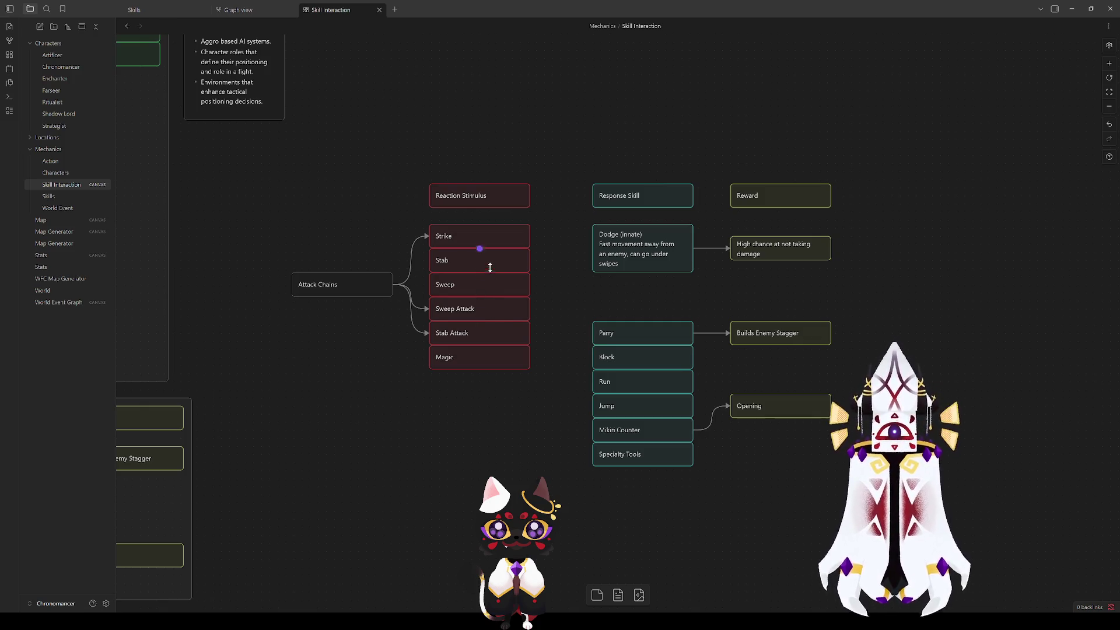
# Step: Rename the Sweep Attack card to Projectile
pyautogui.doubleClick(462, 236)
pyautogui.click(487, 385)
pyautogui.doubleClick(448, 301)
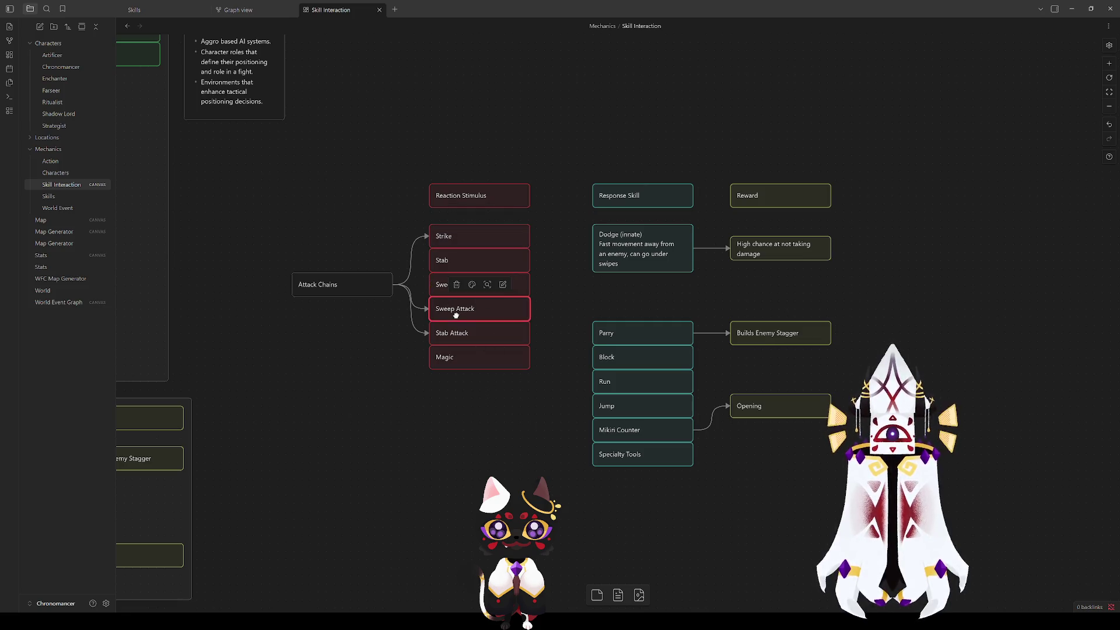
pyautogui.moveTo(482, 309); pyautogui.dragTo(414, 306)
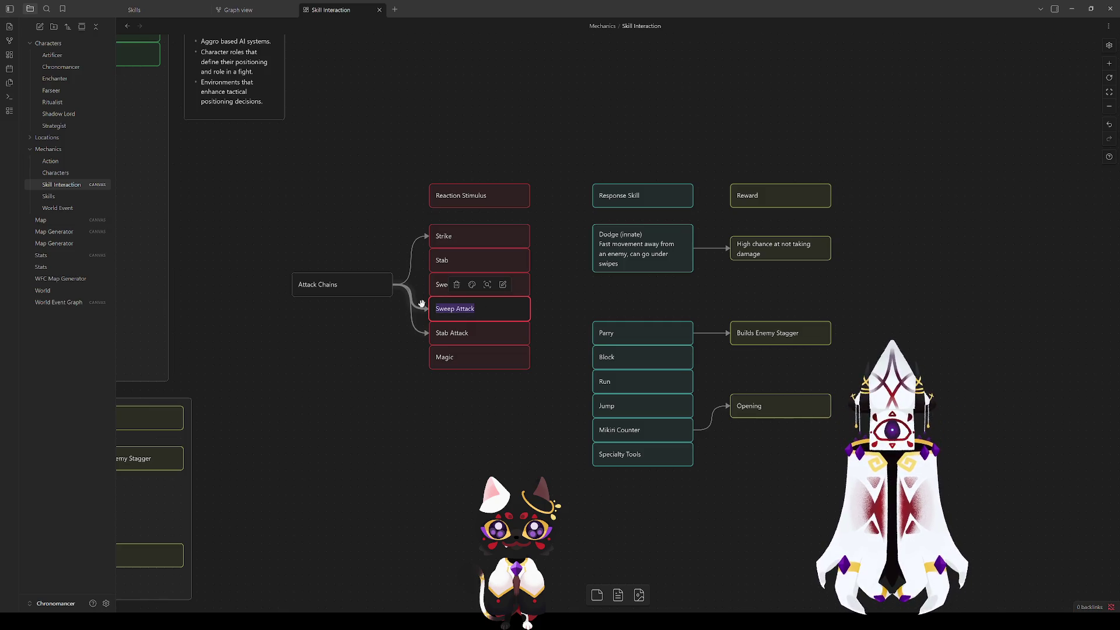
pyautogui.write('Porj')
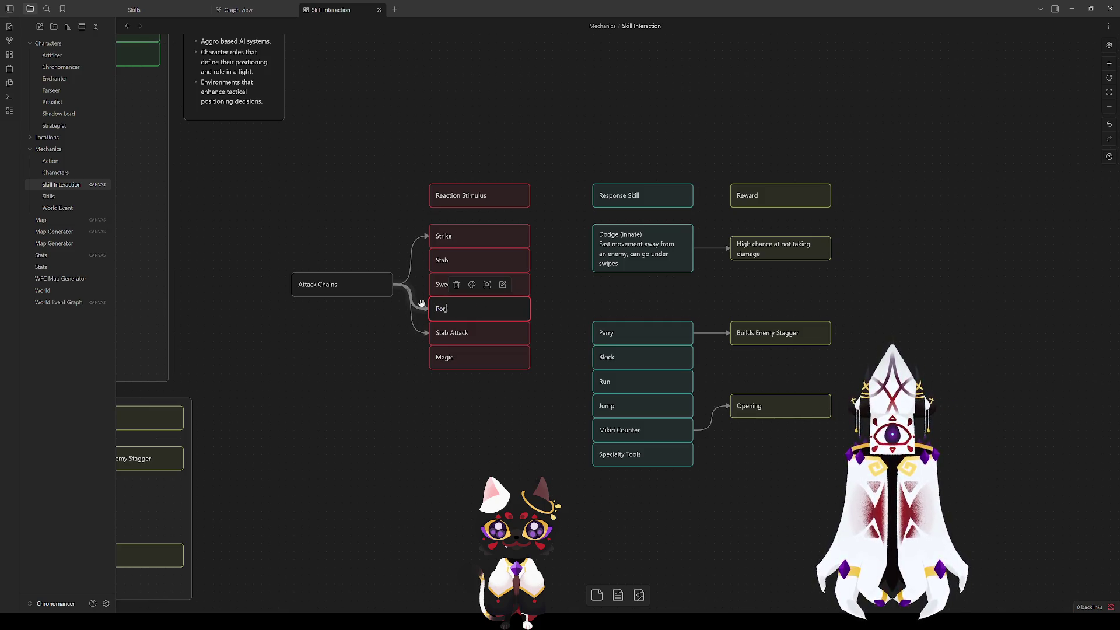
pyautogui.write('ece')
pyautogui.click(489, 428)
# Step: Draw an edge from Attack Chains to the Stab card
pyautogui.click(446, 333)
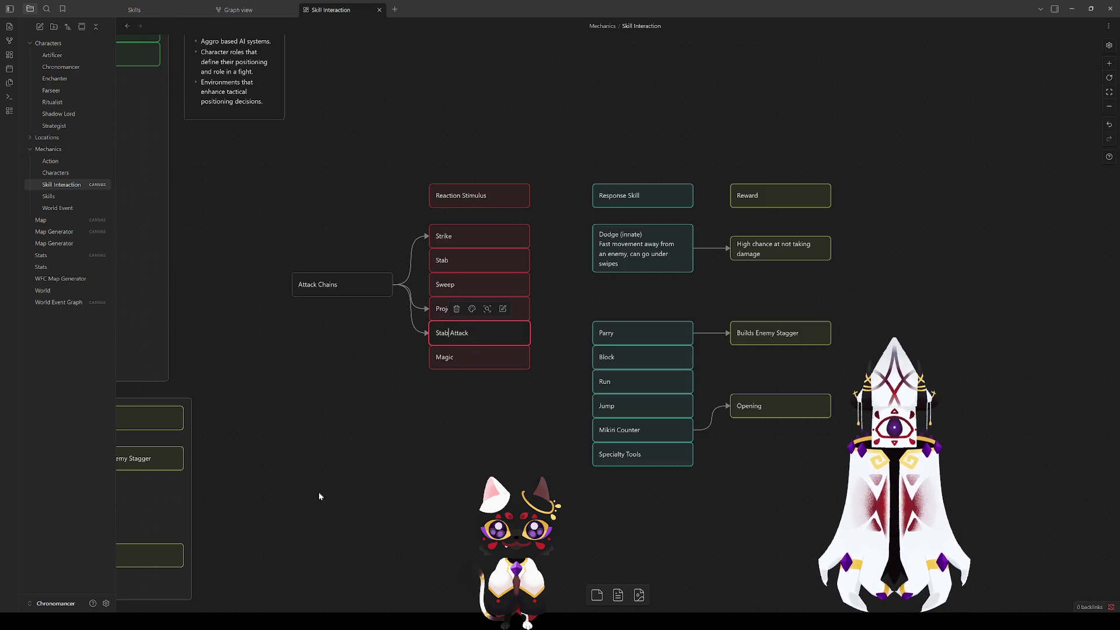
pyautogui.moveTo(320, 496); pyautogui.dragTo(879, 327)
pyautogui.scroll(3, 863, 324)
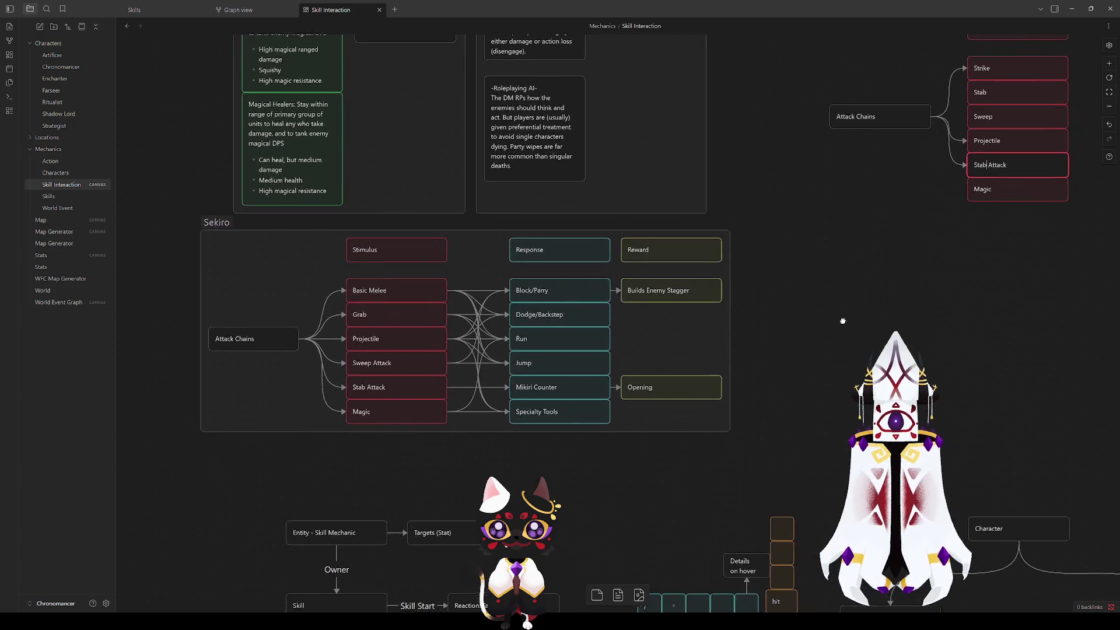
pyautogui.hscroll(10, 700, 344)
pyautogui.click(469, 372)
pyautogui.scroll(3, 470, 373)
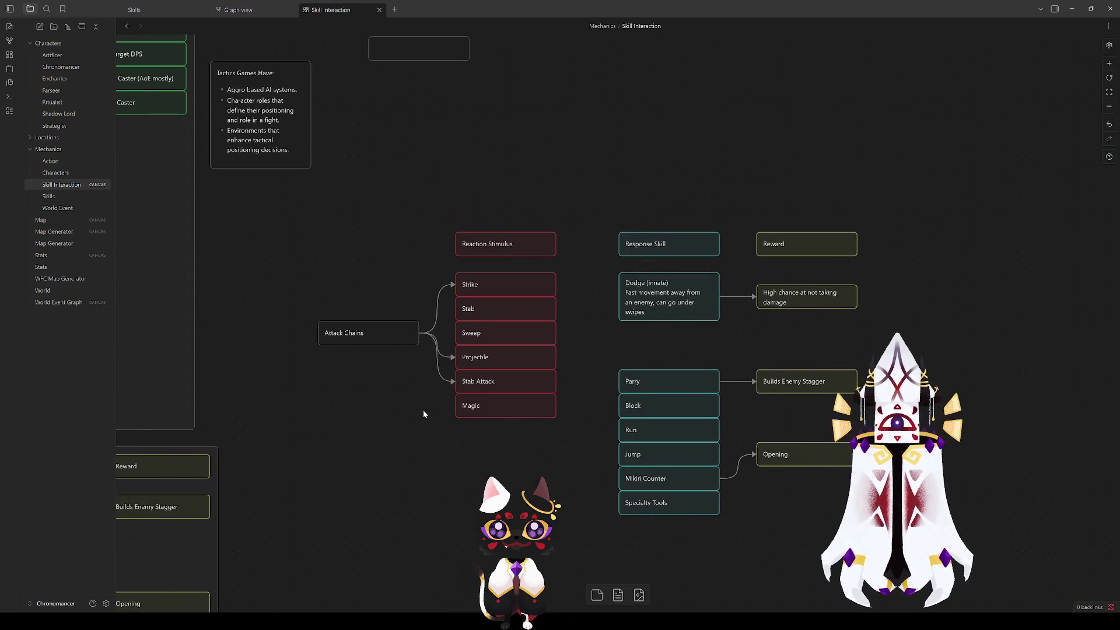
pyautogui.moveTo(418, 330)
pyautogui.mouseDown()
pyautogui.moveTo(454, 309)
pyautogui.moveTo(449, 334)
pyautogui.mouseUp()
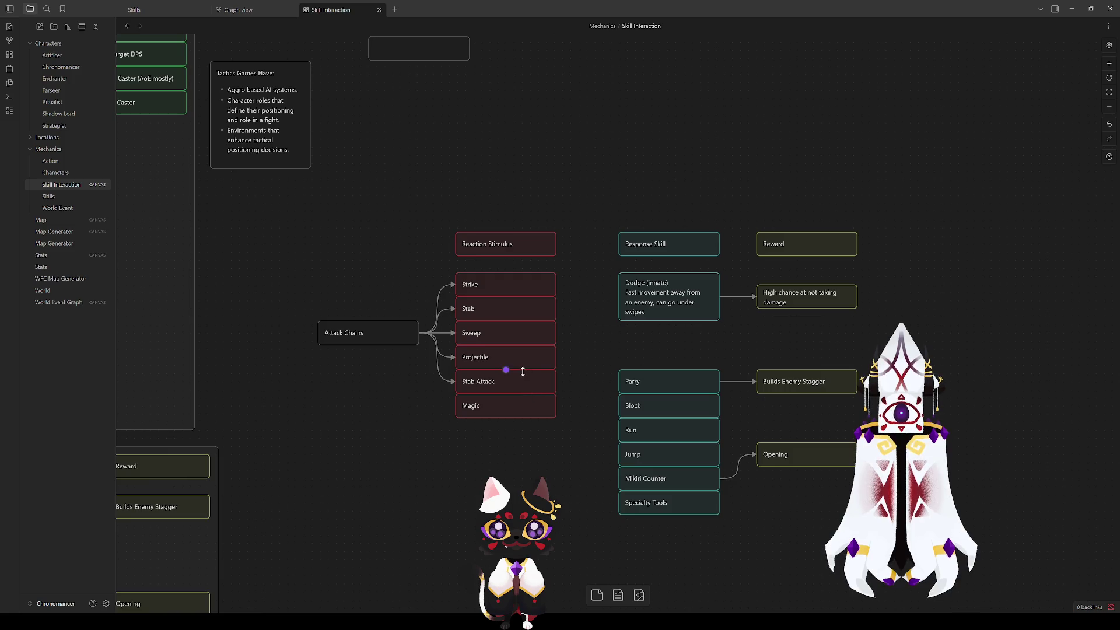
# Step: Rename the Stab Attack card to 'Unblockable/Manuever'
pyautogui.click(487, 353)
pyautogui.click(488, 383)
pyautogui.moveTo(503, 383); pyautogui.dragTo(413, 370)
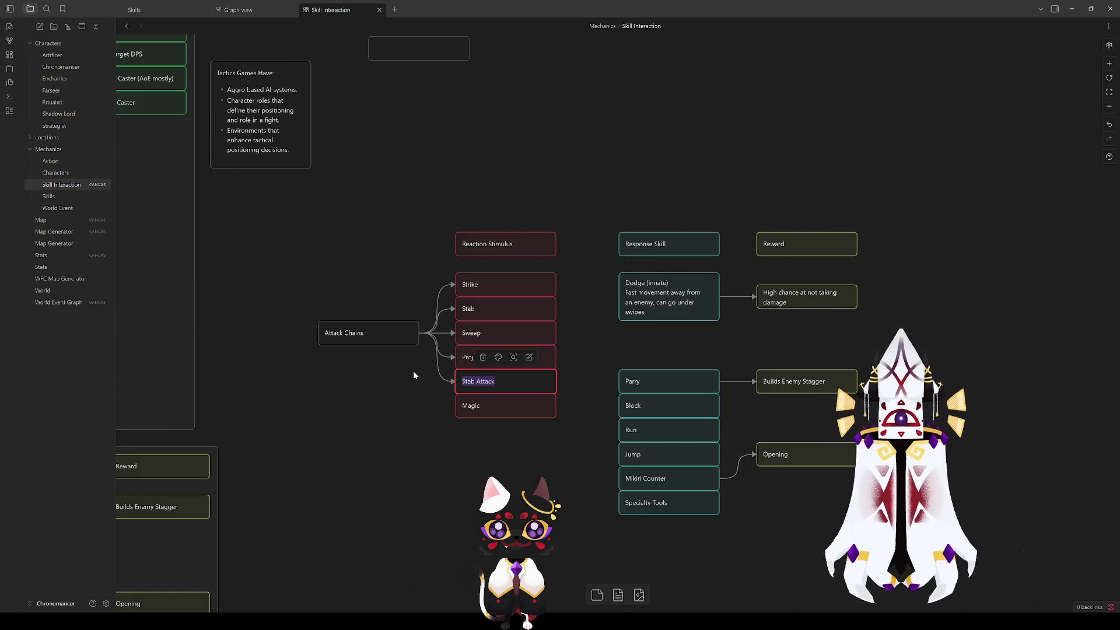
pyautogui.write('Unblockable (gra')
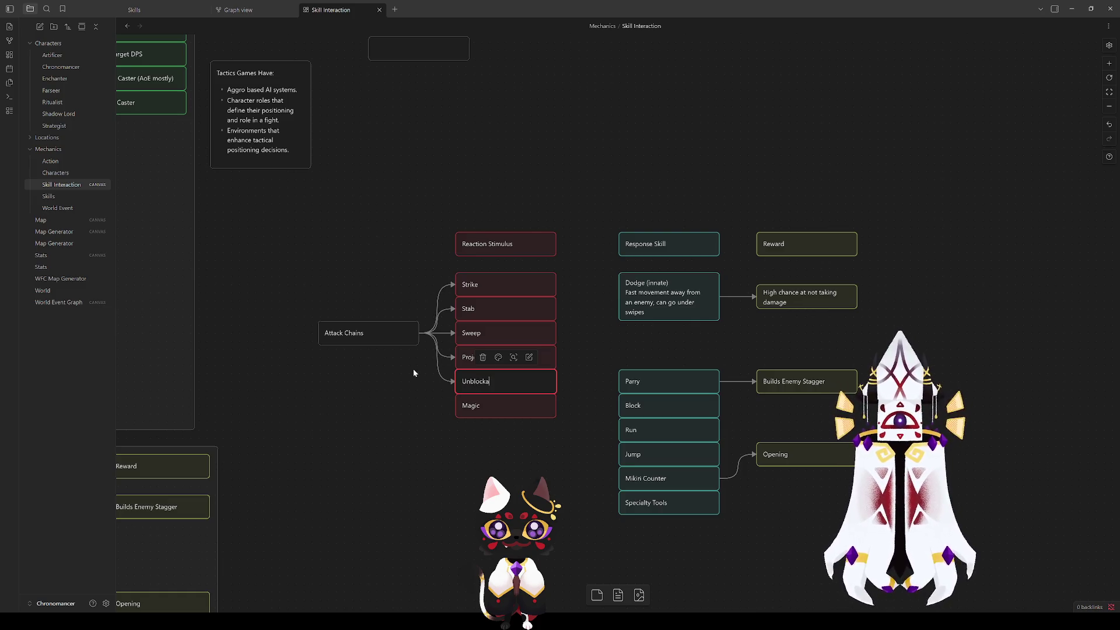
pyautogui.press('BackSpace')
pyautogui.press('BackSpace')
pyautogui.press('BackSpace')
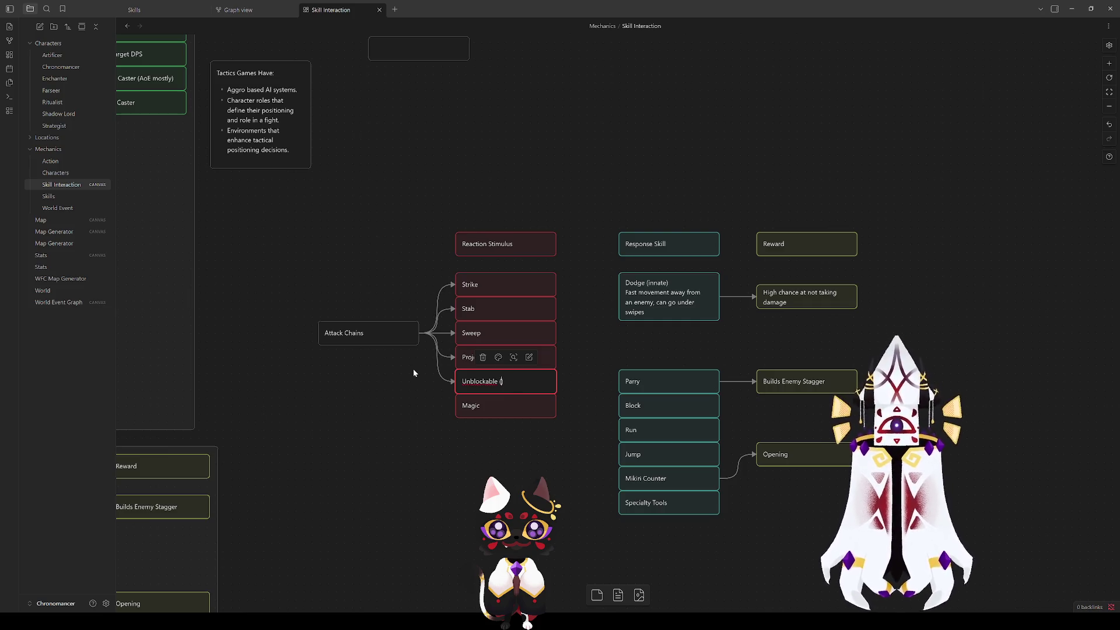
pyautogui.press('BackSpace')
pyautogui.press('BackSpace')
pyautogui.write('/')
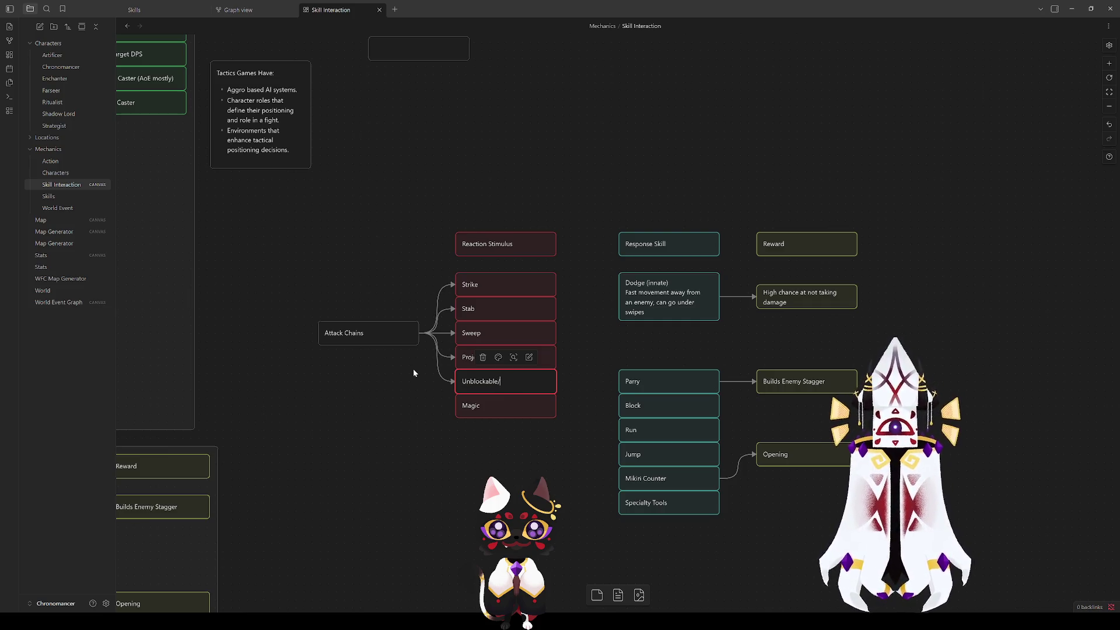
pyautogui.write('Manuever')
pyautogui.click(506, 427)
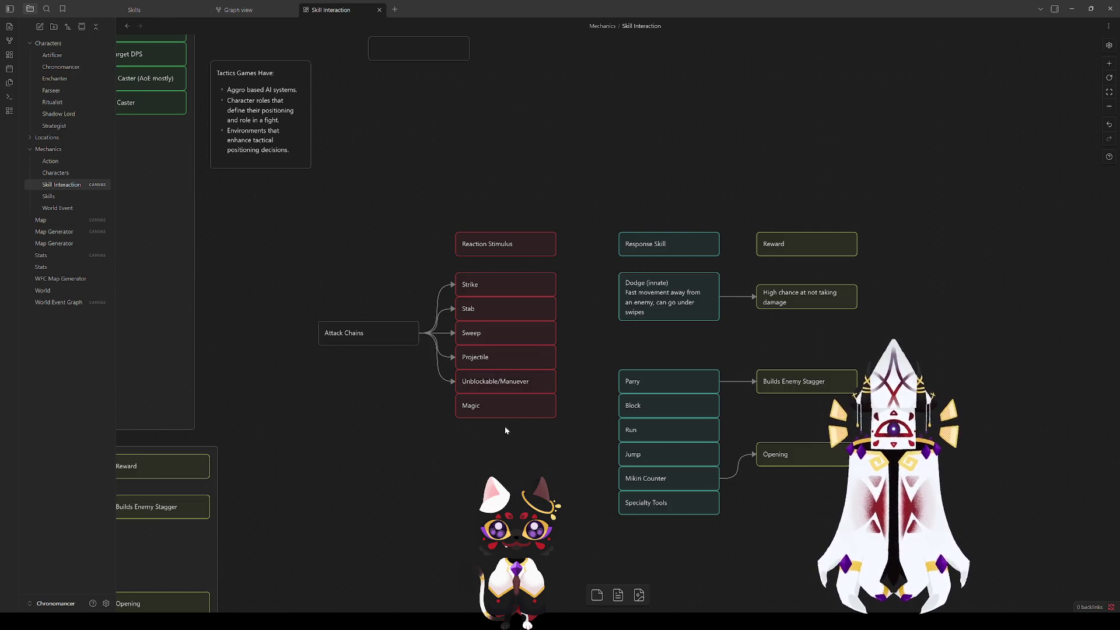
# Step: Rename the Magic card to AoE
pyautogui.click(490, 288)
pyautogui.click(486, 313)
pyautogui.click(480, 331)
pyautogui.click(454, 456)
pyautogui.click(505, 382)
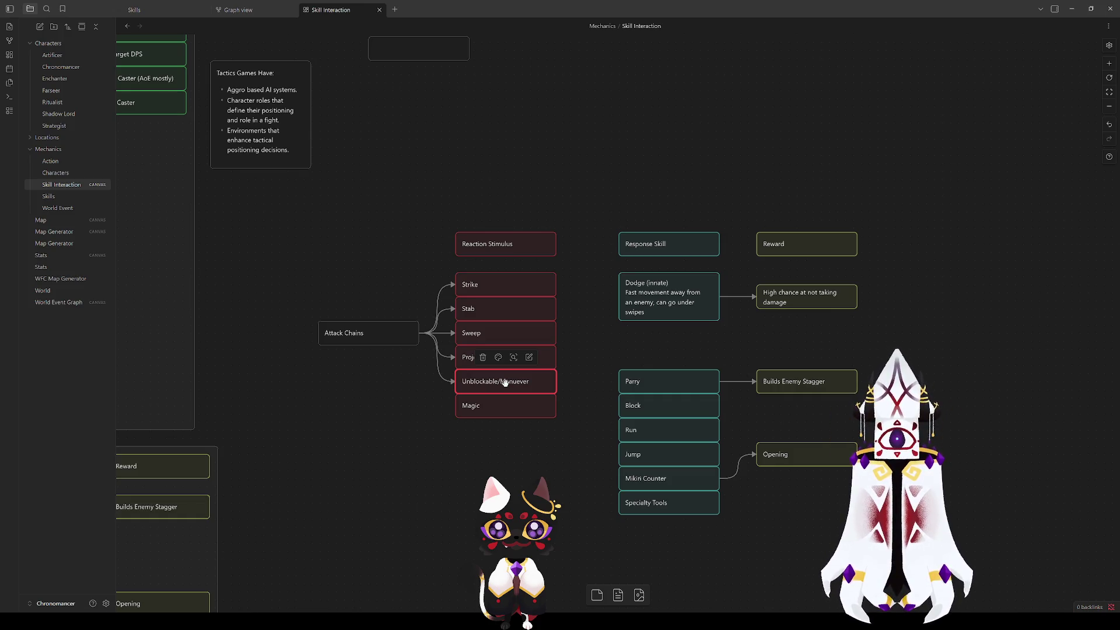
pyautogui.click(503, 409)
pyautogui.moveTo(438, 454)
pyautogui.mouseDown()
pyautogui.moveTo(542, 444)
pyautogui.moveTo(963, 346)
pyautogui.moveTo(702, 378)
pyautogui.moveTo(466, 430)
pyautogui.mouseUp()
pyautogui.doubleClick(529, 367)
pyautogui.moveTo(530, 366); pyautogui.dragTo(500, 362)
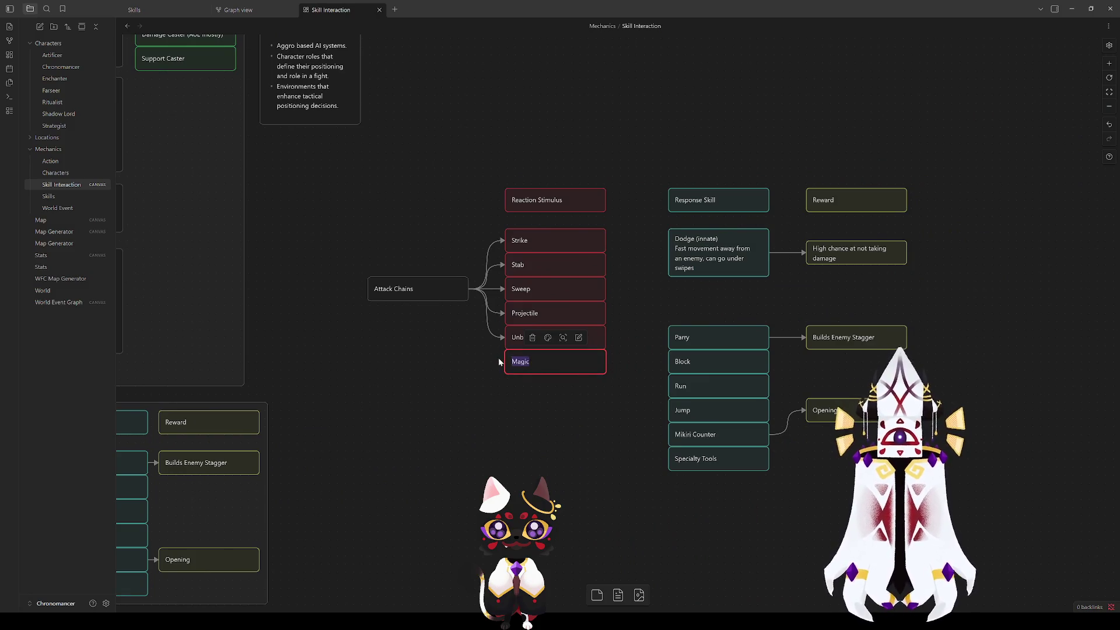
pyautogui.write('E')
pyautogui.click(541, 398)
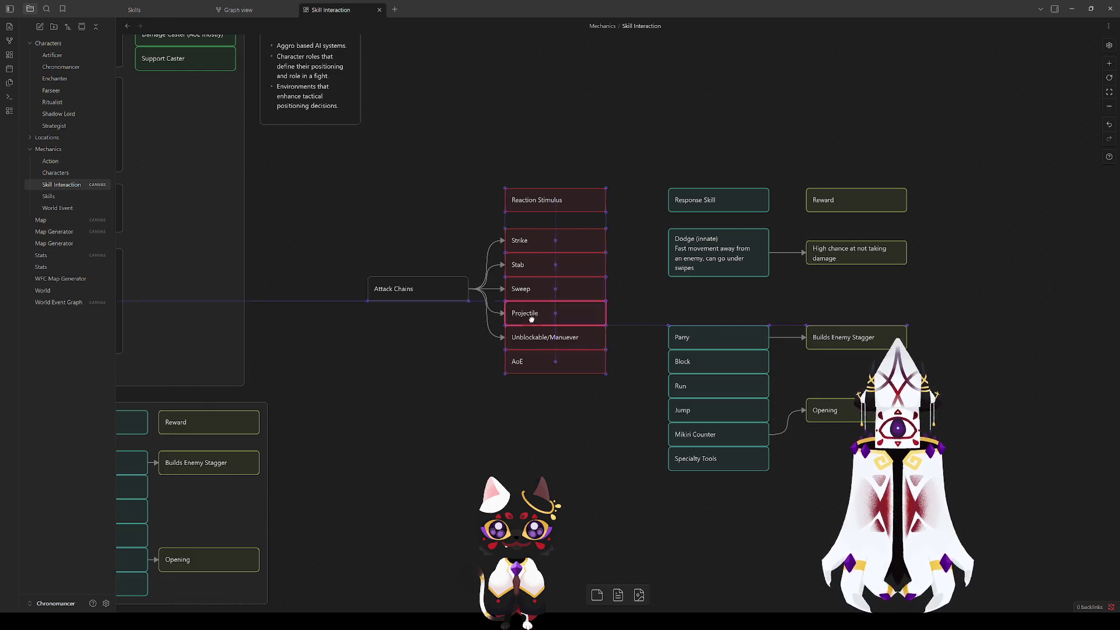
# Step: Reorder the column so Unblockable/Manuever sits under Sweep and Projectile sits above AoE
pyautogui.moveTo(531, 309); pyautogui.dragTo(443, 350)
pyautogui.moveTo(555, 337); pyautogui.dragTo(555, 312)
pyautogui.moveTo(485, 350); pyautogui.dragTo(572, 331)
pyautogui.click(561, 313)
pyautogui.click(517, 414)
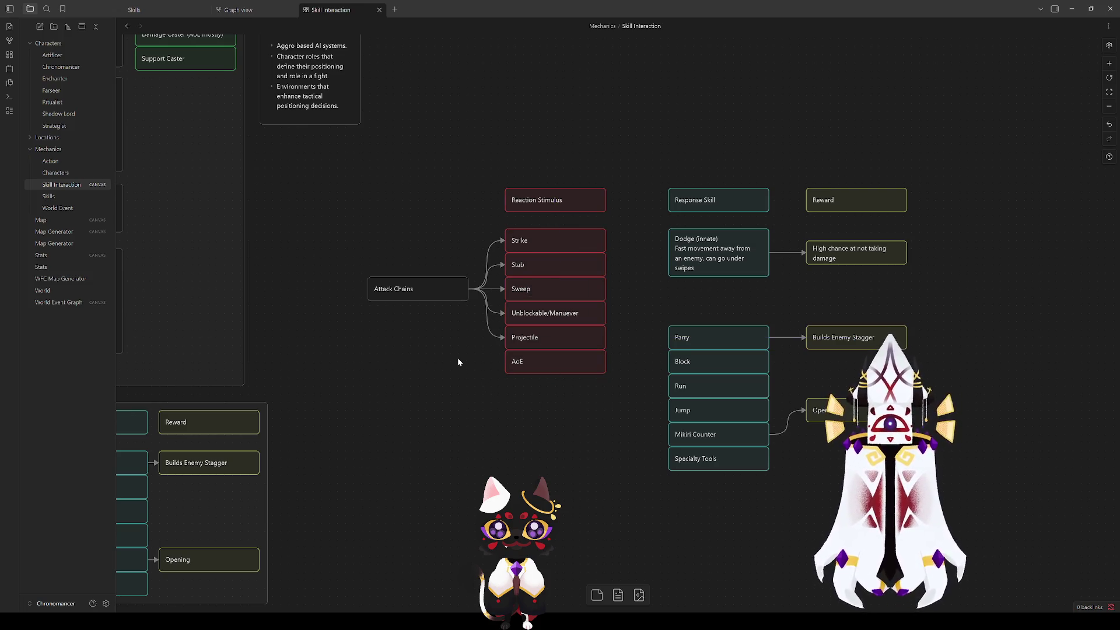
pyautogui.scroll(2, 453, 379)
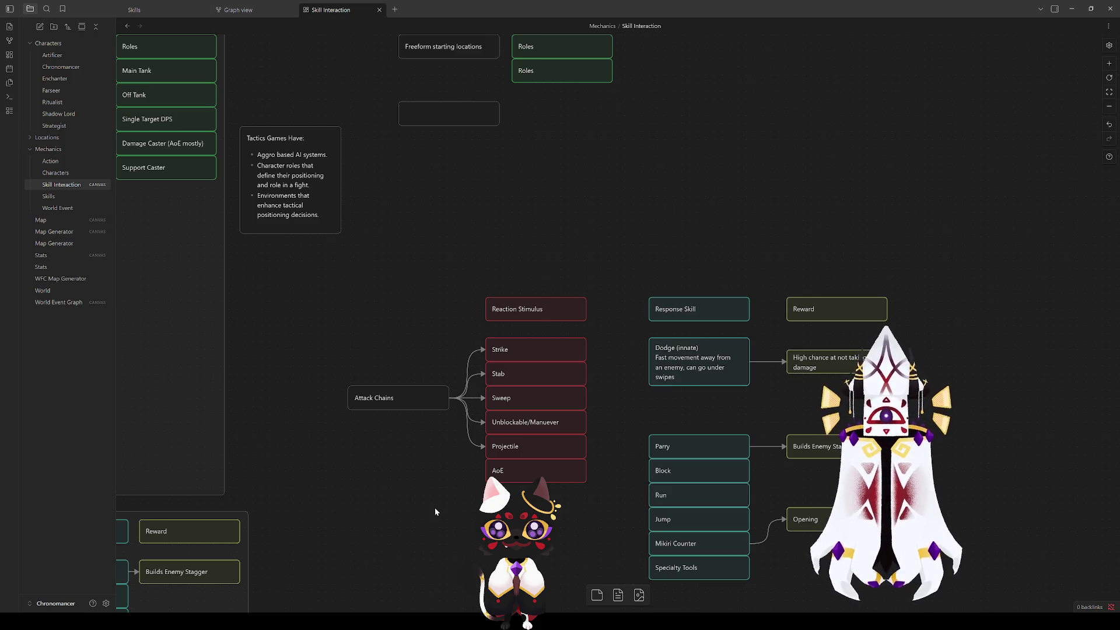
# Step: Link Attack Chains to the AoE card and recentre the attack diagram
pyautogui.moveTo(449, 398)
pyautogui.mouseDown()
pyautogui.moveTo(470, 458)
pyautogui.moveTo(486, 470)
pyautogui.mouseUp()
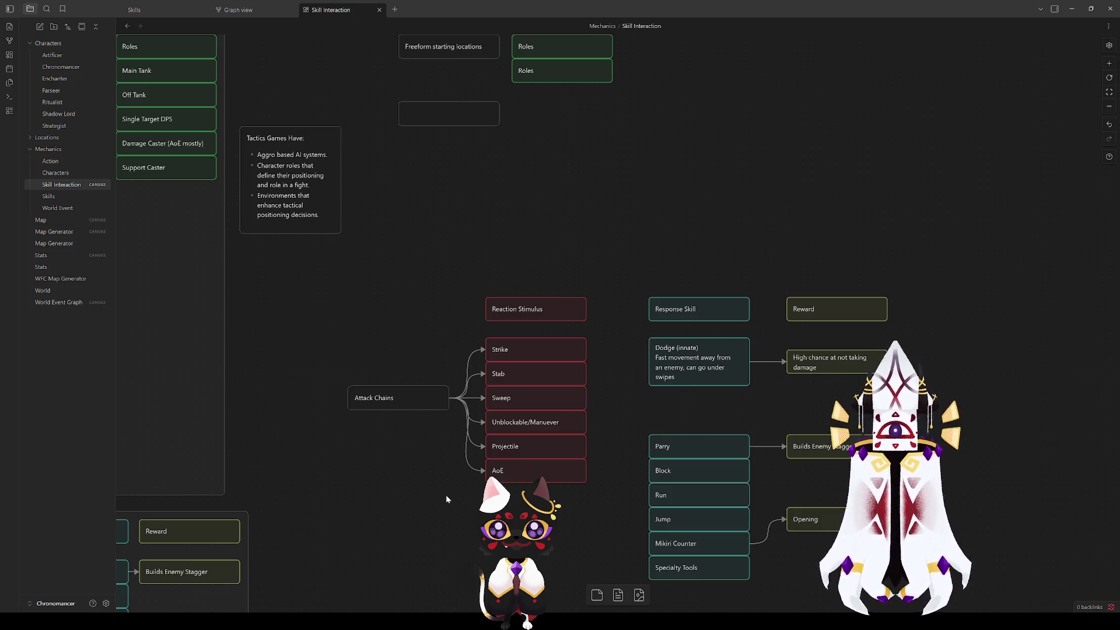
pyautogui.moveTo(446, 494); pyautogui.dragTo(411, 372)
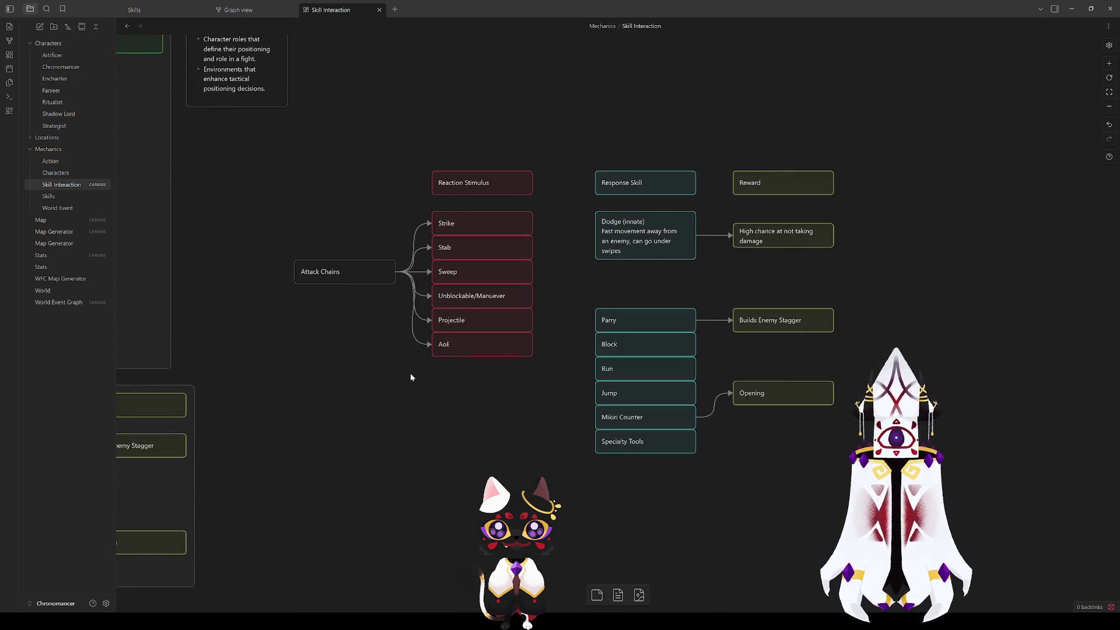
pyautogui.moveTo(518, 378); pyautogui.dragTo(454, 389)
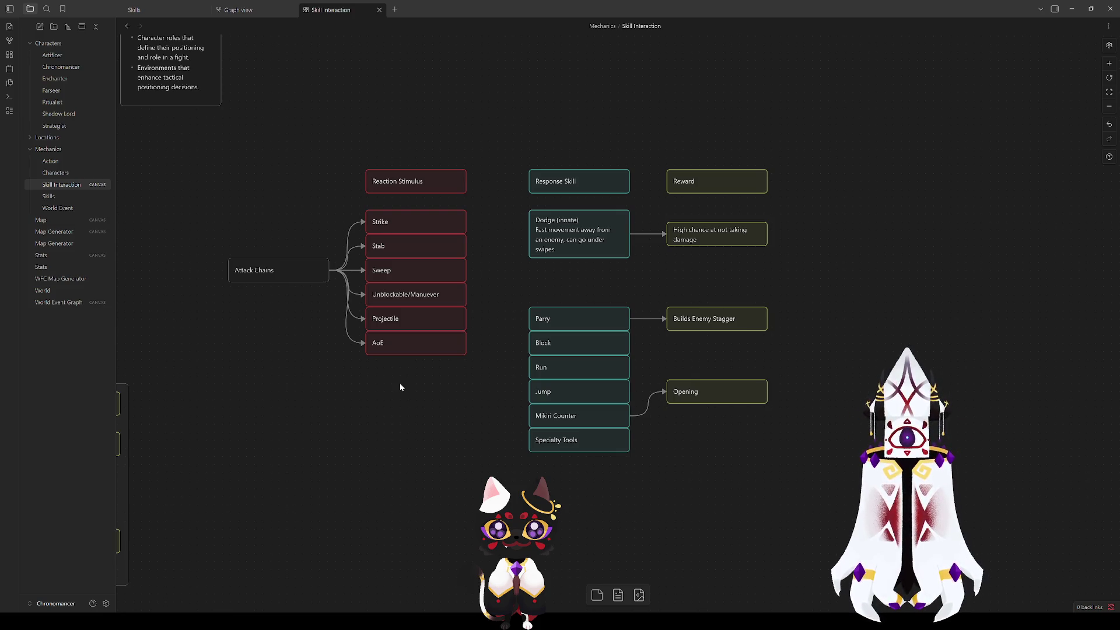
pyautogui.click(550, 218)
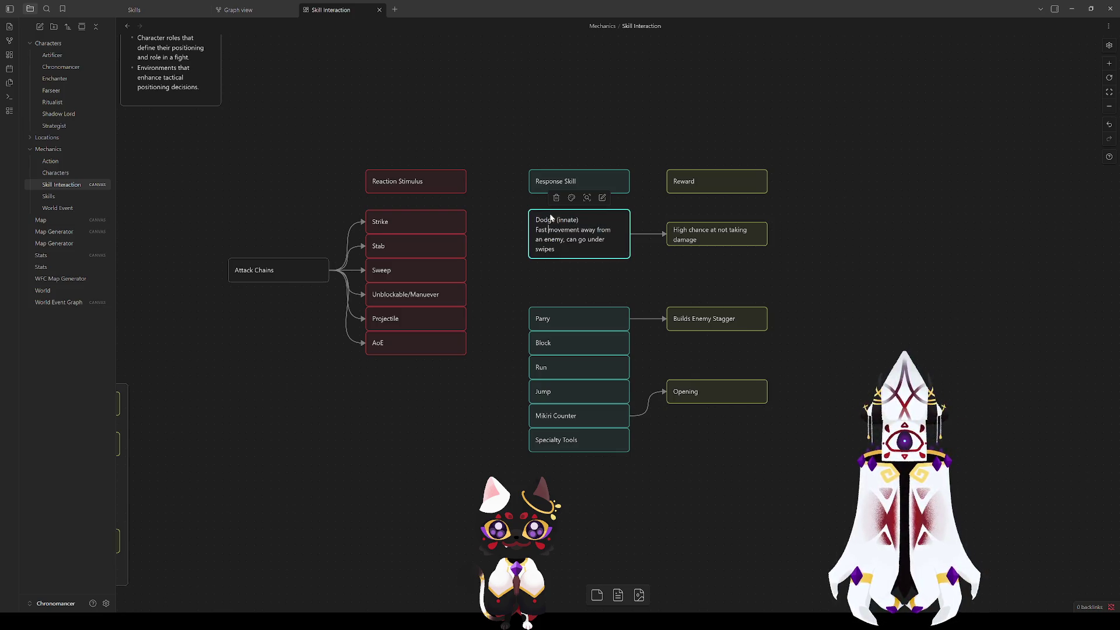
# Step: Rename the Dodge card to Roll and duplicate it just above Parry
pyautogui.doubleClick(544, 220)
pyautogui.write('Roll')
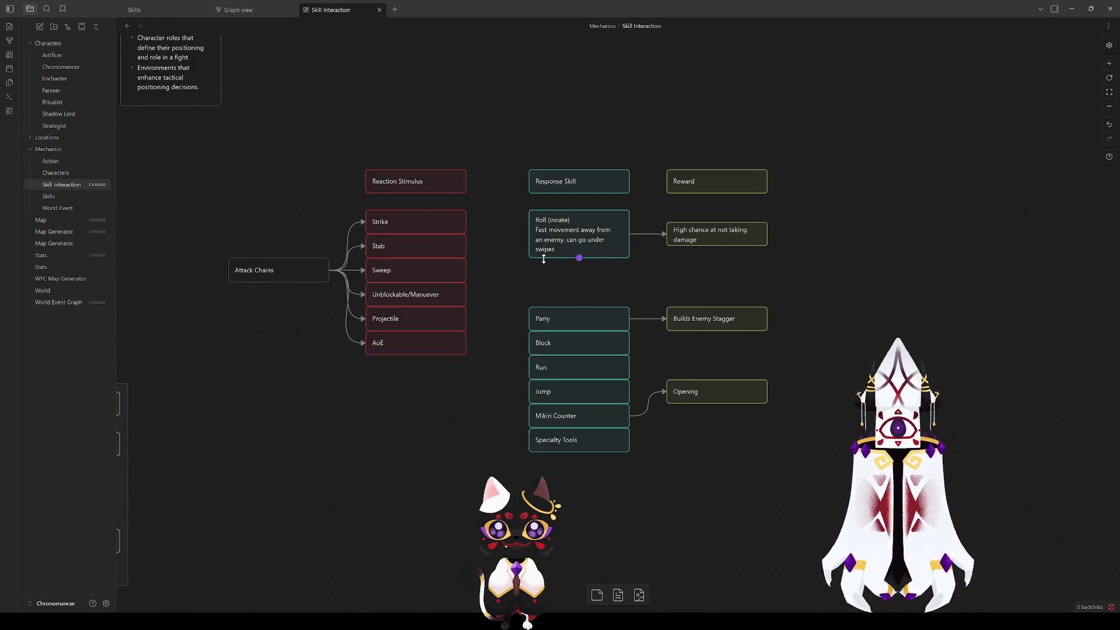
pyautogui.click(557, 319)
pyautogui.moveTo(569, 222)
pyautogui.mouseDown()
pyautogui.moveTo(607, 312)
pyautogui.moveTo(568, 271)
pyautogui.mouseUp()
pyautogui.click(581, 221)
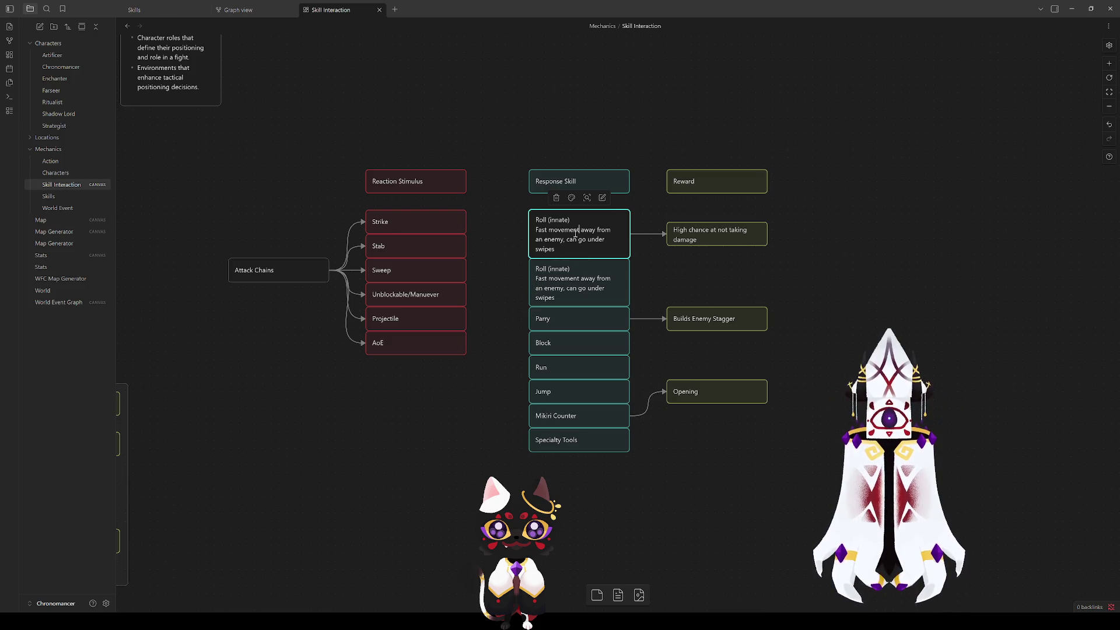
# Step: Rename the original back to Dodge, cut its swipes clause, shrink it, and place Roll beneath
pyautogui.doubleClick(543, 220)
pyautogui.write('Dodge')
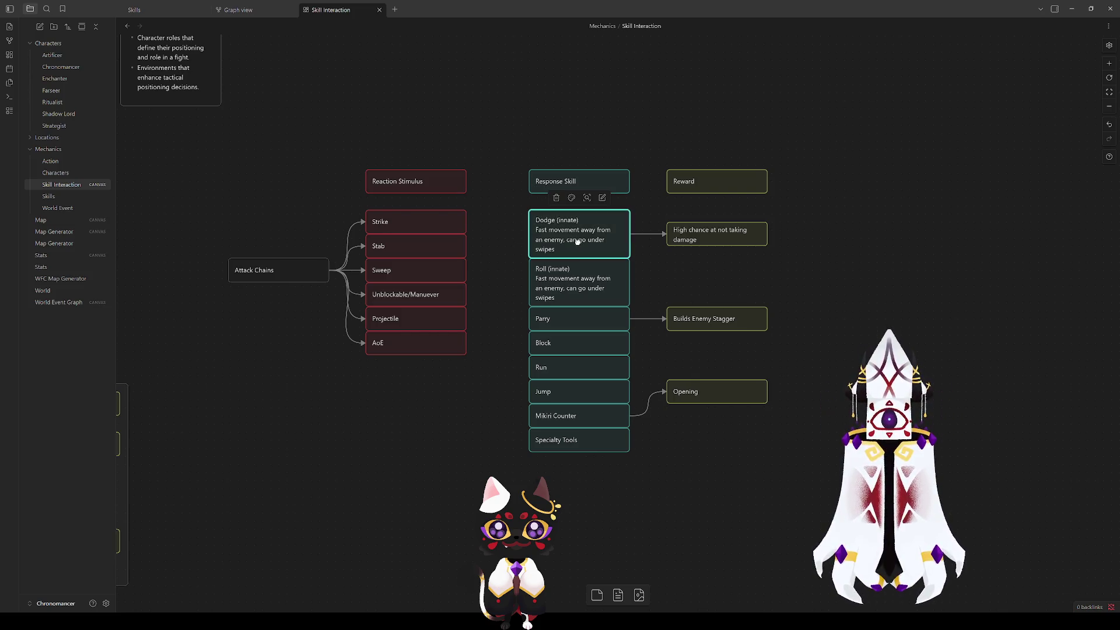
pyautogui.moveTo(555, 249); pyautogui.dragTo(563, 240)
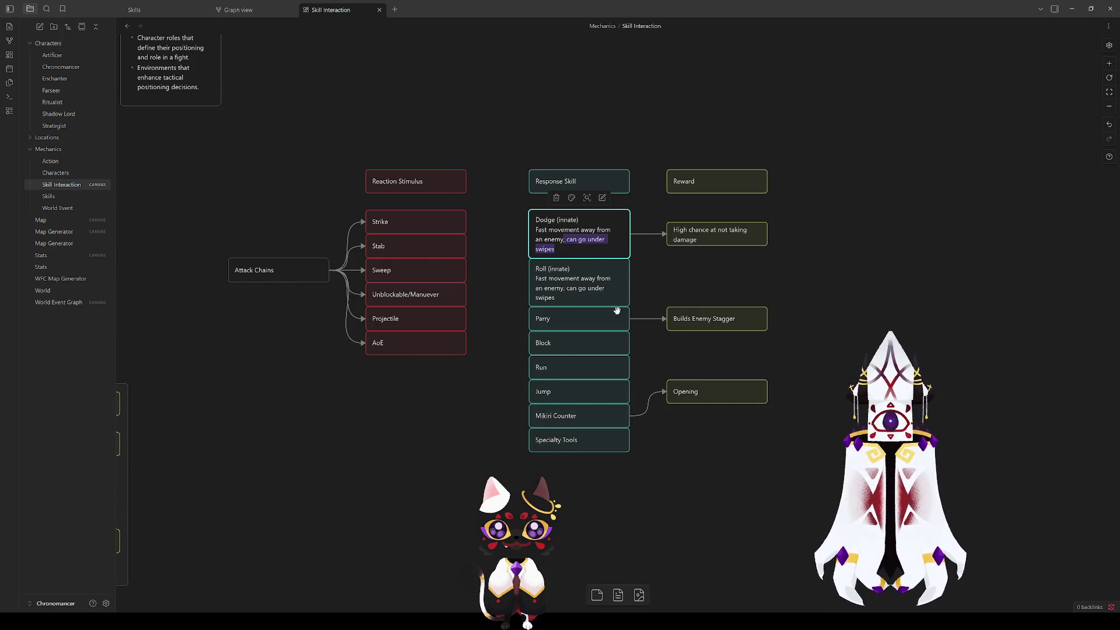
pyautogui.press('BackSpace')
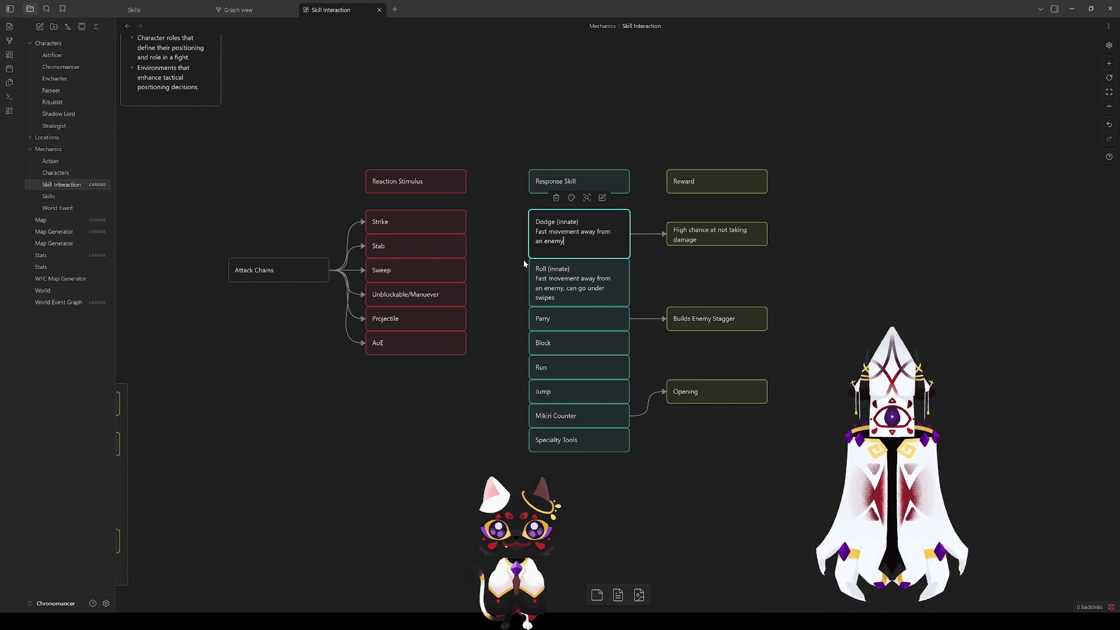
pyautogui.click(521, 257)
pyautogui.moveTo(591, 259)
pyautogui.mouseDown()
pyautogui.moveTo(590, 283)
pyautogui.moveTo(603, 249)
pyautogui.mouseUp()
pyautogui.moveTo(572, 303); pyautogui.dragTo(574, 266)
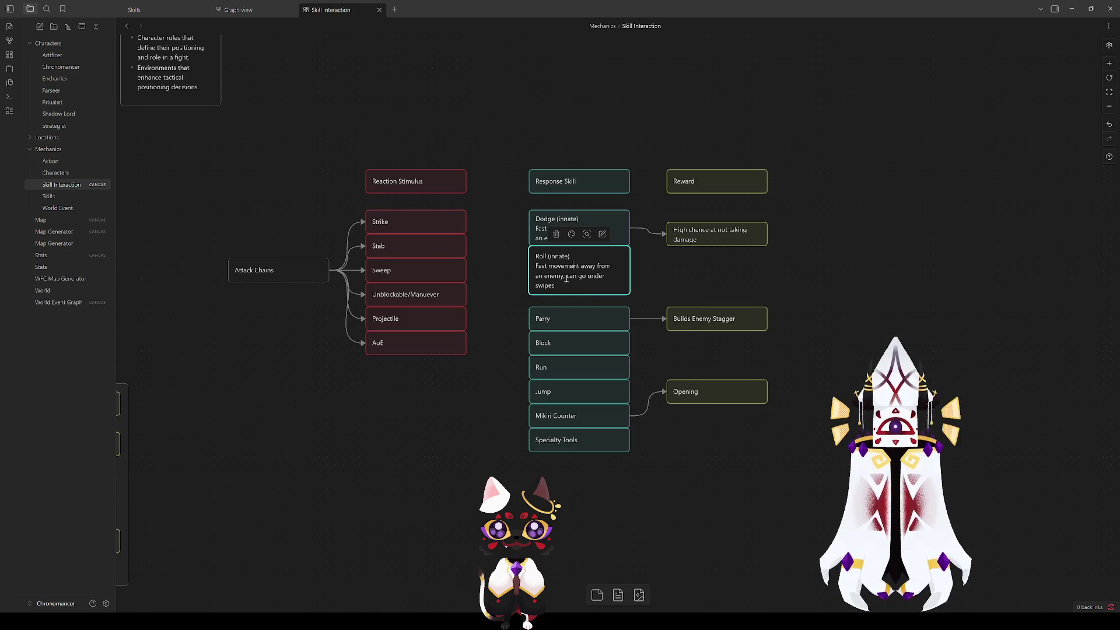
pyautogui.moveTo(556, 286); pyautogui.dragTo(526, 266)
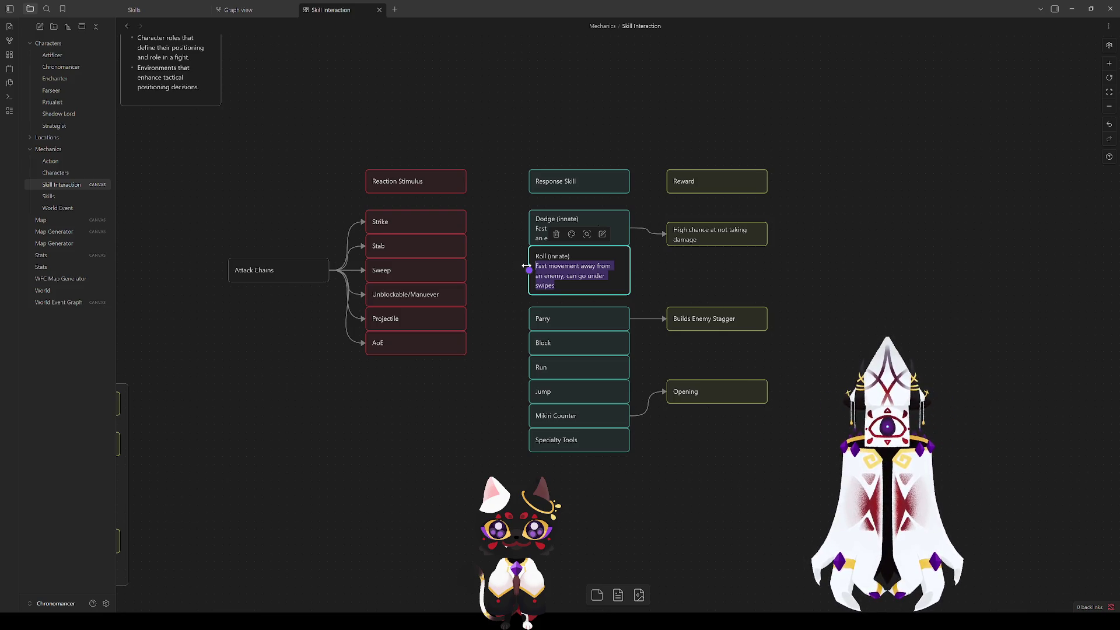
# Step: Describe Roll as 'Slow movement tangental to the target' and end Dodge with 'target'
pyautogui.write('Slow')
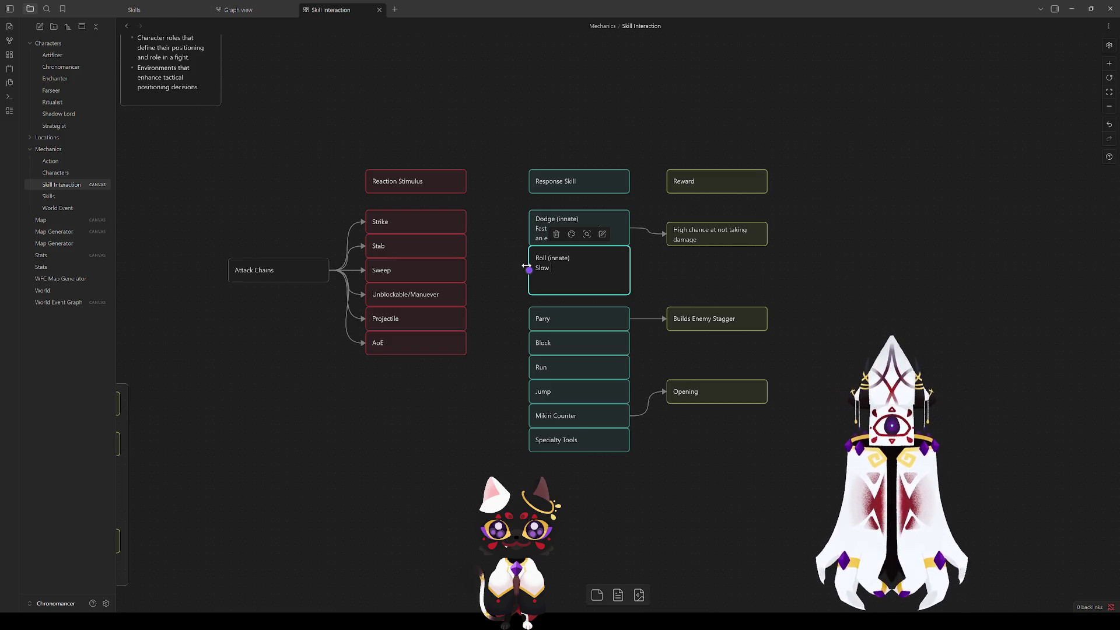
pyautogui.write(' movement tangental to the target')
pyautogui.click(491, 255)
pyautogui.doubleClick(559, 239)
pyautogui.moveTo(577, 239); pyautogui.dragTo(535, 242)
pyautogui.press('BackSpace')
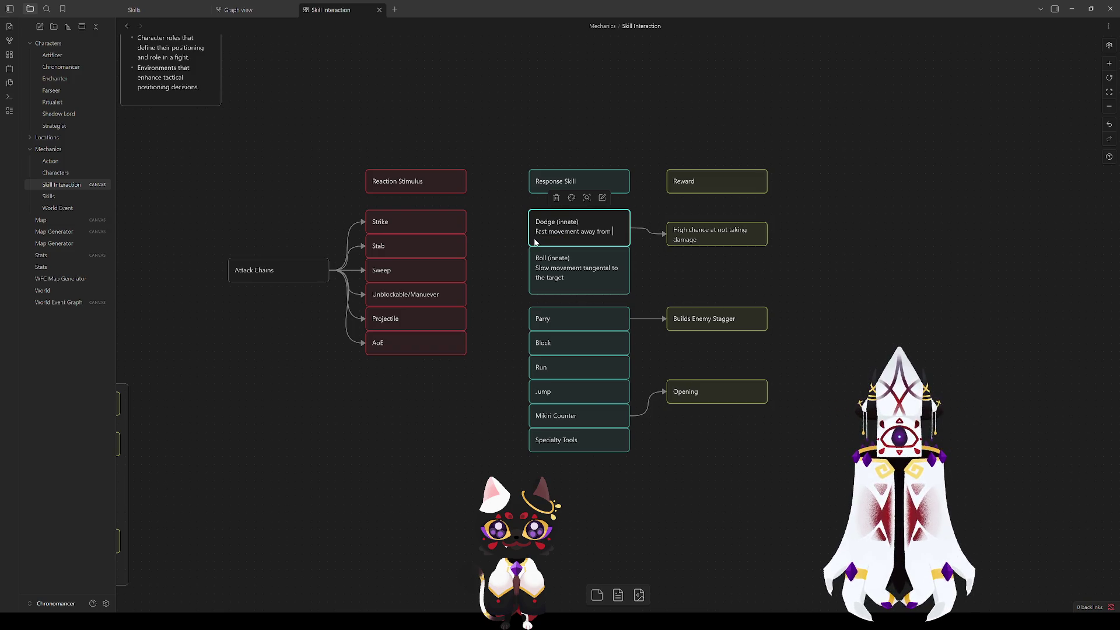
pyautogui.write('target')
# Step: Correct Roll's text to 'Slow movement tangential to target'
pyautogui.doubleClick(567, 279)
pyautogui.doubleClick(540, 278)
pyautogui.press('BackSpace')
pyautogui.rightClick(596, 267)
pyautogui.click(610, 278)
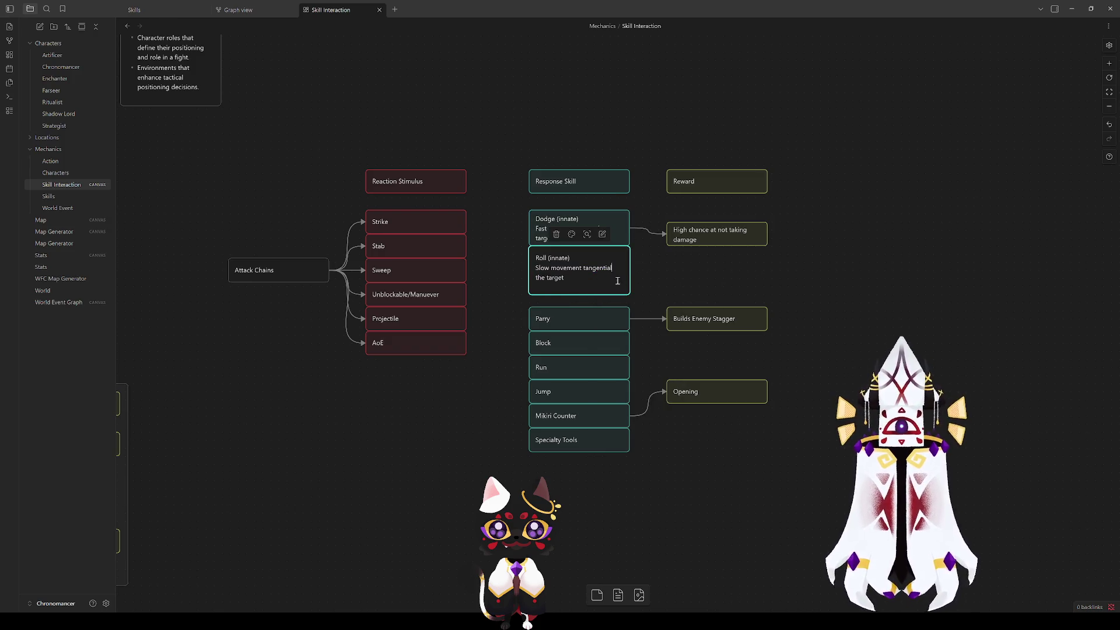
pyautogui.doubleClick(539, 278)
pyautogui.write('to')
pyautogui.click(572, 279)
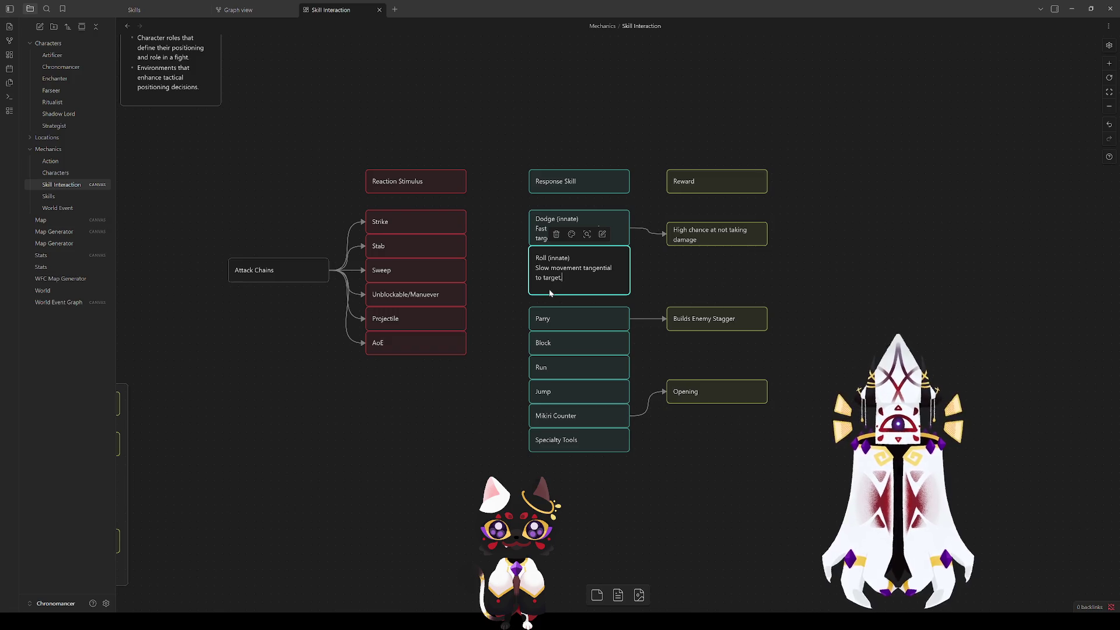
pyautogui.click(521, 264)
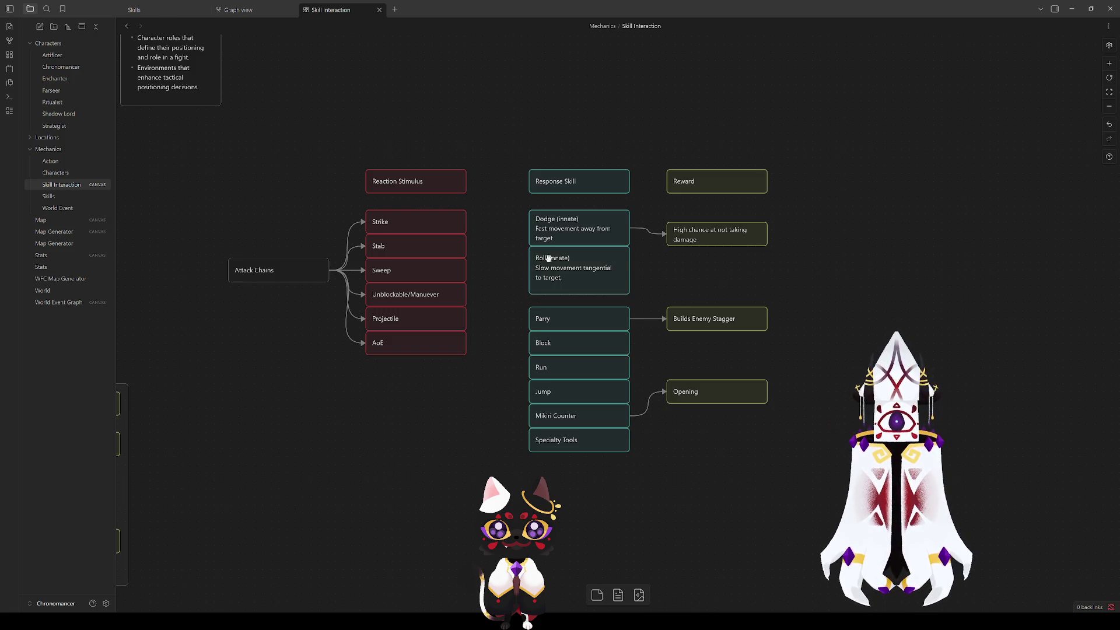
# Step: Add 'Goes under sweeps' as a new Roll line and bullet the Roll and Dodge descriptions
pyautogui.doubleClick(561, 281)
pyautogui.write(', ')
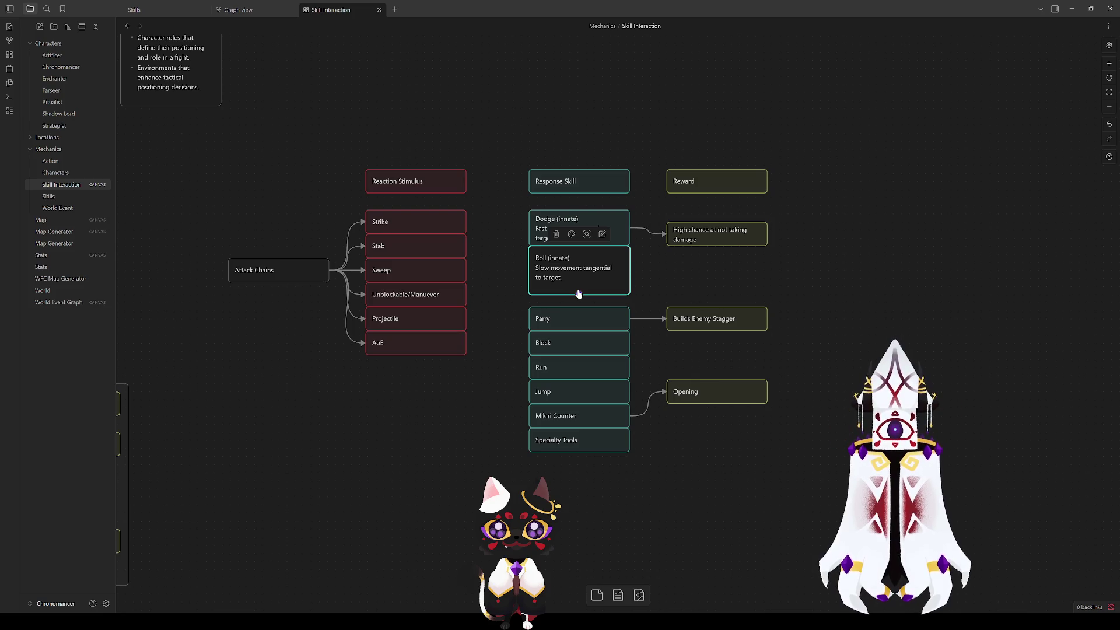
pyautogui.write('goes ')
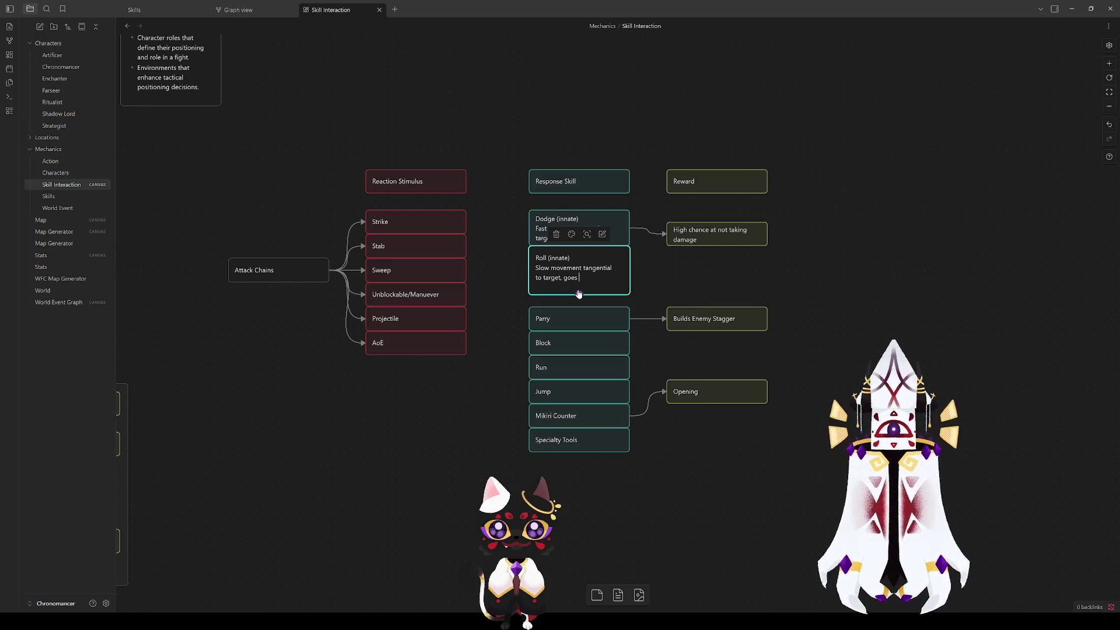
pyautogui.write('under swee')
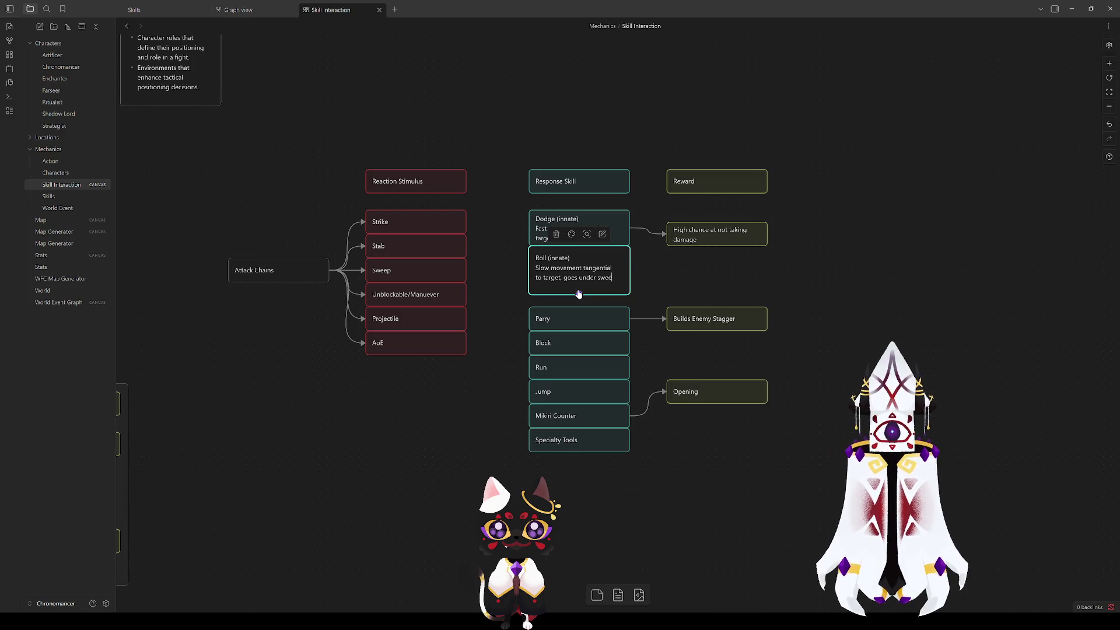
pyautogui.write('ps')
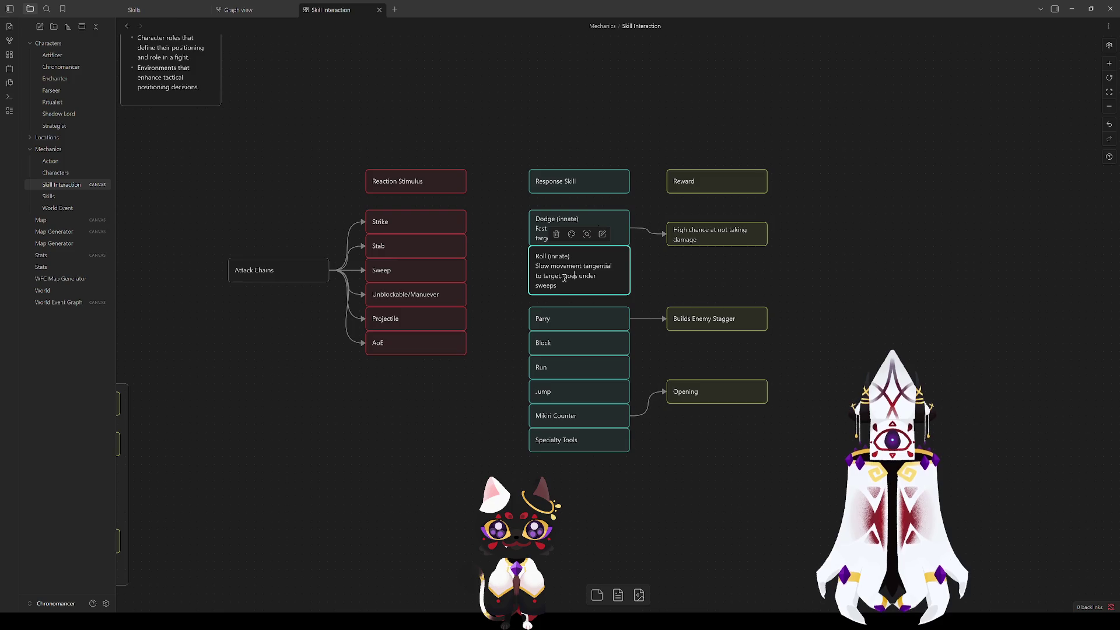
pyautogui.press('BackSpace')
pyautogui.press('Delete')
pyautogui.press('Delete')
pyautogui.write('G')
pyautogui.press('Return')
pyautogui.write('- ')
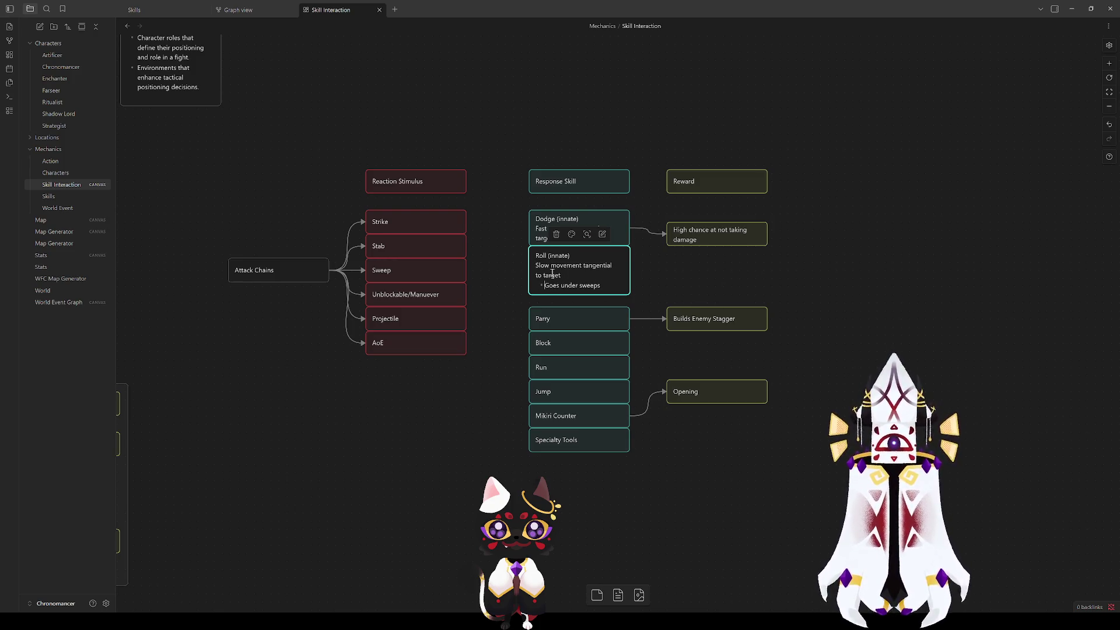
pyautogui.write('-')
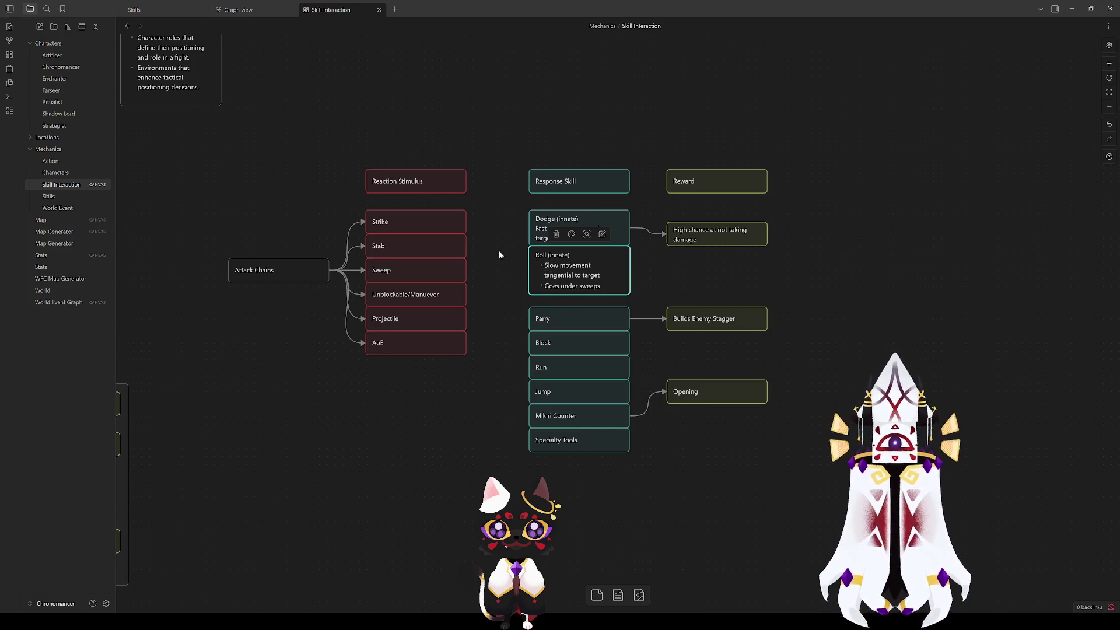
pyautogui.doubleClick(549, 229)
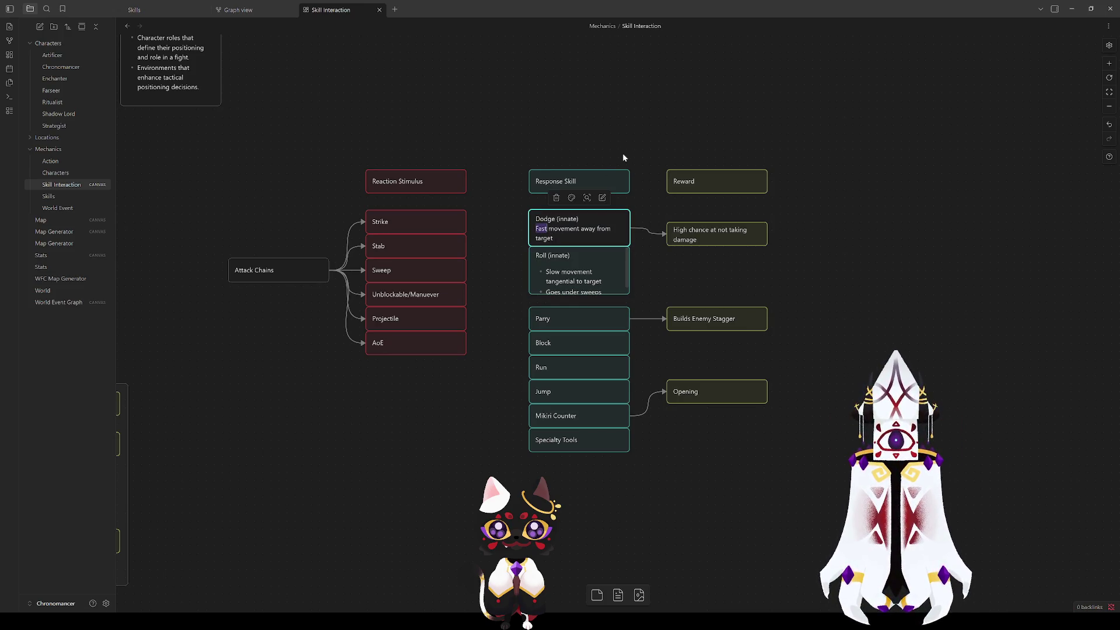
pyautogui.write('-')
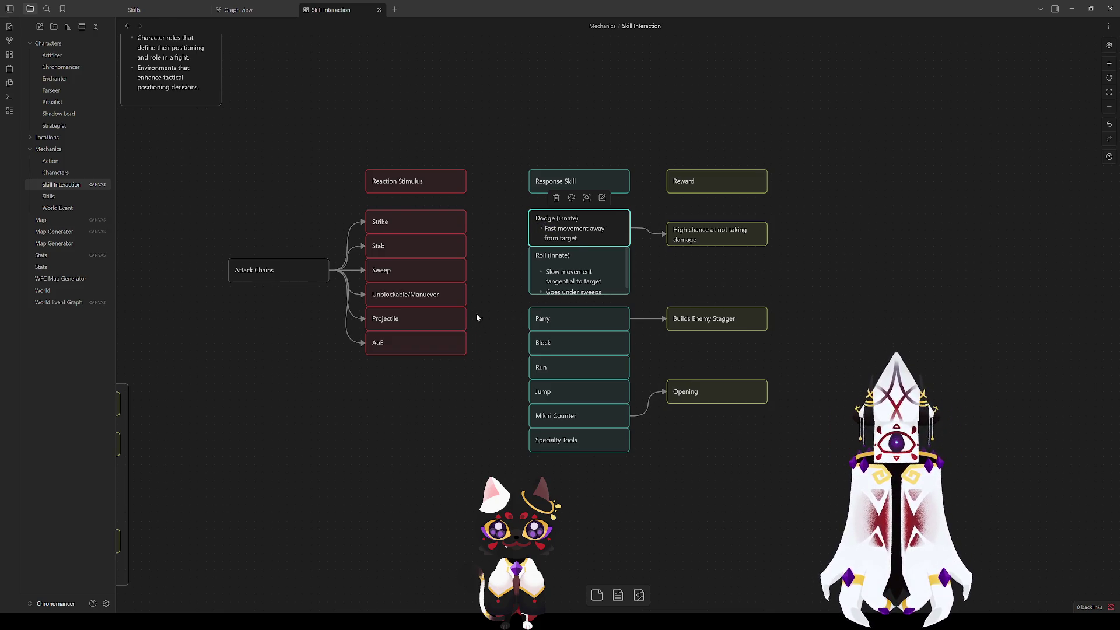
pyautogui.click(476, 313)
pyautogui.moveTo(606, 295); pyautogui.dragTo(606, 307)
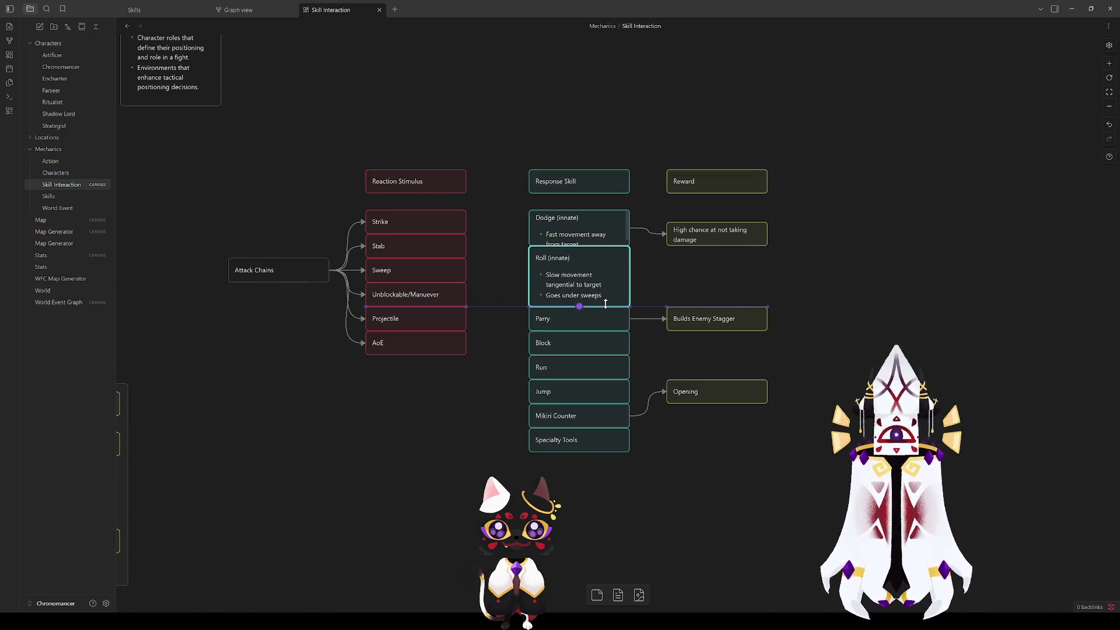
# Step: Move the Roll-to-Specialty Tools cards down and enlarge Dodge to show its full text
pyautogui.click(513, 305)
pyautogui.moveTo(595, 547)
pyautogui.mouseDown()
pyautogui.moveTo(561, 284)
pyautogui.moveTo(561, 313)
pyautogui.mouseUp()
pyautogui.click(502, 260)
pyautogui.moveTo(580, 245); pyautogui.dragTo(580, 257)
pyautogui.click(488, 269)
# Step: Connect Strike and Unblockable/Manuever to the Dodge card
pyautogui.moveTo(466, 222); pyautogui.dragTo(528, 239)
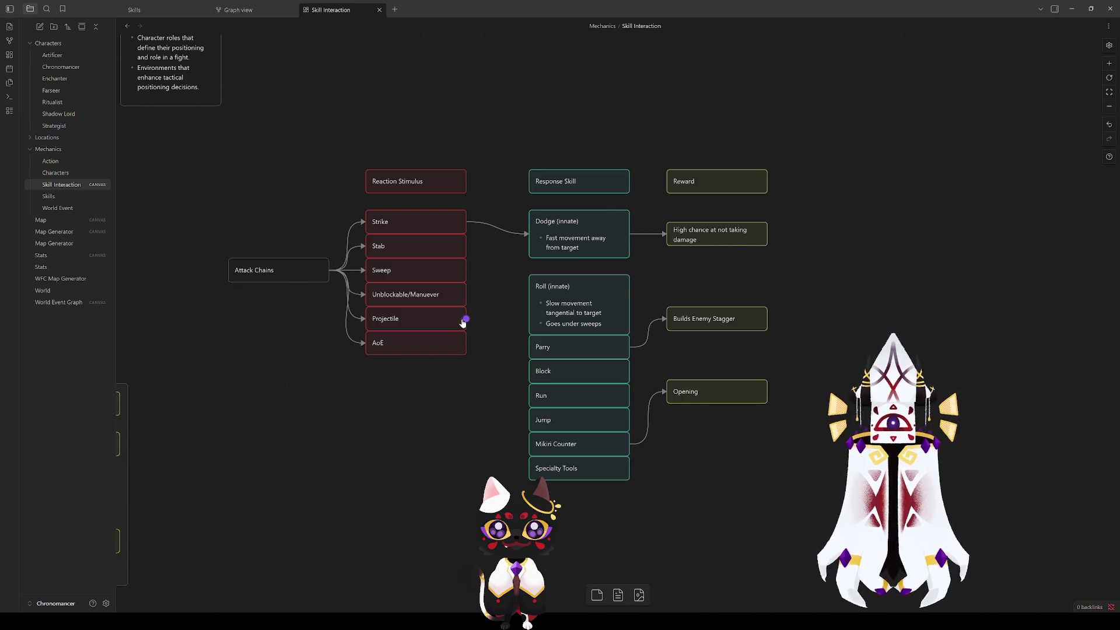
pyautogui.moveTo(466, 295); pyautogui.dragTo(537, 237)
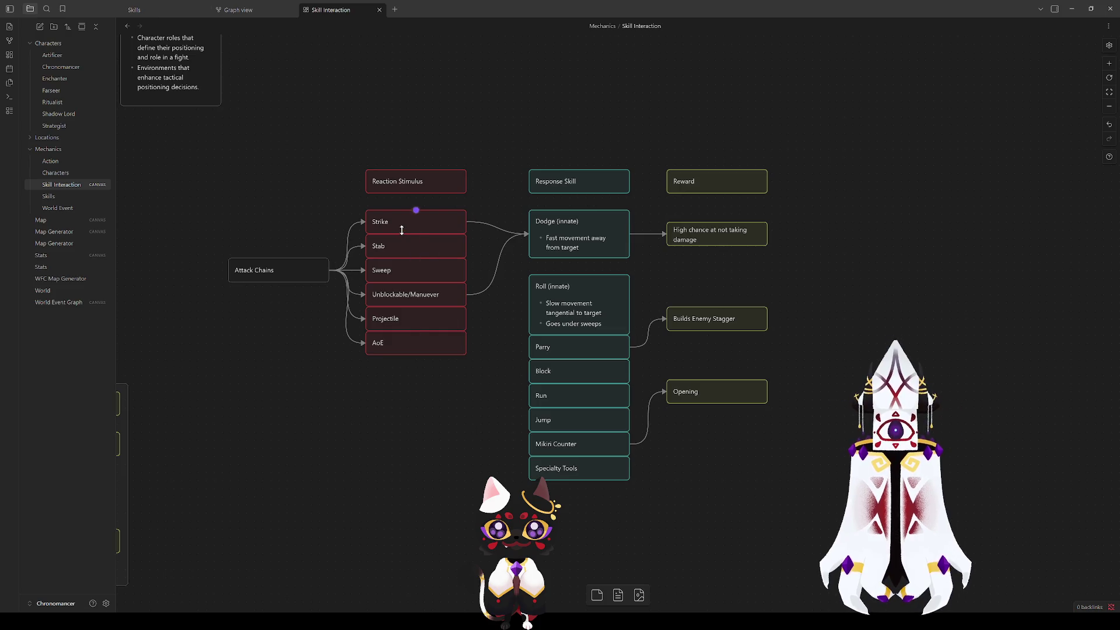
pyautogui.click(557, 232)
pyautogui.click(387, 222)
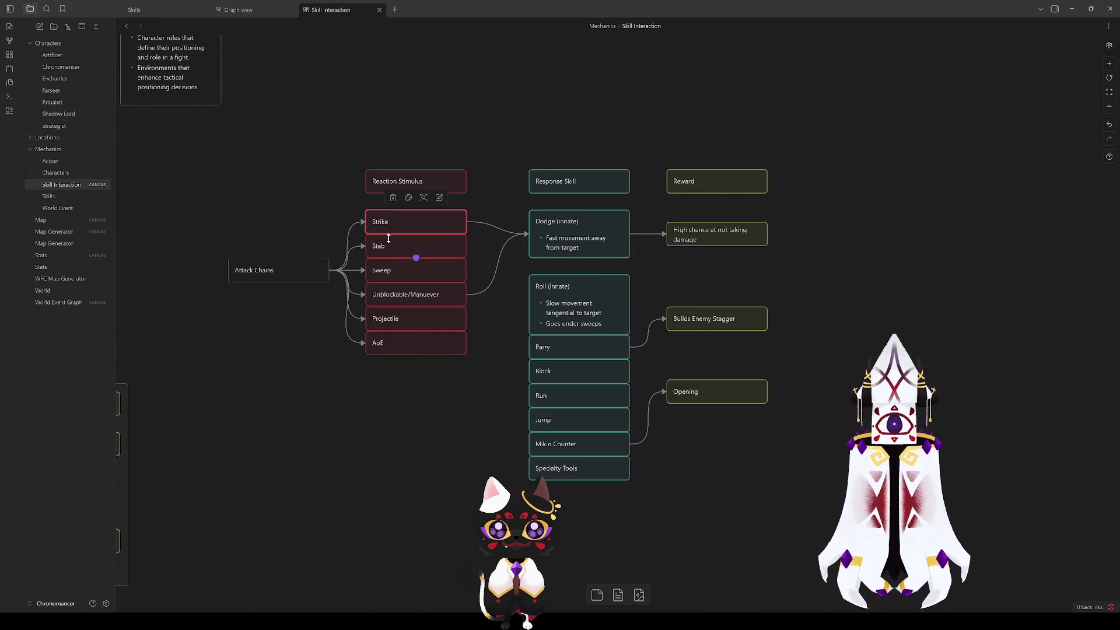
pyautogui.click(388, 294)
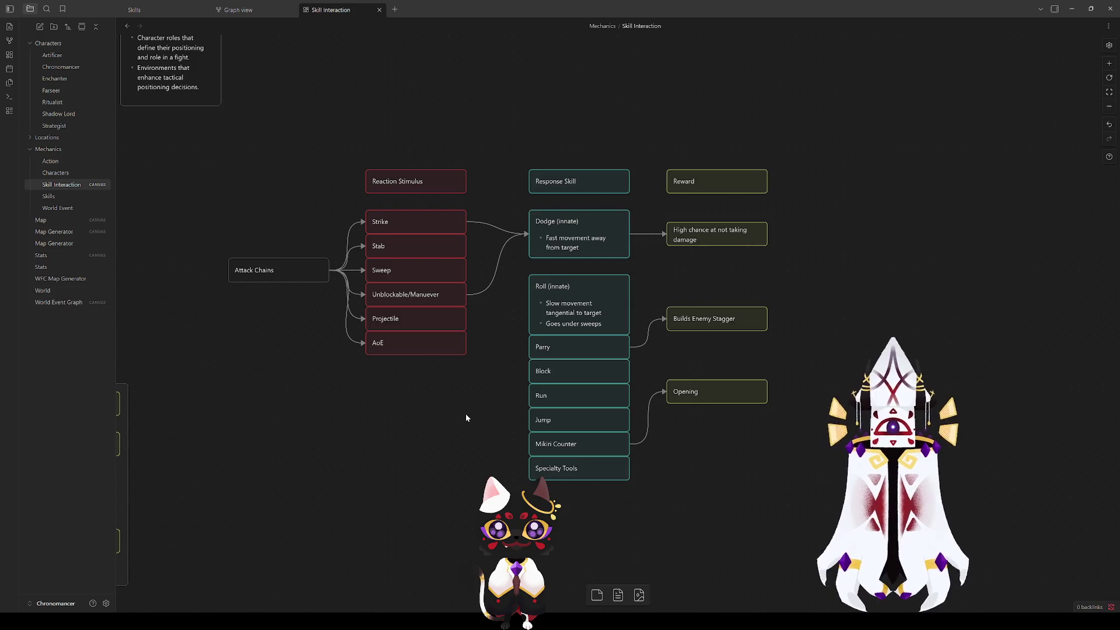
pyautogui.click(426, 227)
pyautogui.click(425, 291)
pyautogui.click(417, 230)
pyautogui.click(480, 455)
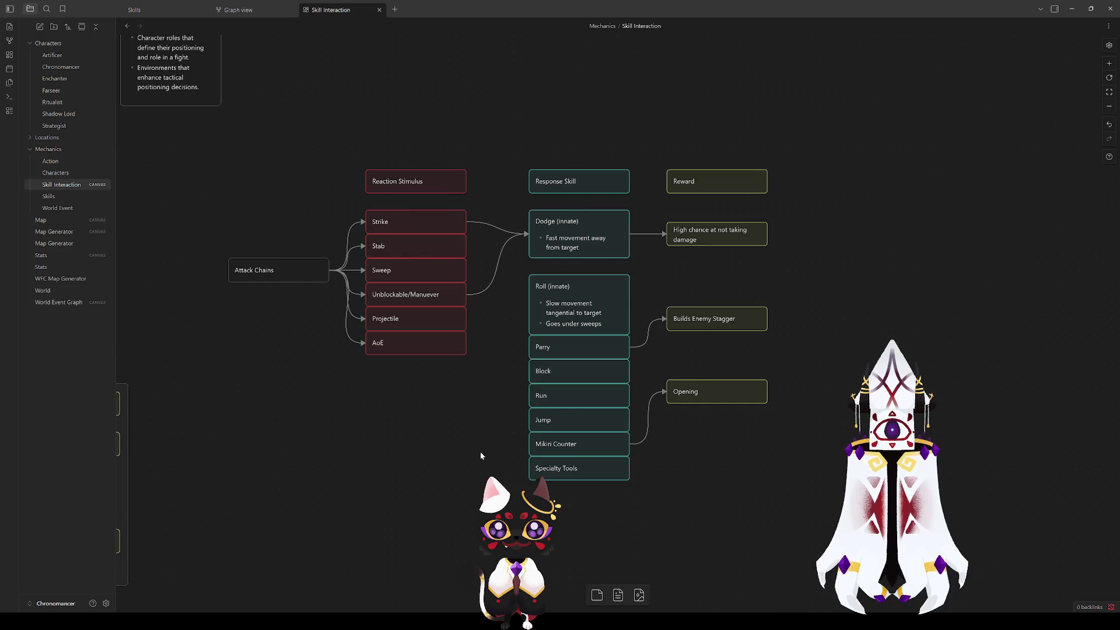
# Step: Move Roll up under Dodge and connect Sweep, Unblockable/Manuever and Projectile to it
pyautogui.moveTo(586, 310); pyautogui.dragTo(586, 295)
pyautogui.click(442, 385)
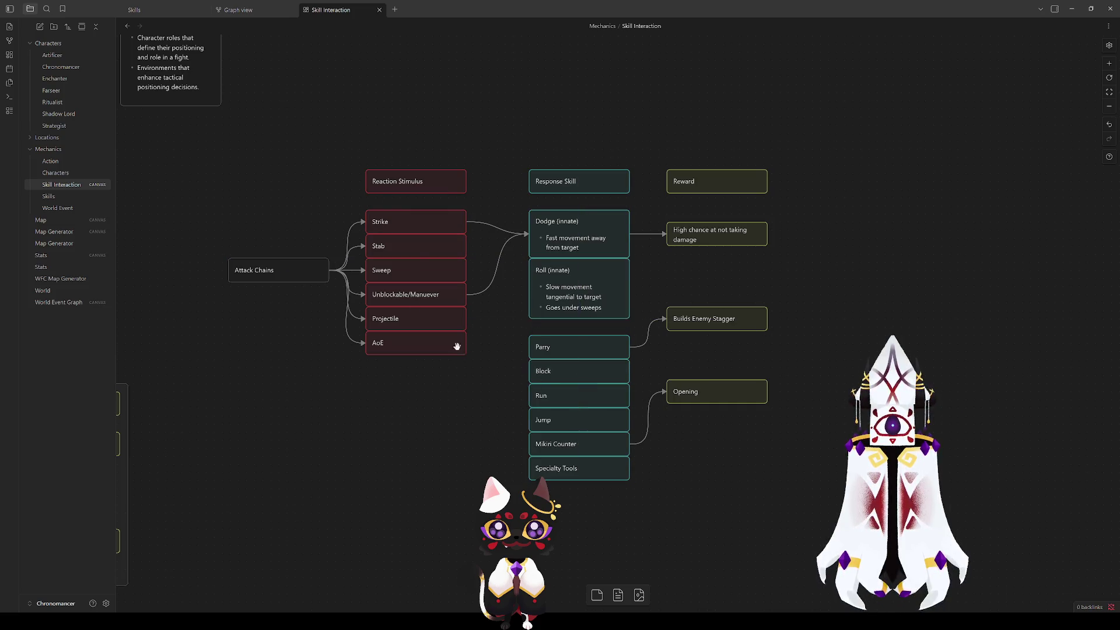
pyautogui.moveTo(466, 273); pyautogui.dragTo(528, 290)
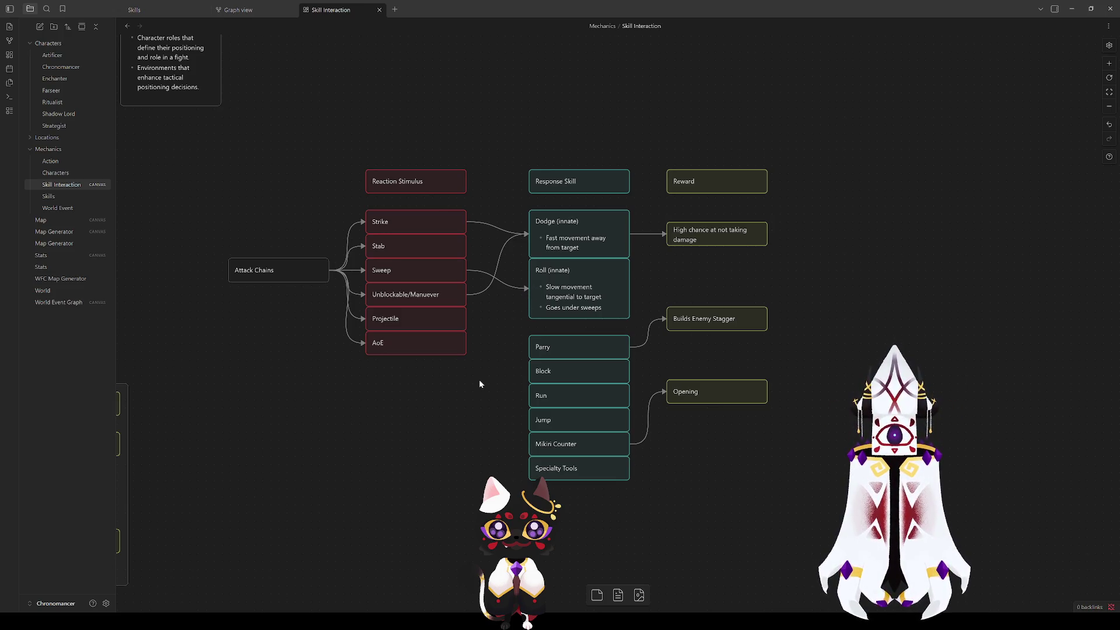
pyautogui.moveTo(466, 295); pyautogui.dragTo(528, 292)
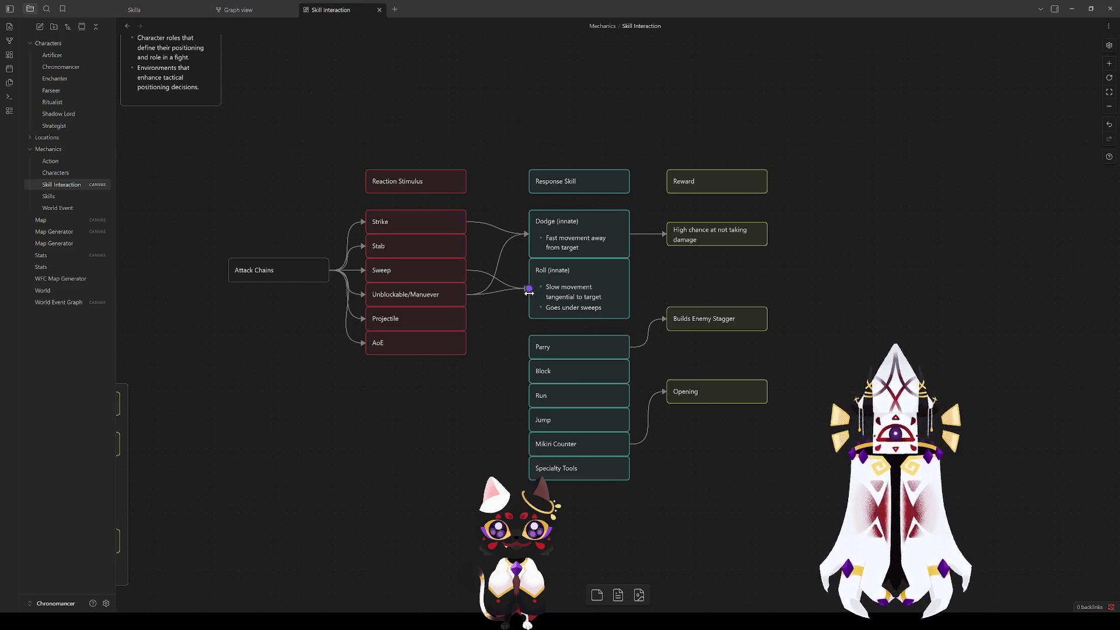
pyautogui.moveTo(466, 319); pyautogui.dragTo(532, 294)
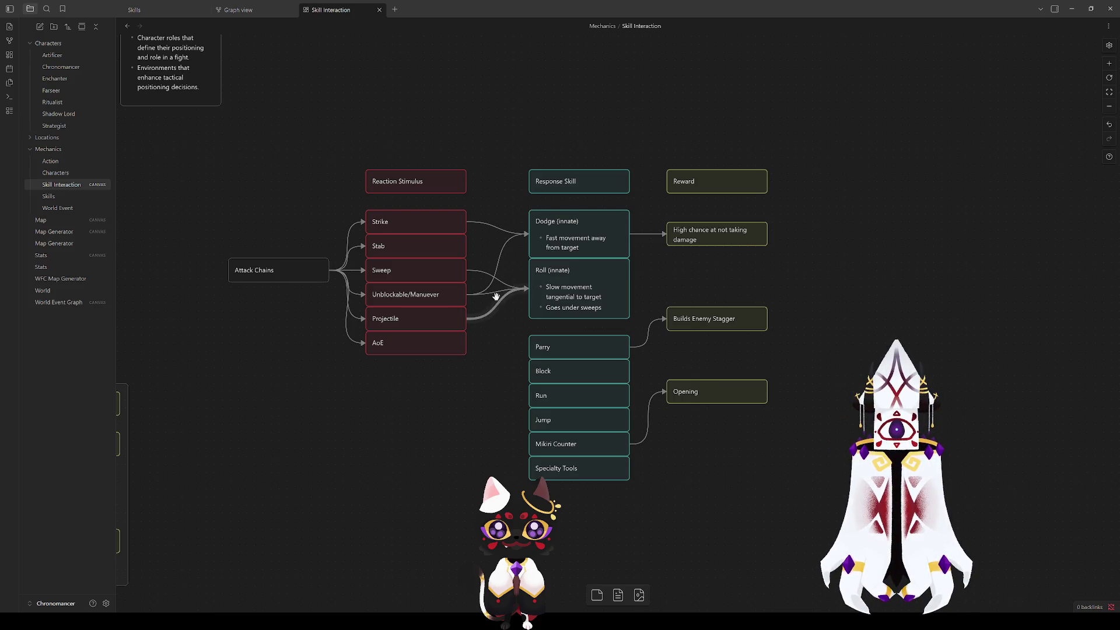
pyautogui.click(393, 273)
pyautogui.click(536, 298)
pyautogui.click(502, 360)
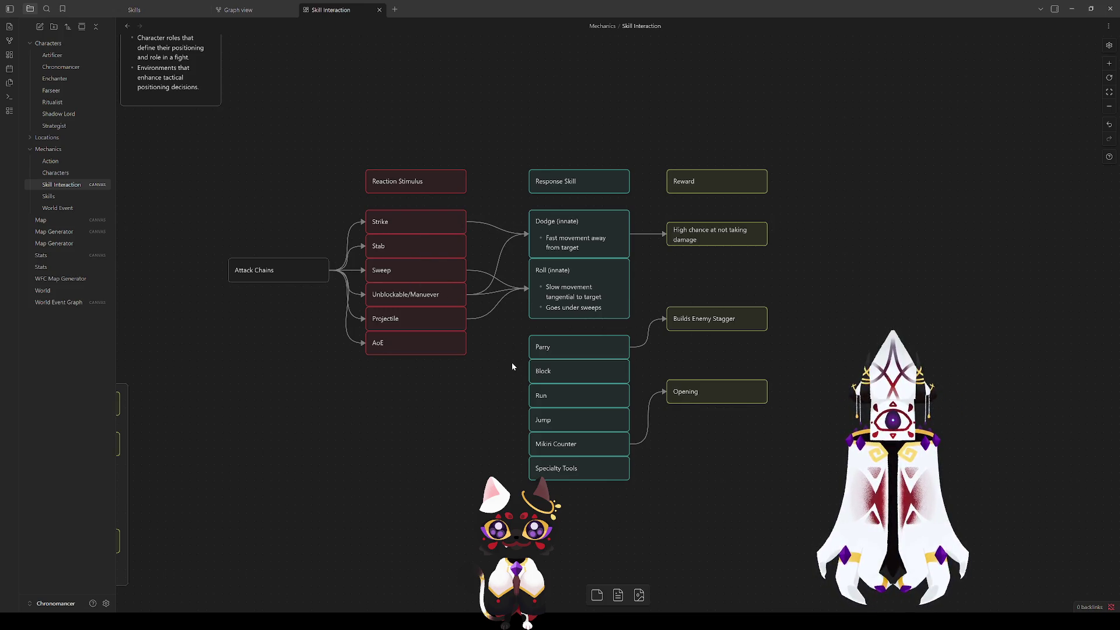
pyautogui.click(399, 244)
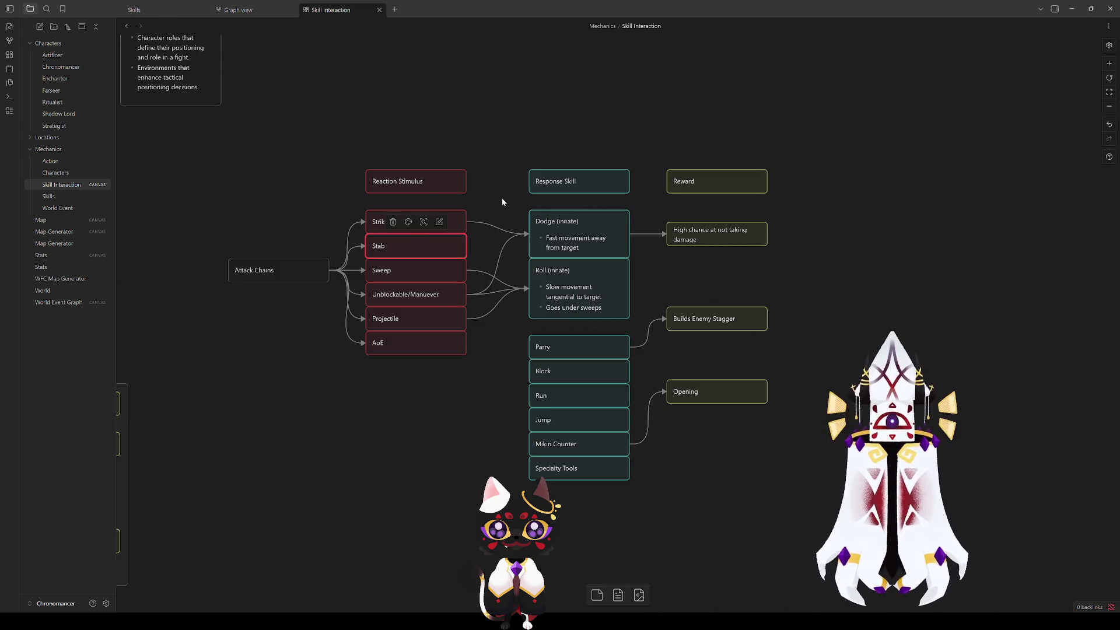
pyautogui.click(478, 210)
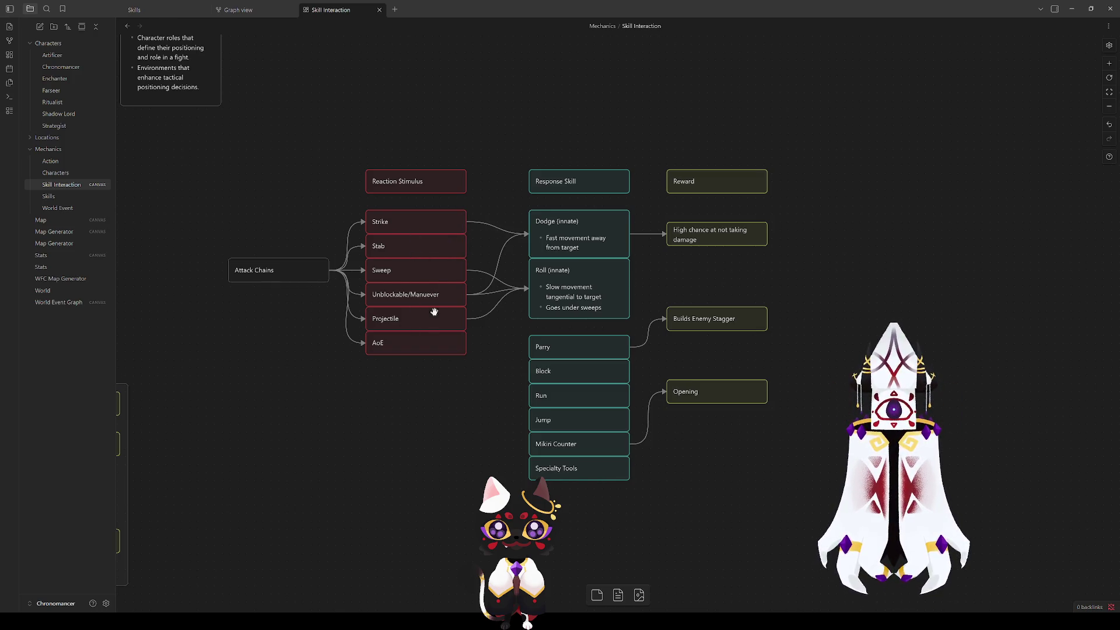
# Step: Connect Stab to the Dodge card
pyautogui.moveTo(466, 246); pyautogui.dragTo(540, 234)
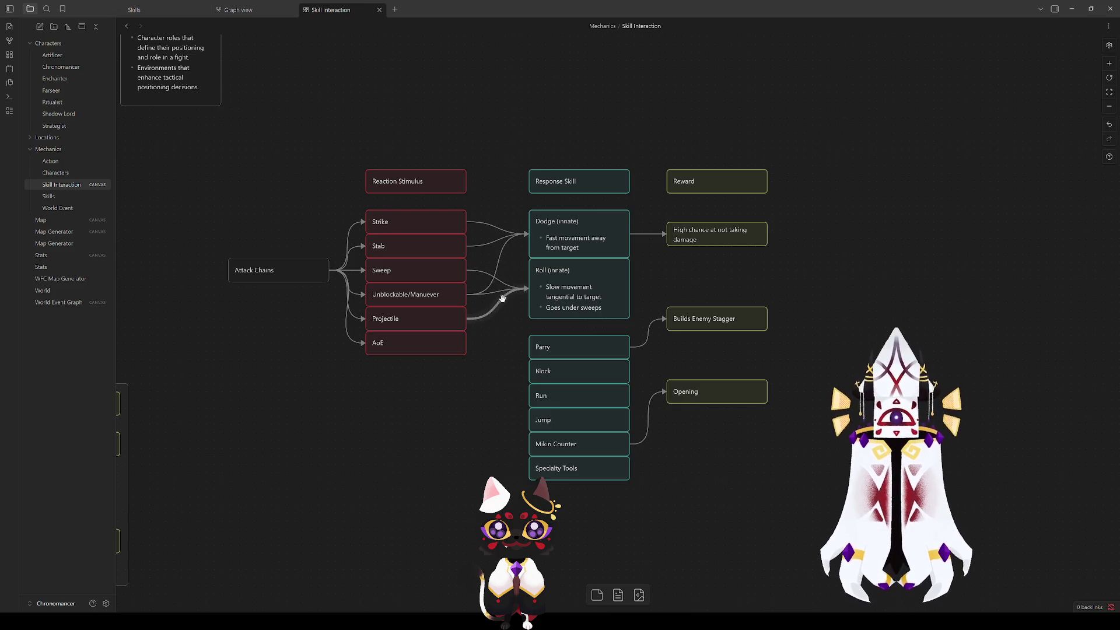
pyautogui.click(449, 294)
pyautogui.click(492, 349)
pyautogui.click(435, 292)
pyautogui.click(475, 370)
pyautogui.moveTo(587, 550)
pyautogui.mouseDown()
pyautogui.moveTo(570, 463)
pyautogui.moveTo(537, 487)
pyautogui.moveTo(468, 501)
pyautogui.mouseUp()
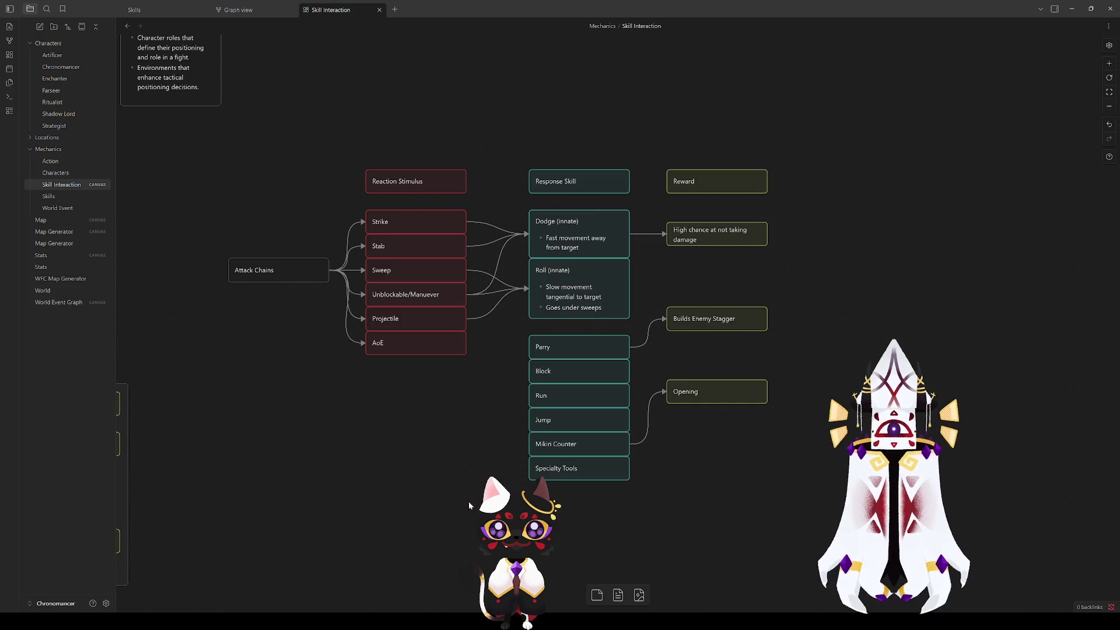
# Step: Rename the 'Unblockable/Manuever' card to 'Maneuver', fixing the spelling
pyautogui.click(412, 296)
pyautogui.click(412, 297)
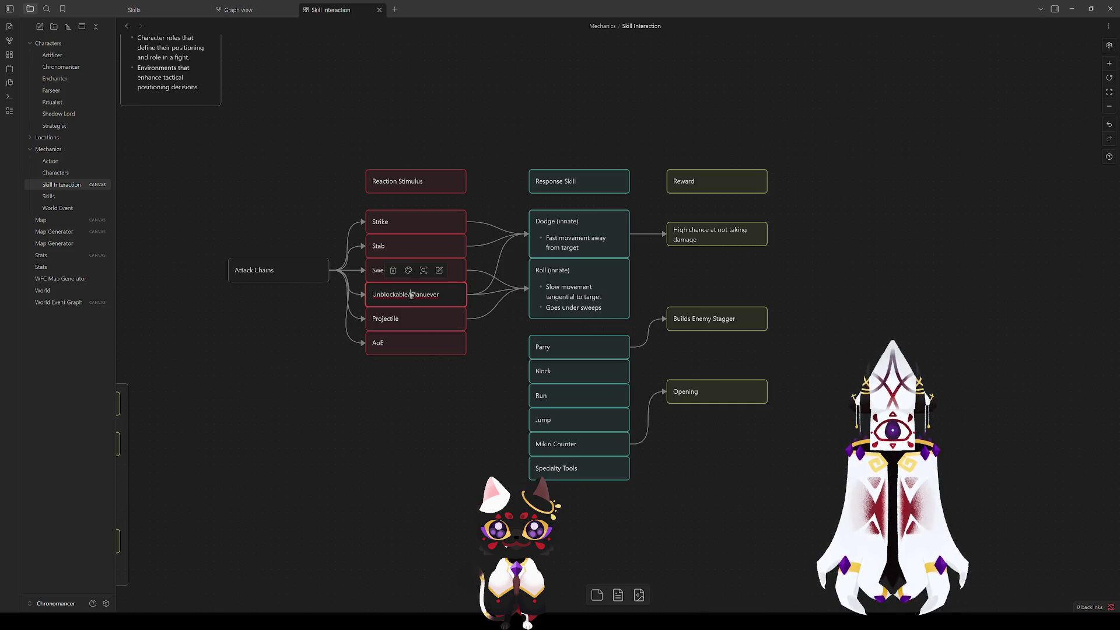
pyautogui.moveTo(411, 296); pyautogui.dragTo(372, 295)
pyautogui.press('BackSpace')
pyautogui.click(421, 431)
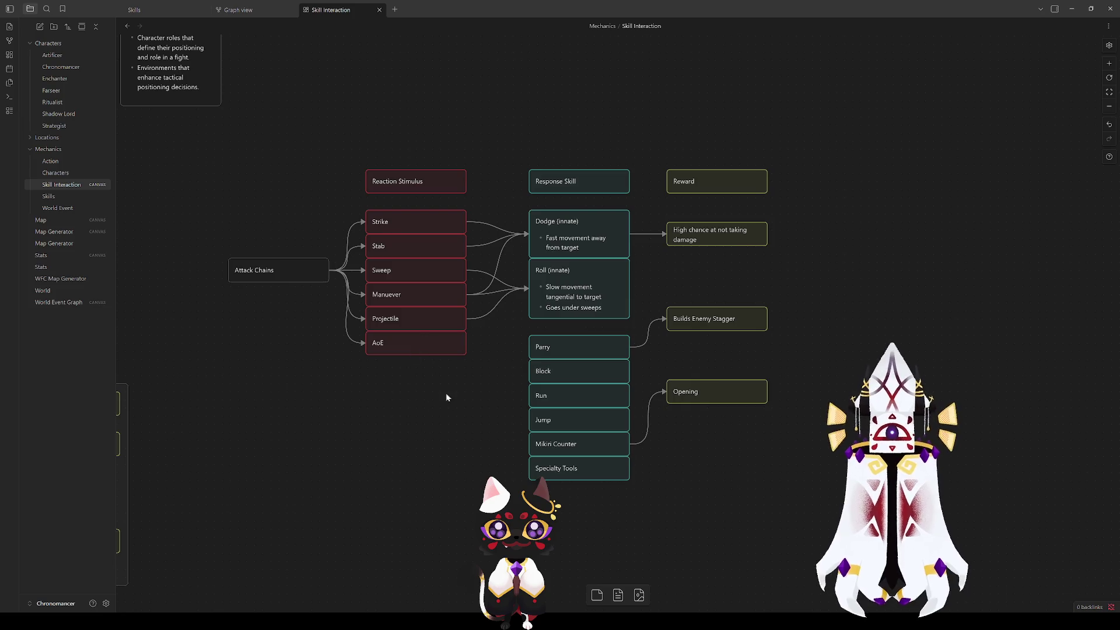
pyautogui.doubleClick(393, 299)
pyautogui.rightClick(395, 299)
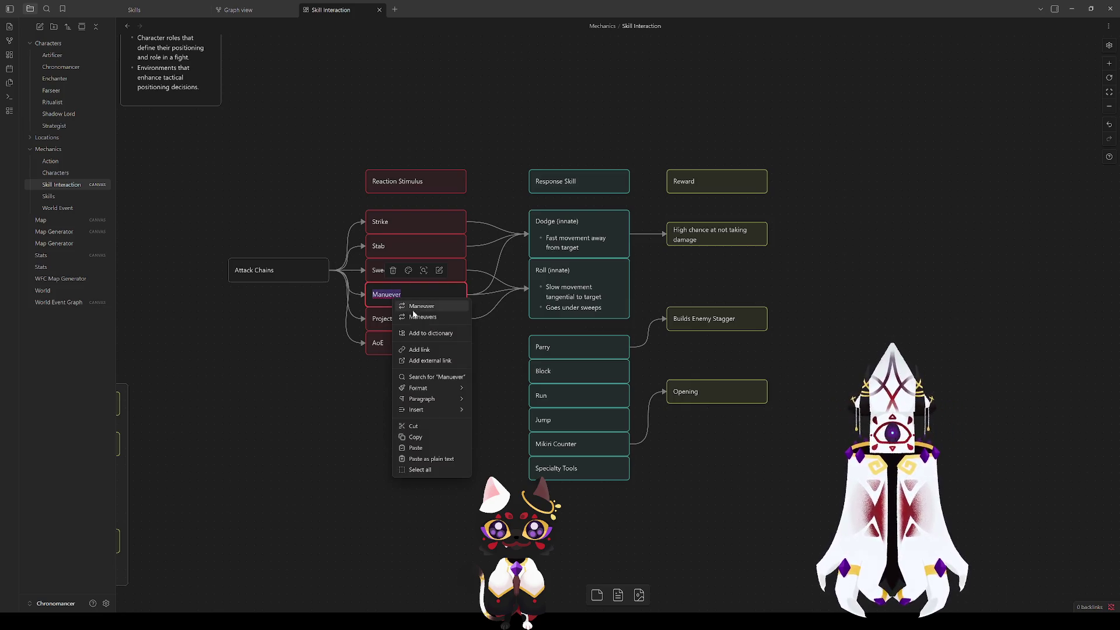
pyautogui.click(417, 307)
pyautogui.click(434, 427)
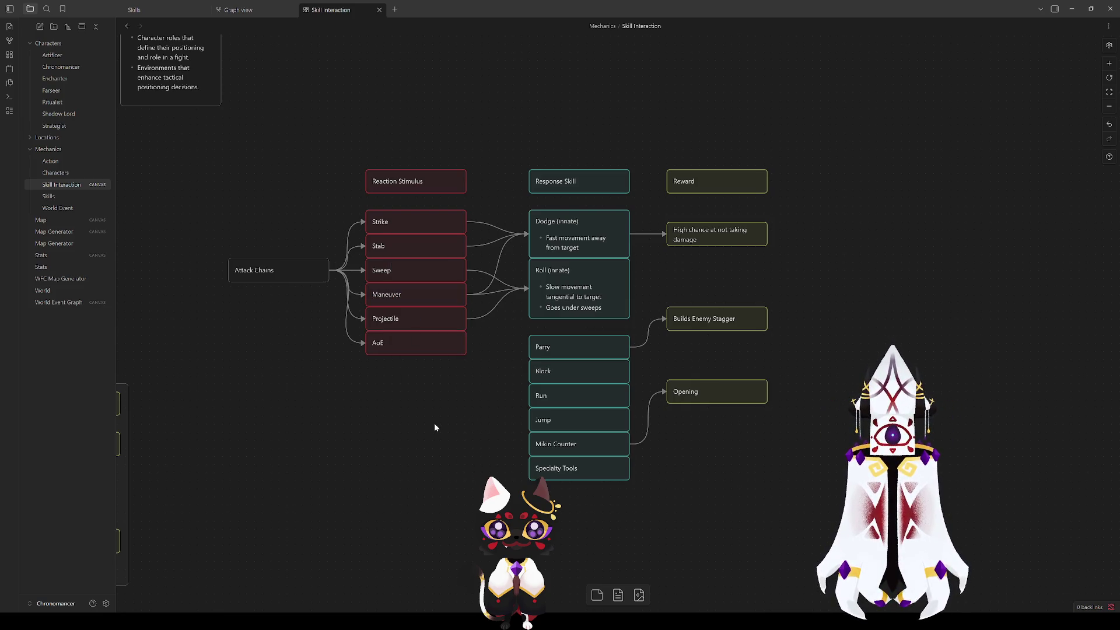
# Step: Move Block up directly under Roll and shift Parry and the cards below down
pyautogui.click(546, 351)
pyautogui.moveTo(559, 347)
pyautogui.mouseDown()
pyautogui.moveTo(527, 380)
pyautogui.moveTo(591, 421)
pyautogui.mouseUp()
pyautogui.moveTo(568, 371); pyautogui.dragTo(572, 332)
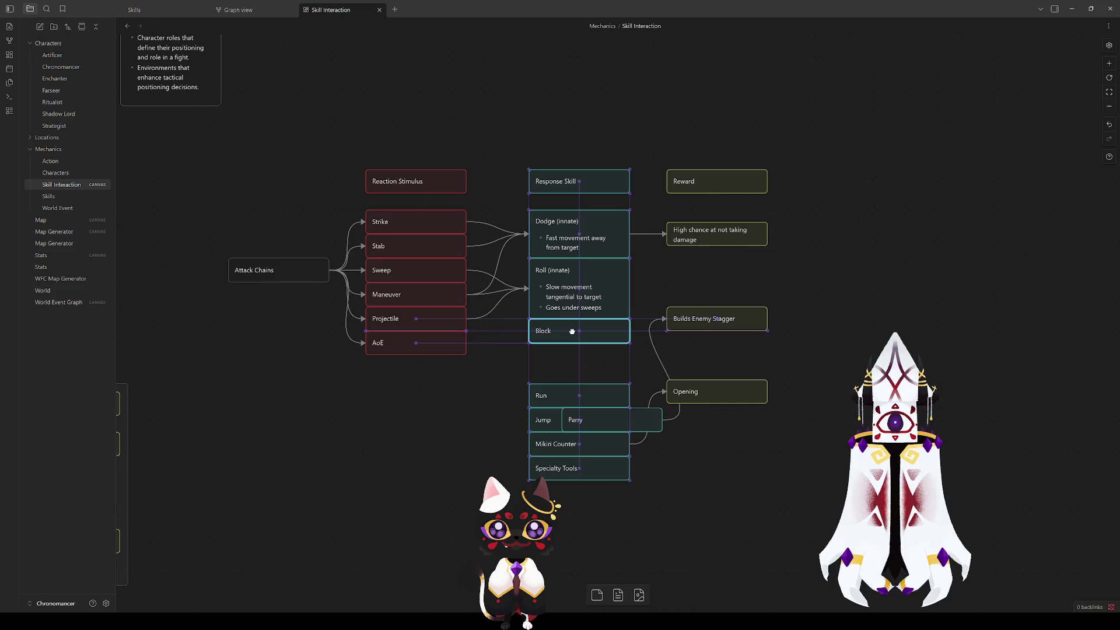
pyautogui.moveTo(583, 420)
pyautogui.mouseDown()
pyautogui.moveTo(570, 355)
pyautogui.moveTo(557, 375)
pyautogui.mouseUp()
pyautogui.moveTo(589, 510)
pyautogui.mouseDown()
pyautogui.moveTo(565, 370)
pyautogui.moveTo(542, 410)
pyautogui.mouseUp()
# Step: Give Block the bullet 'Guards for a time, stopping most frontal damage' and enlarge it to fit
pyautogui.click(548, 379)
pyautogui.moveTo(557, 343); pyautogui.dragTo(558, 367)
pyautogui.doubleClick(560, 339)
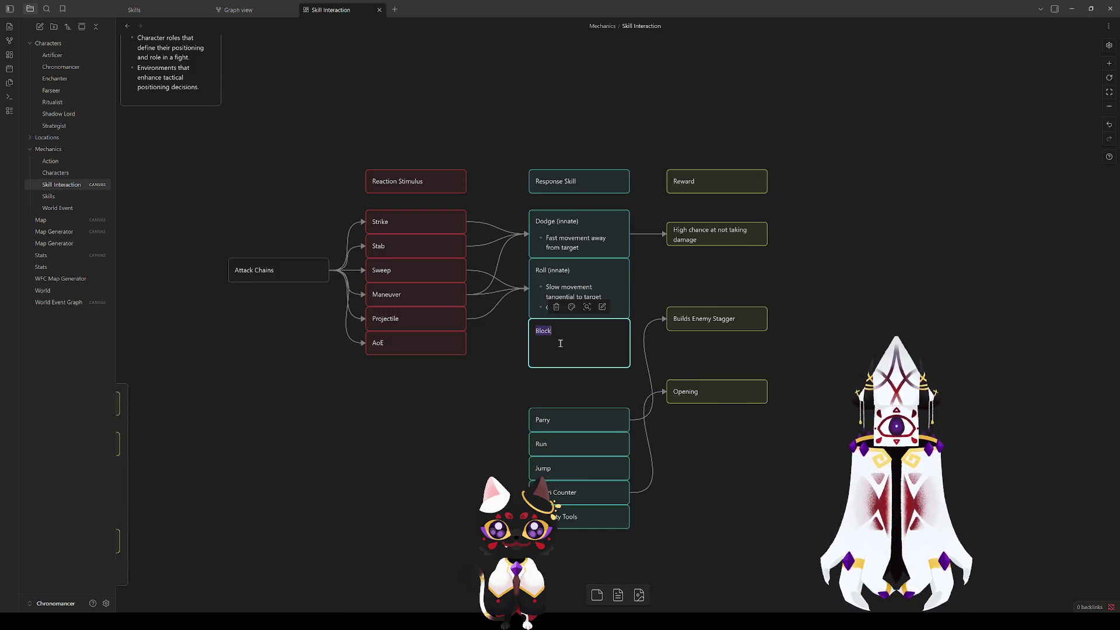
pyautogui.click(560, 340)
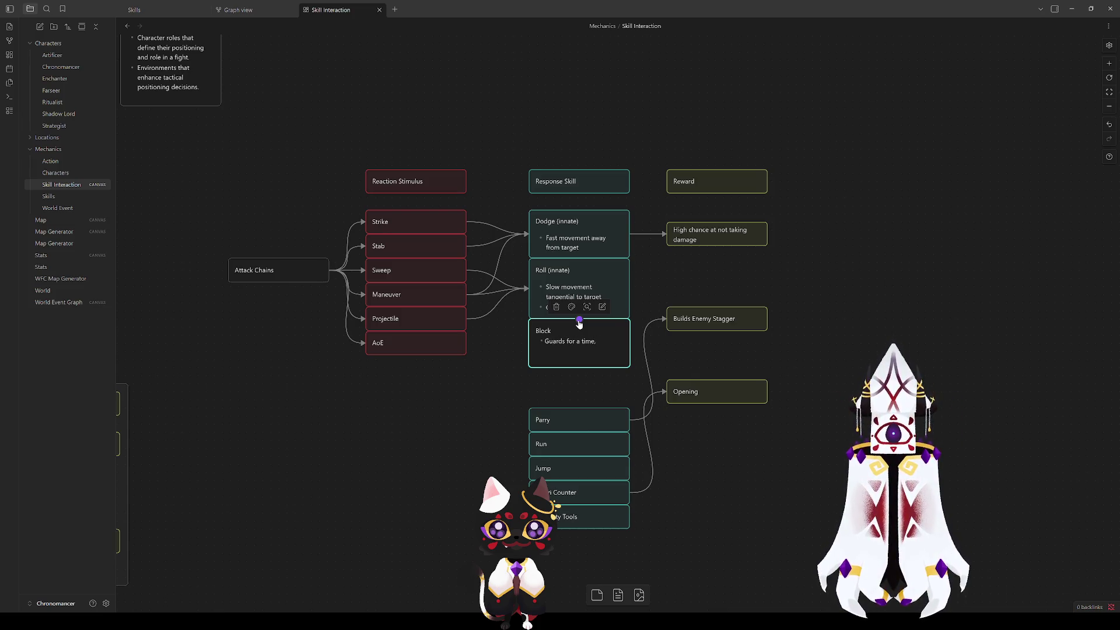
pyautogui.write(' stopping mos')
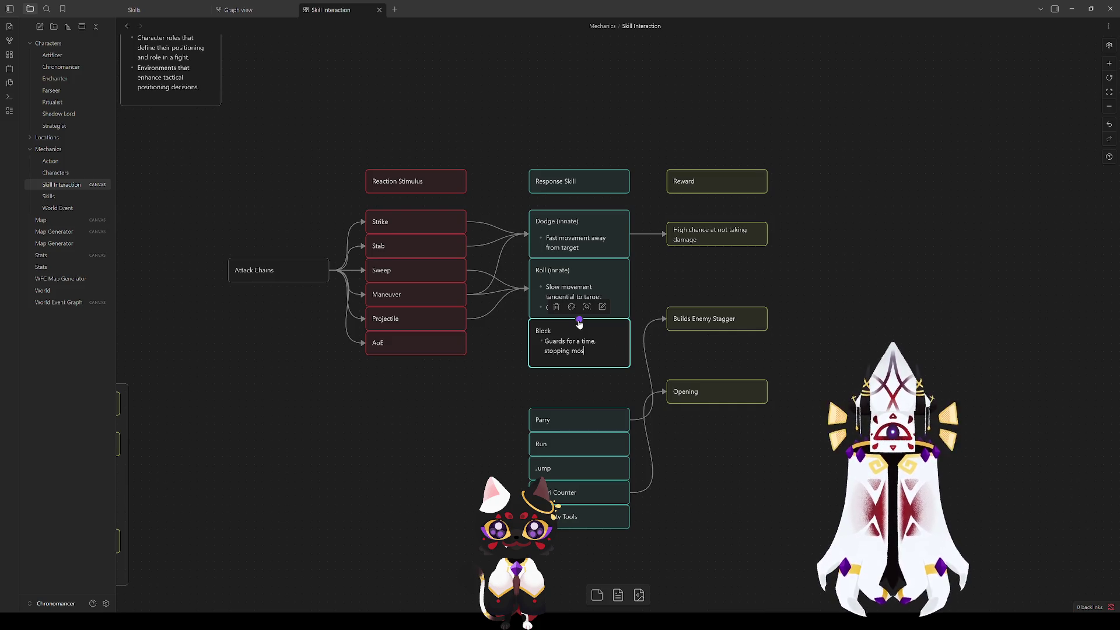
pyautogui.write('damage')
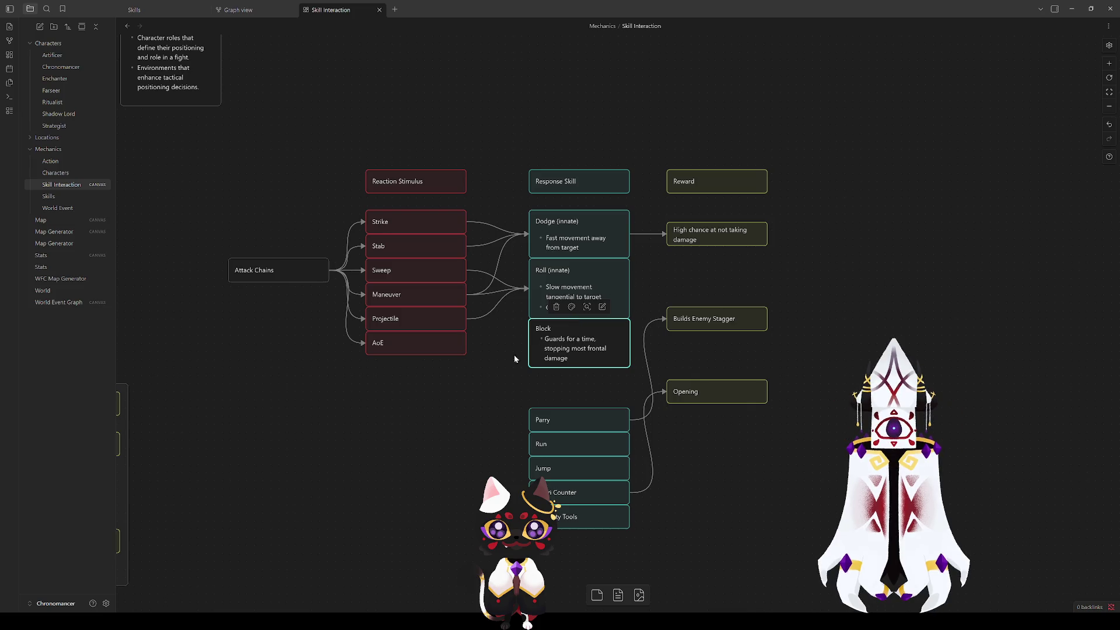
pyautogui.click(499, 360)
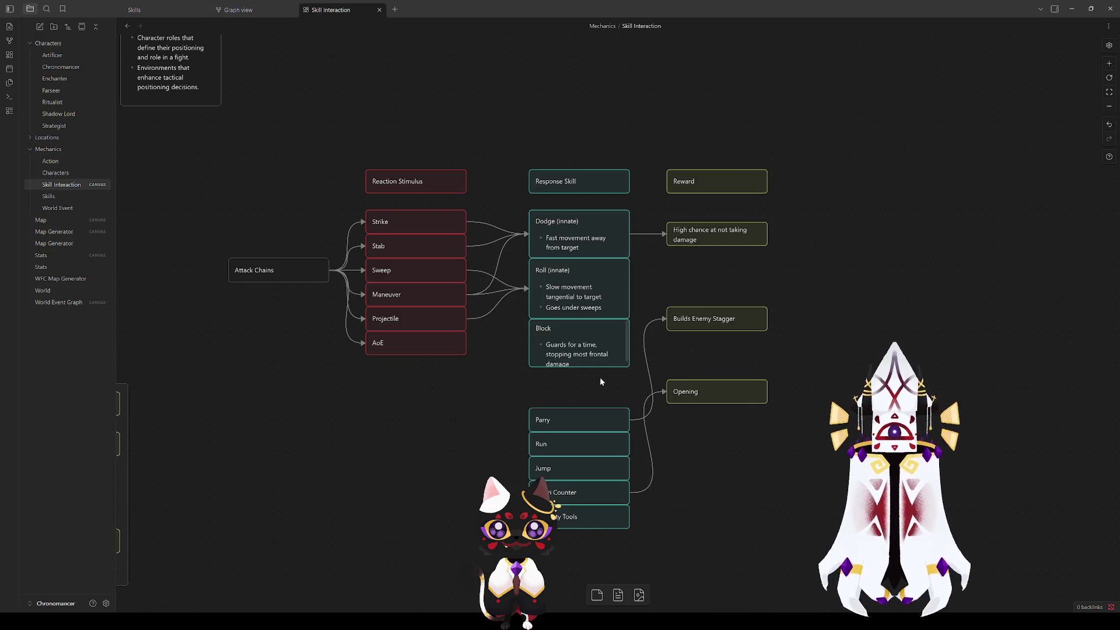
pyautogui.moveTo(603, 368); pyautogui.dragTo(603, 379)
# Step: Connect Strike, Stab, Sweep and Projectile to the Block card
pyautogui.moveTo(466, 221); pyautogui.dragTo(527, 350)
pyautogui.moveTo(467, 245); pyautogui.dragTo(528, 350)
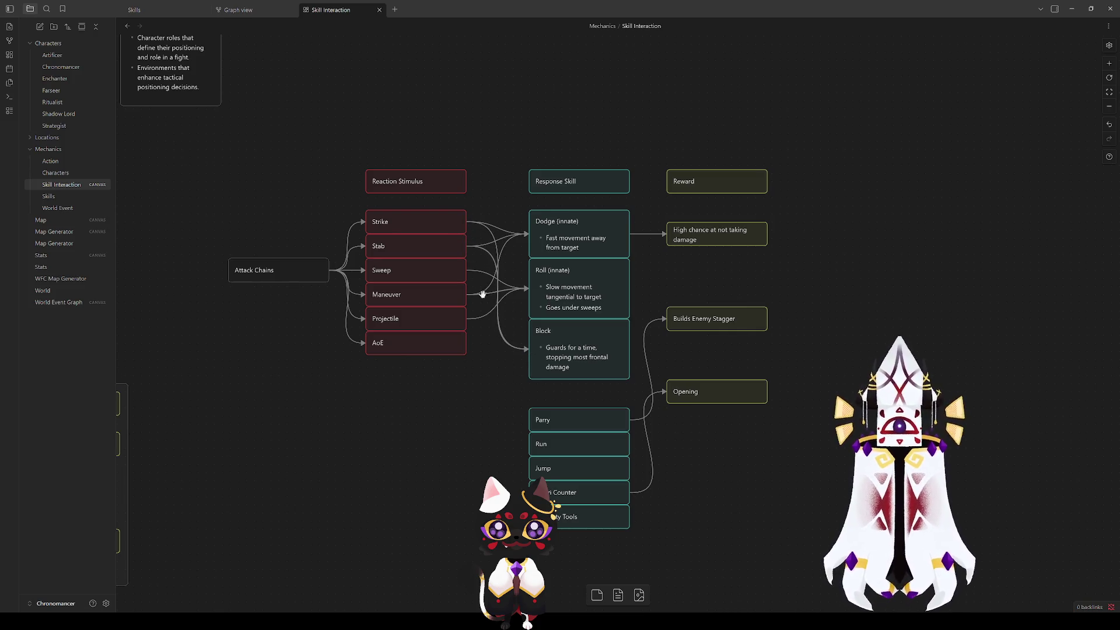
pyautogui.moveTo(467, 271); pyautogui.dragTo(523, 357)
pyautogui.moveTo(467, 318); pyautogui.dragTo(523, 357)
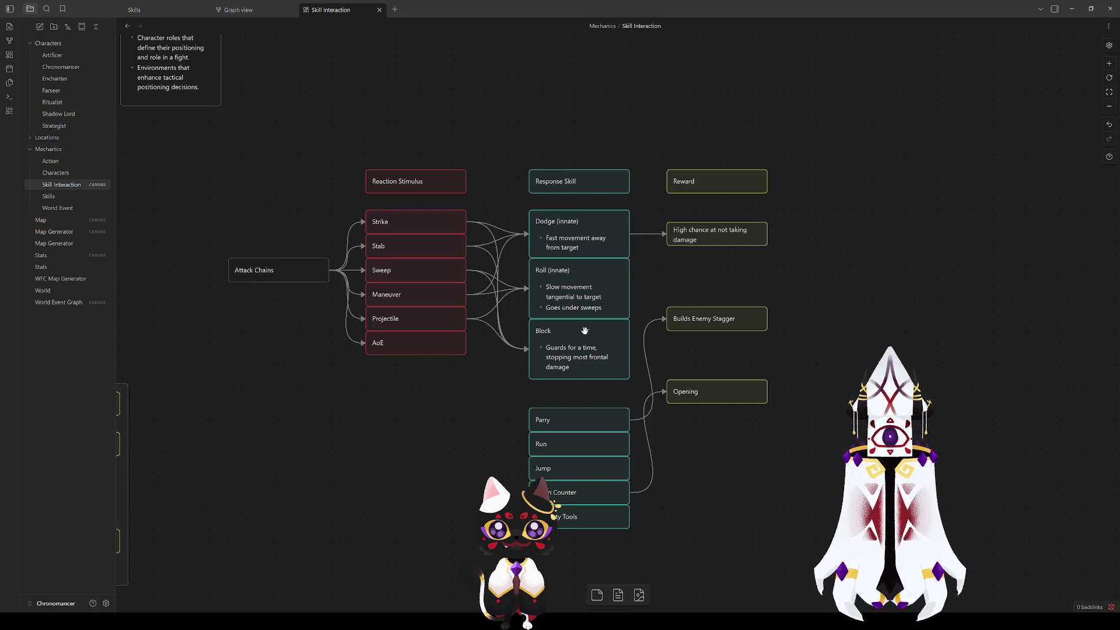
pyautogui.click(578, 352)
# Step: Retitle Block to 'Block (shield)' and move Builds Enemy Stagger below Opening
pyautogui.press('Escape')
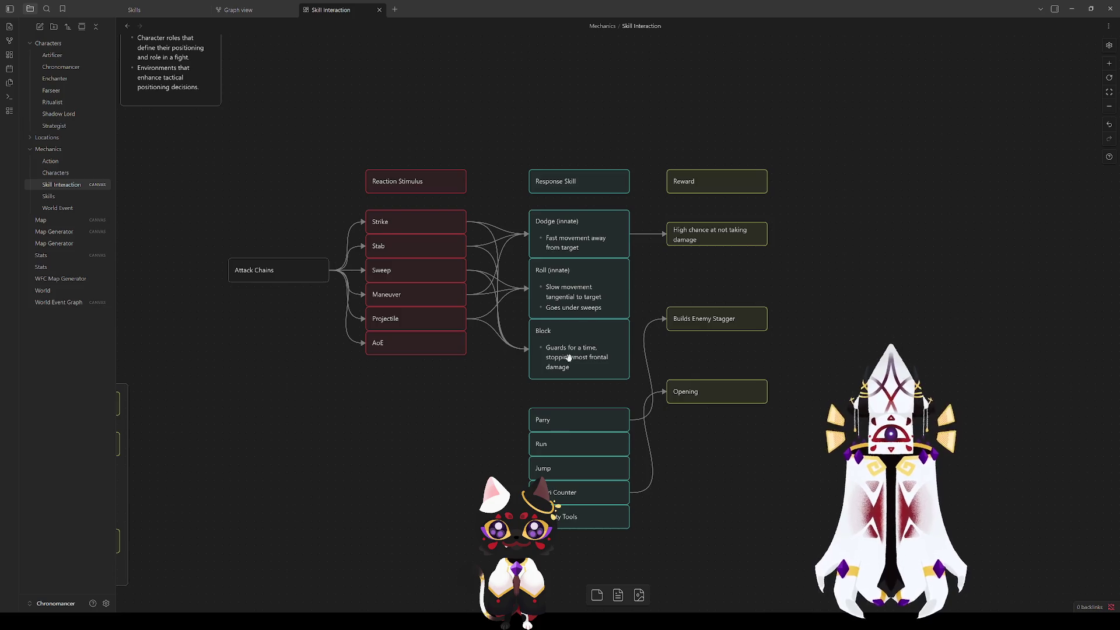
pyautogui.doubleClick(563, 344)
pyautogui.write('(shield)')
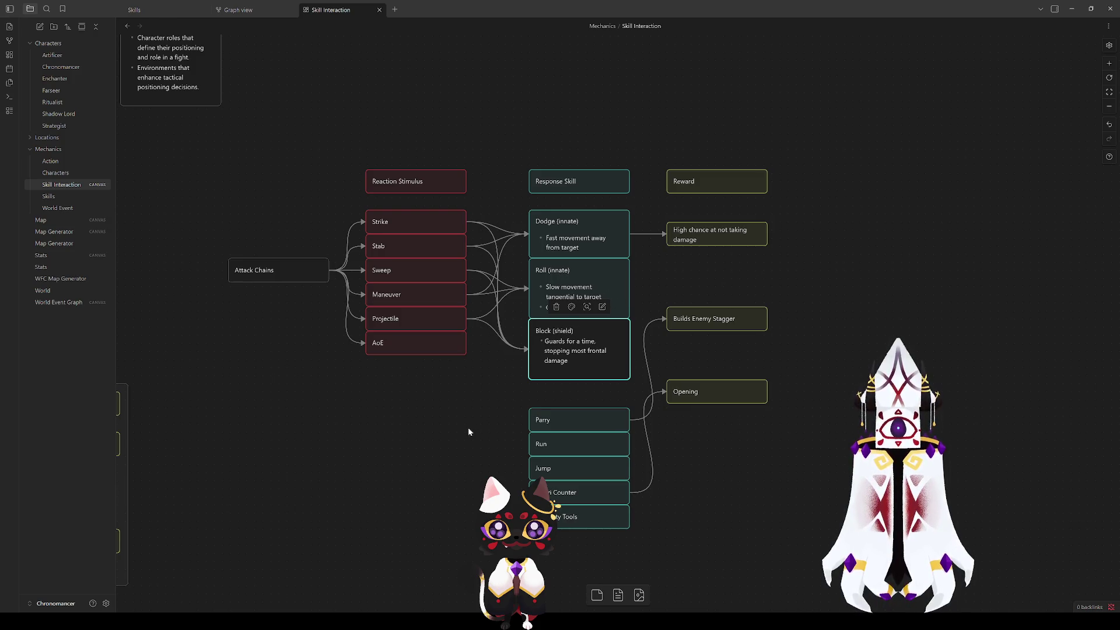
pyautogui.click(469, 429)
pyautogui.moveTo(700, 318)
pyautogui.mouseDown()
pyautogui.moveTo(700, 465)
pyautogui.moveTo(700, 444)
pyautogui.mouseUp()
pyautogui.rightClick(673, 345)
pyautogui.press('Escape')
# Step: Duplicate the High chance reward for Block, reading 'Immune to most damage from the front', aligned in Reward
pyautogui.click(719, 233)
pyautogui.moveTo(719, 232)
pyautogui.mouseDown()
pyautogui.moveTo(622, 323)
pyautogui.moveTo(707, 290)
pyautogui.moveTo(625, 325)
pyautogui.moveTo(705, 347)
pyautogui.moveTo(673, 310)
pyautogui.mouseUp()
pyautogui.click(682, 354)
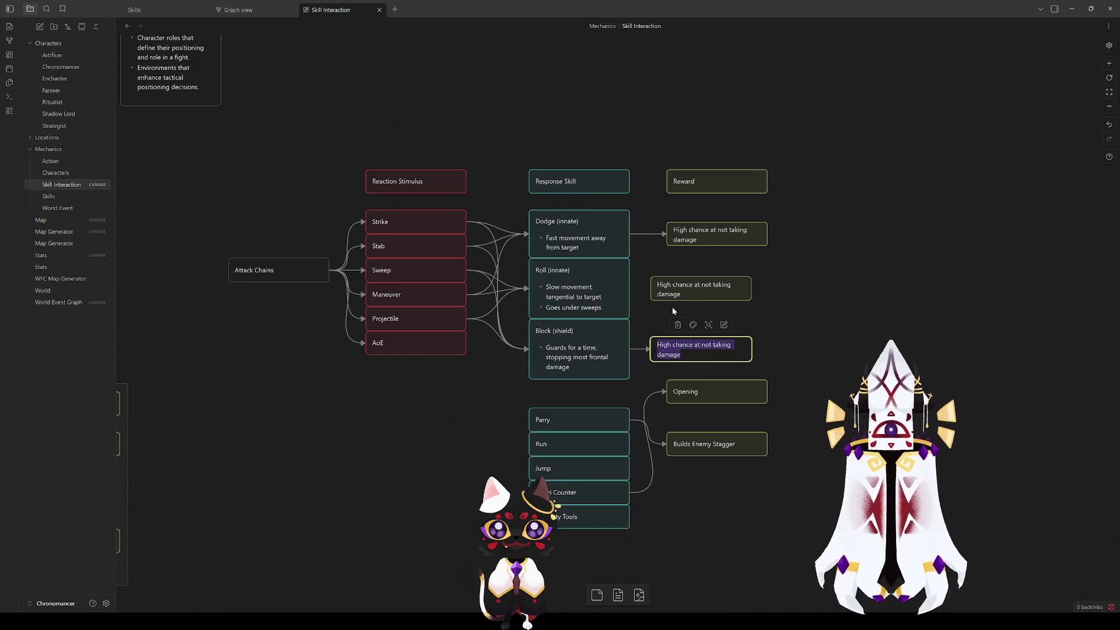
pyautogui.write('I')
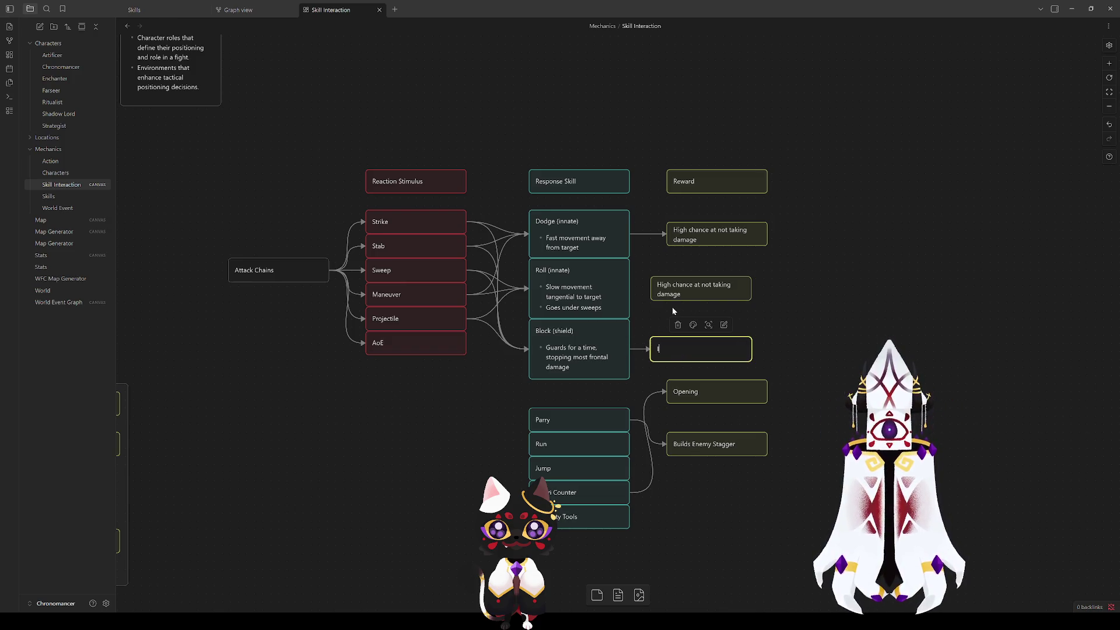
pyautogui.write('mmune to most da')
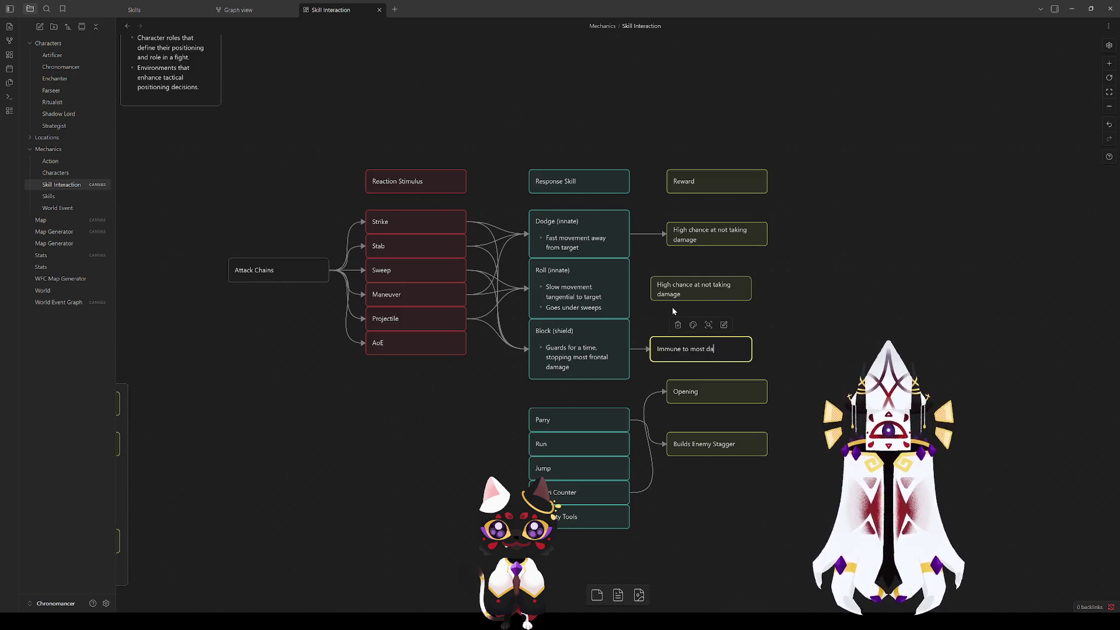
pyautogui.write('mage from the front')
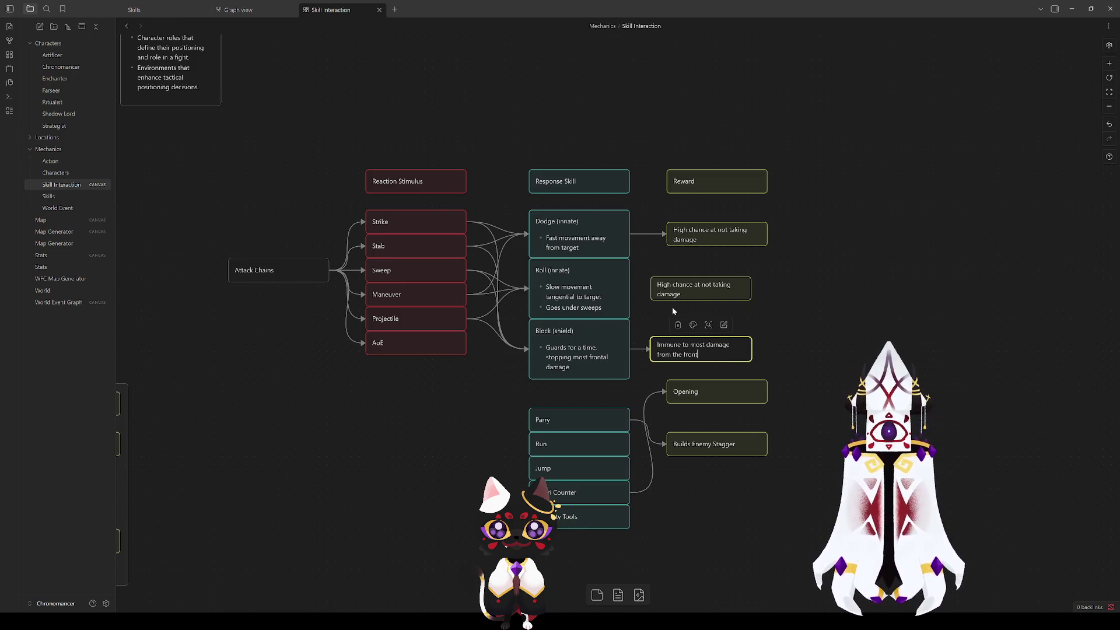
pyautogui.click(700, 318)
pyautogui.moveTo(702, 349); pyautogui.dragTo(718, 348)
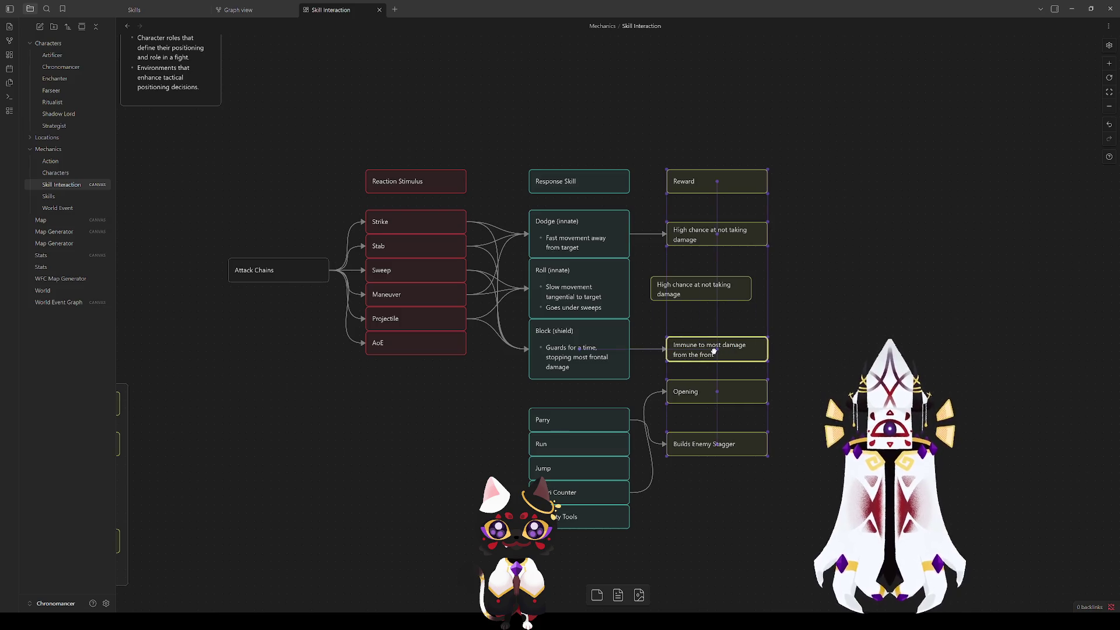
pyautogui.moveTo(680, 287); pyautogui.dragTo(694, 288)
# Step: Link Roll to its 'High chance at not taking damage' reward card
pyautogui.doubleClick(704, 295)
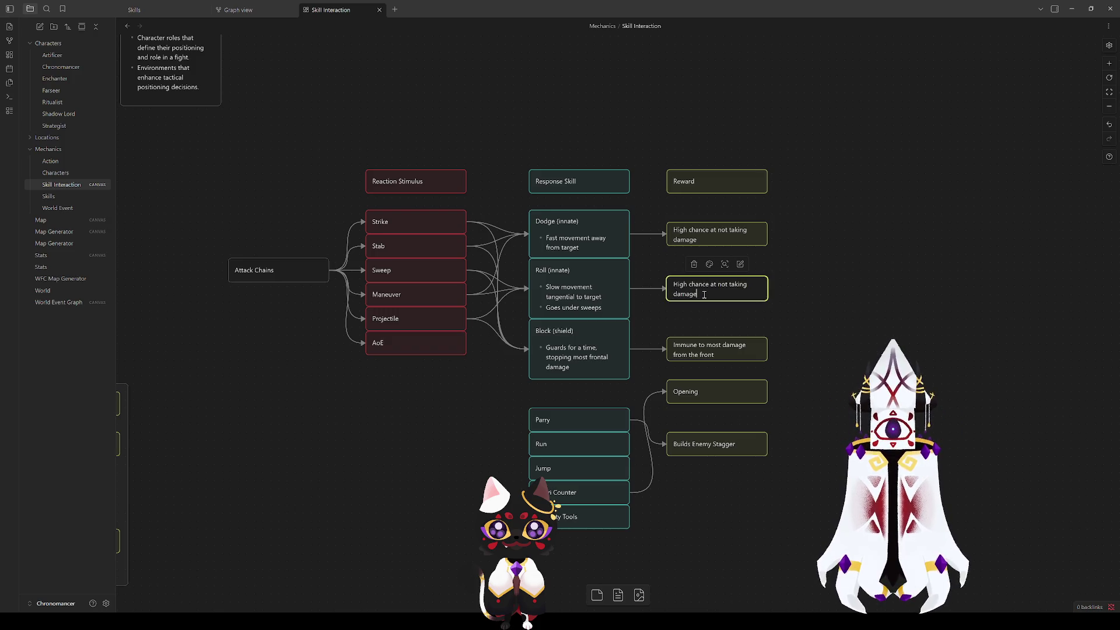
pyautogui.click(824, 268)
pyautogui.click(694, 236)
# Step: Rewrite the Dodge reward as 'Avoids simple attacks and maneuvers' and start retexting Roll's reward
pyautogui.tripleClick(694, 236)
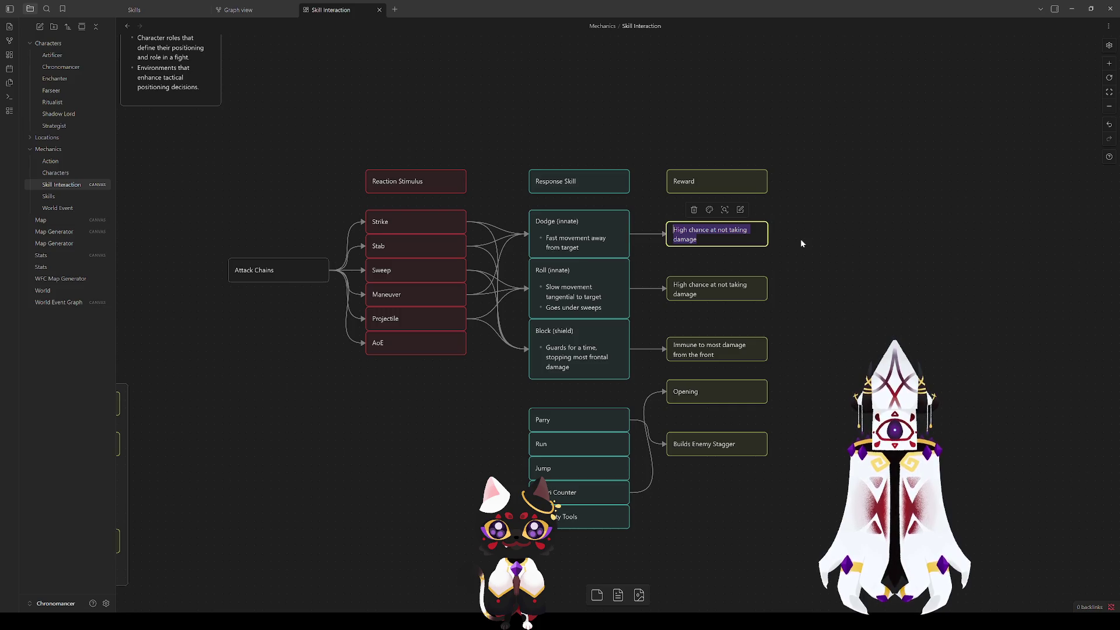
pyautogui.write('A')
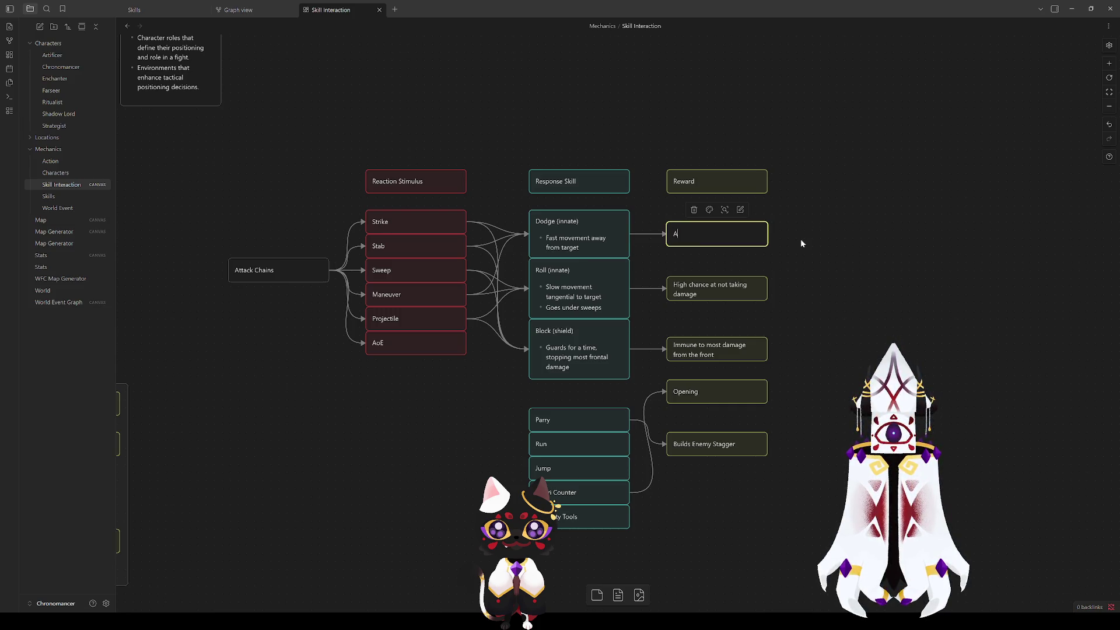
pyautogui.write('voids ')
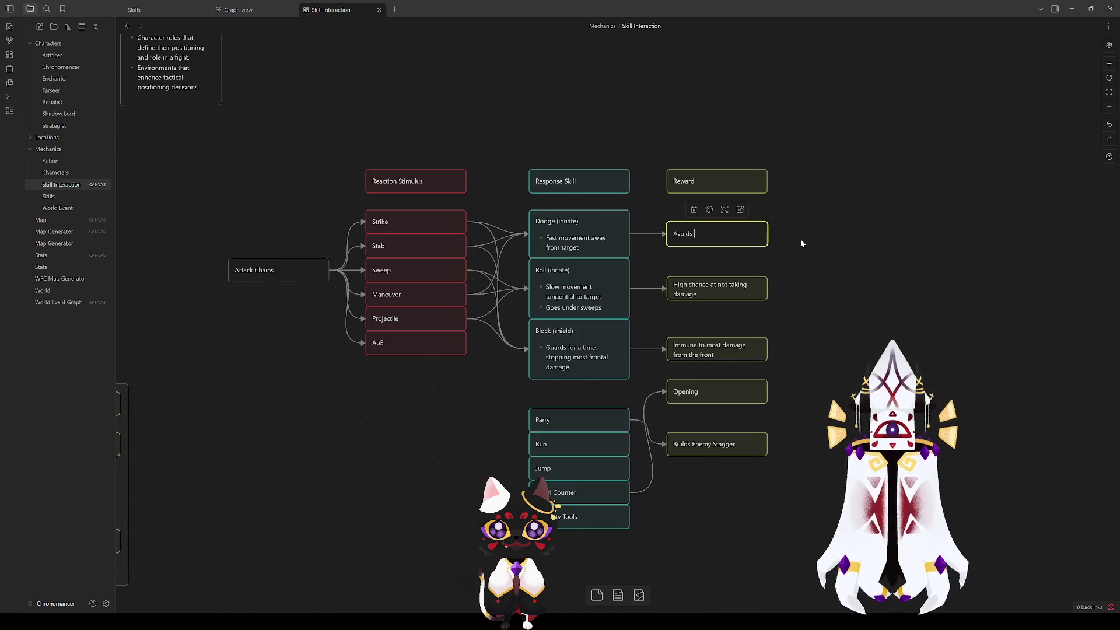
pyautogui.write('simple attacks and ')
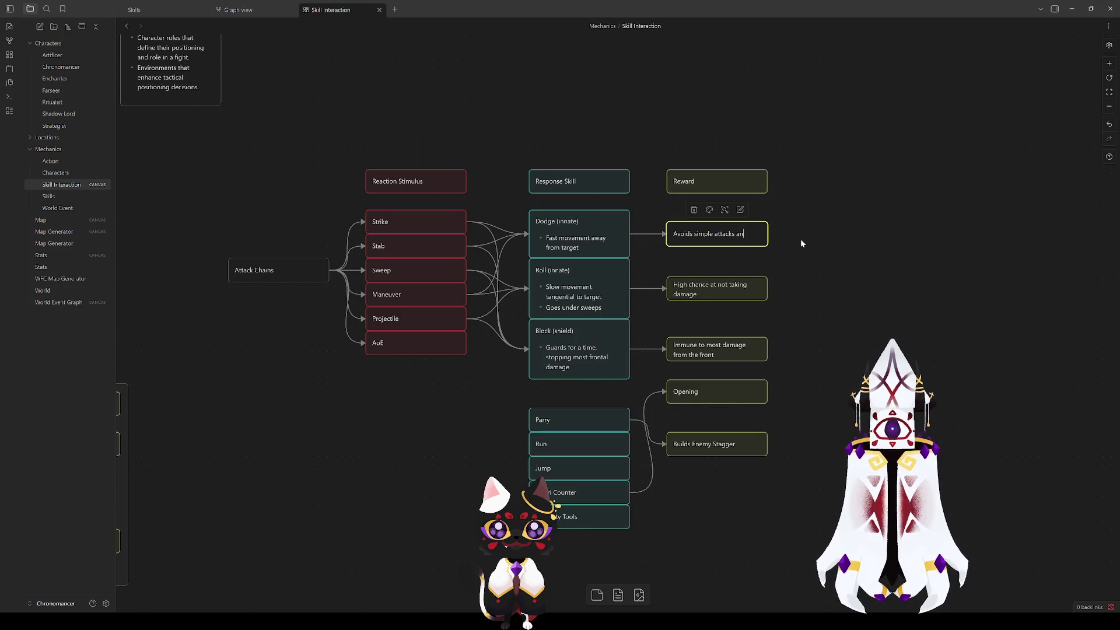
pyautogui.write('maneuvers')
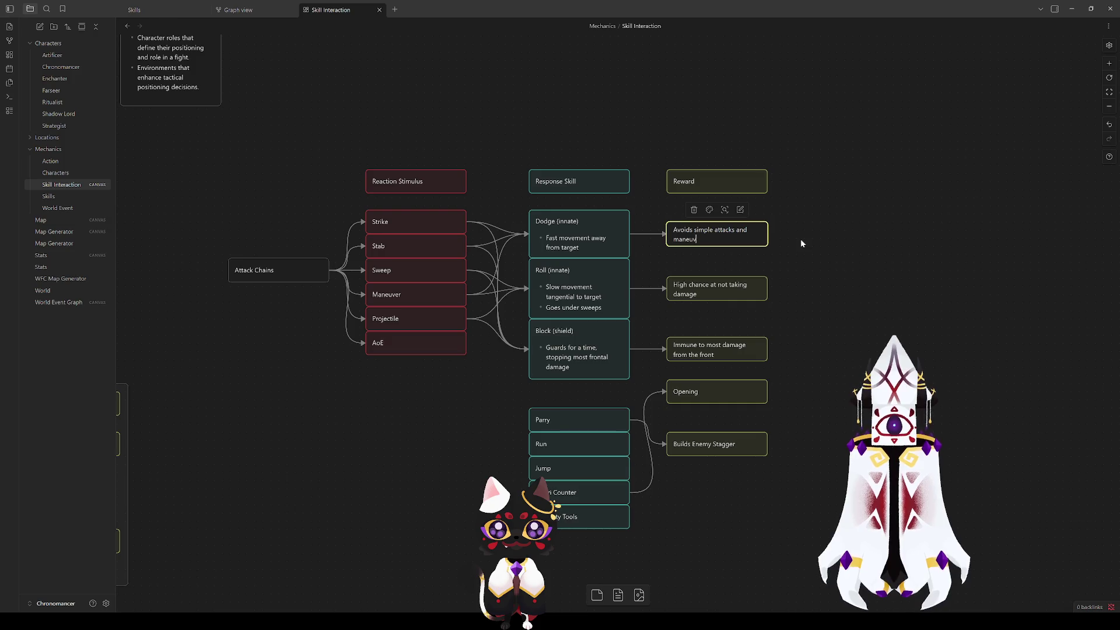
pyautogui.click(800, 239)
pyautogui.doubleClick(709, 284)
pyautogui.hotkey('ctrl', 'a')
pyautogui.write('Avoids')
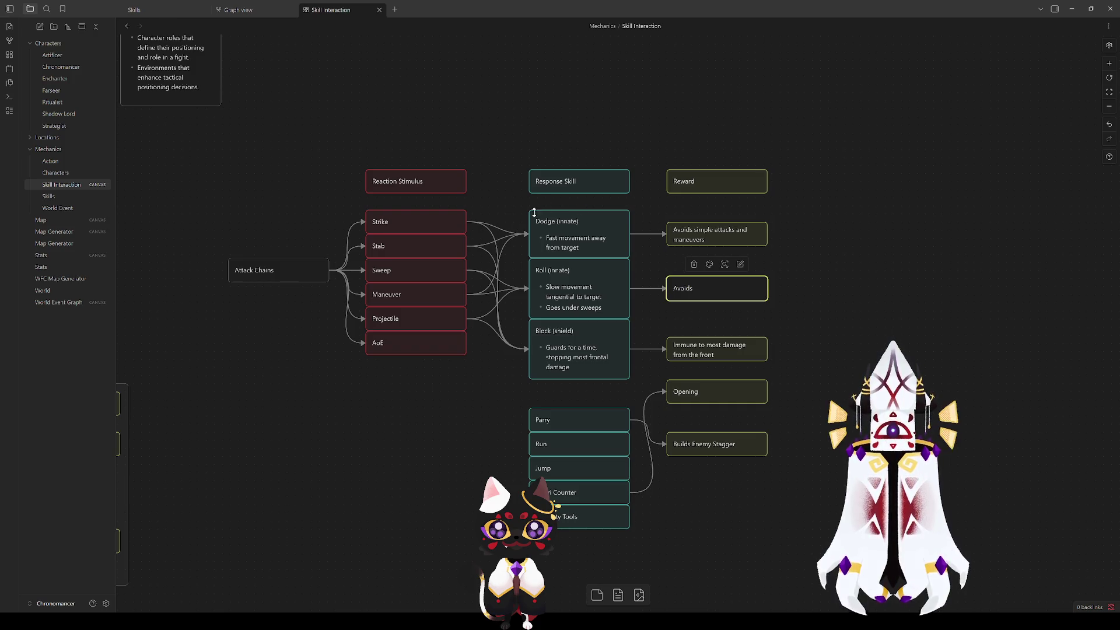
# Step: Change both the Dodge and Roll rewards to read 'Avoid damage'
pyautogui.click(710, 235)
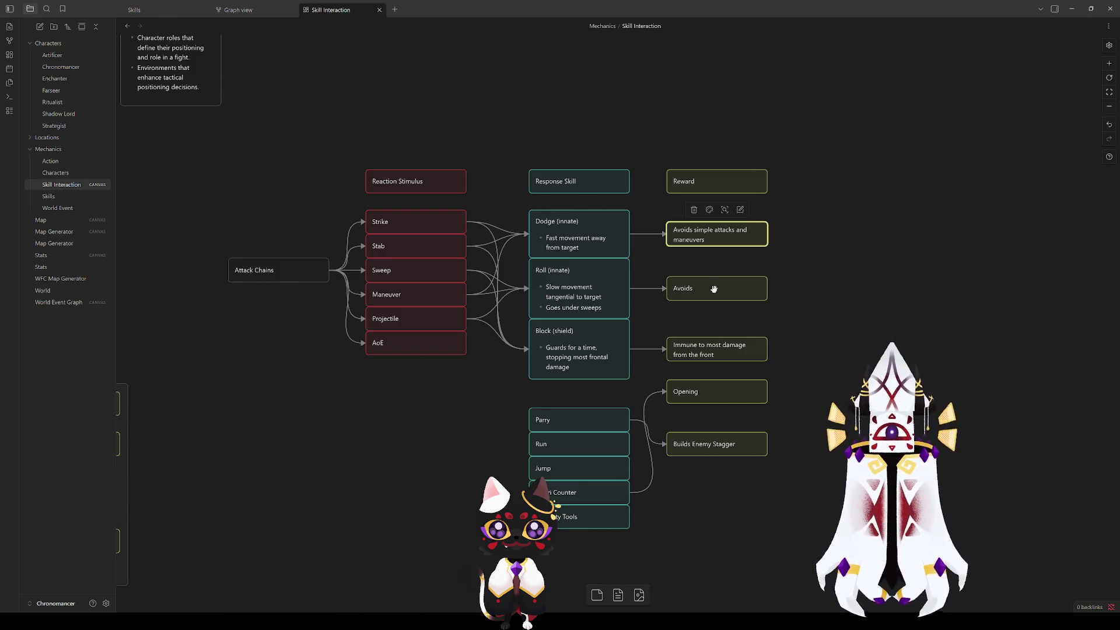
pyautogui.doubleClick(710, 235)
pyautogui.hotkey('ctrl', 'a')
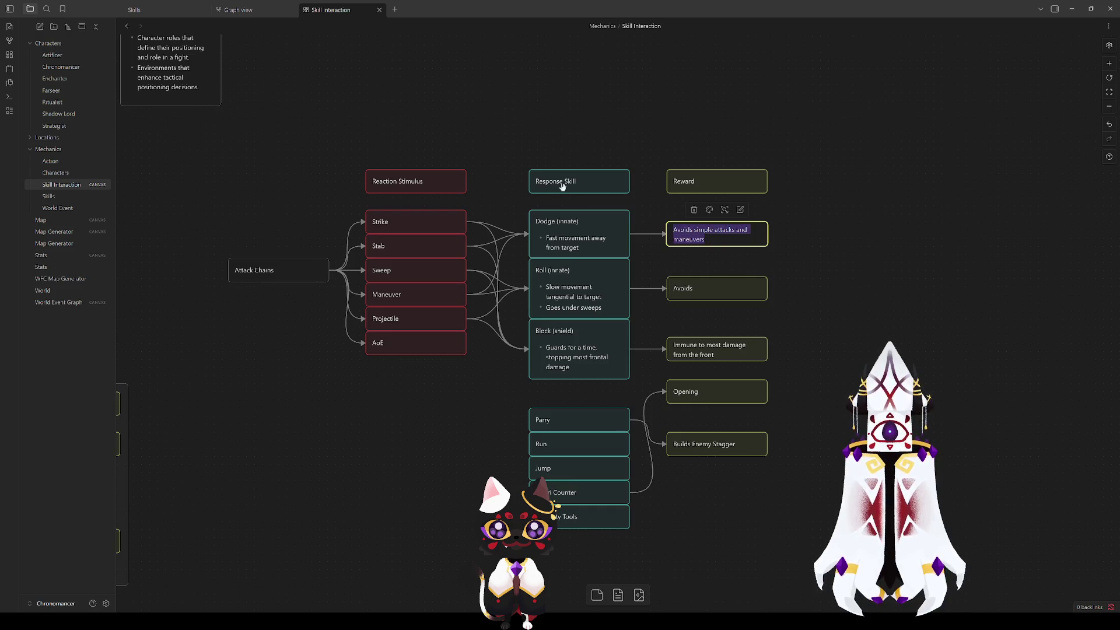
pyautogui.write('Avoid')
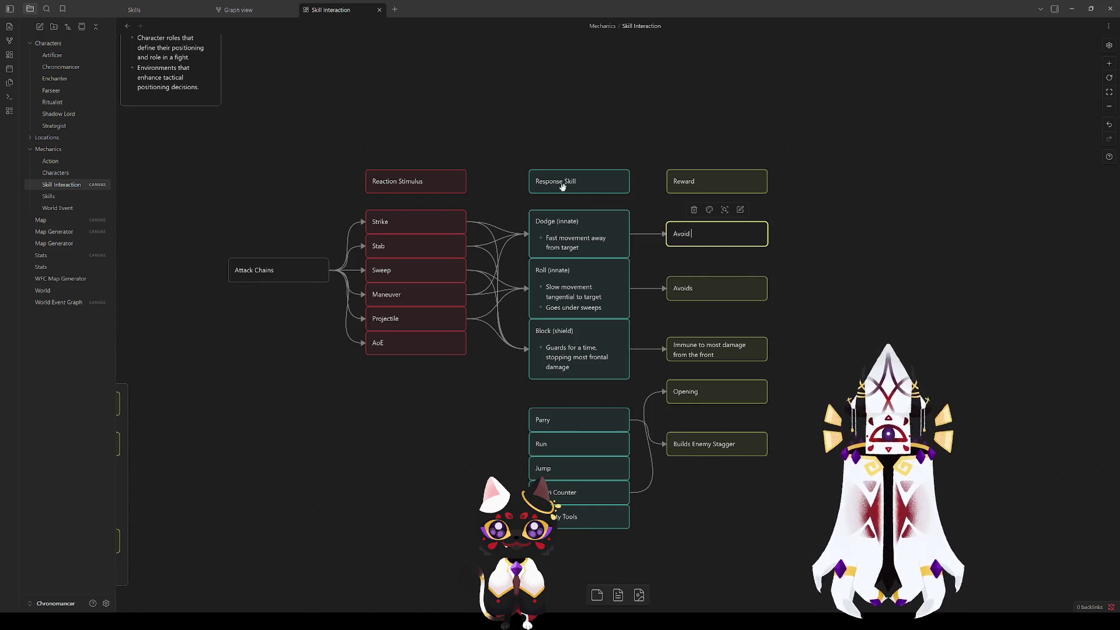
pyautogui.write(' damage')
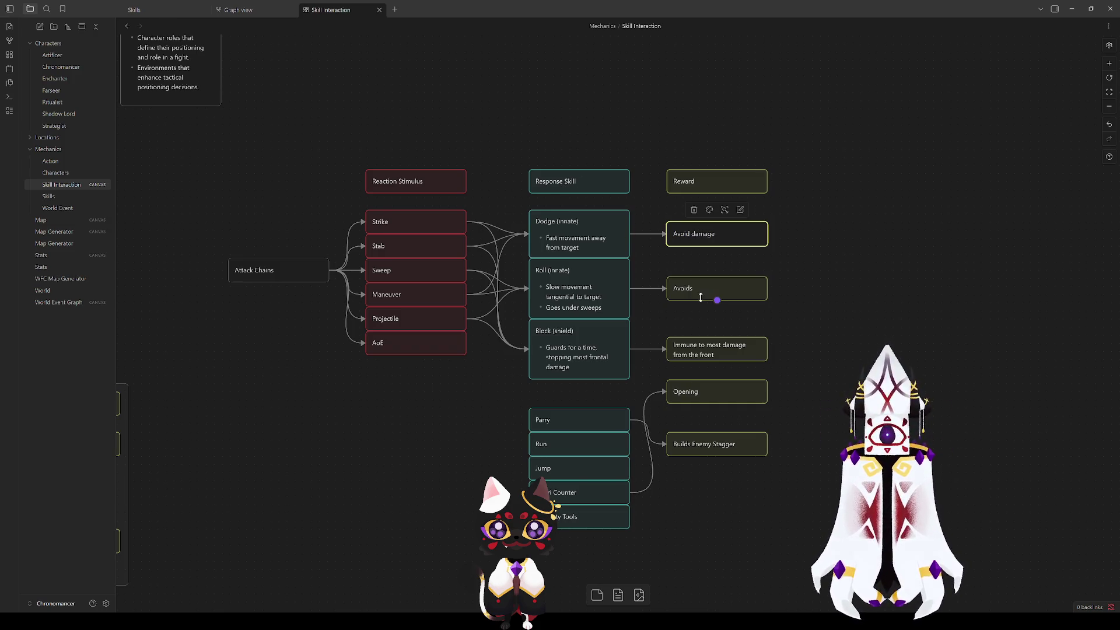
pyautogui.doubleClick(701, 295)
pyautogui.press('BackSpace')
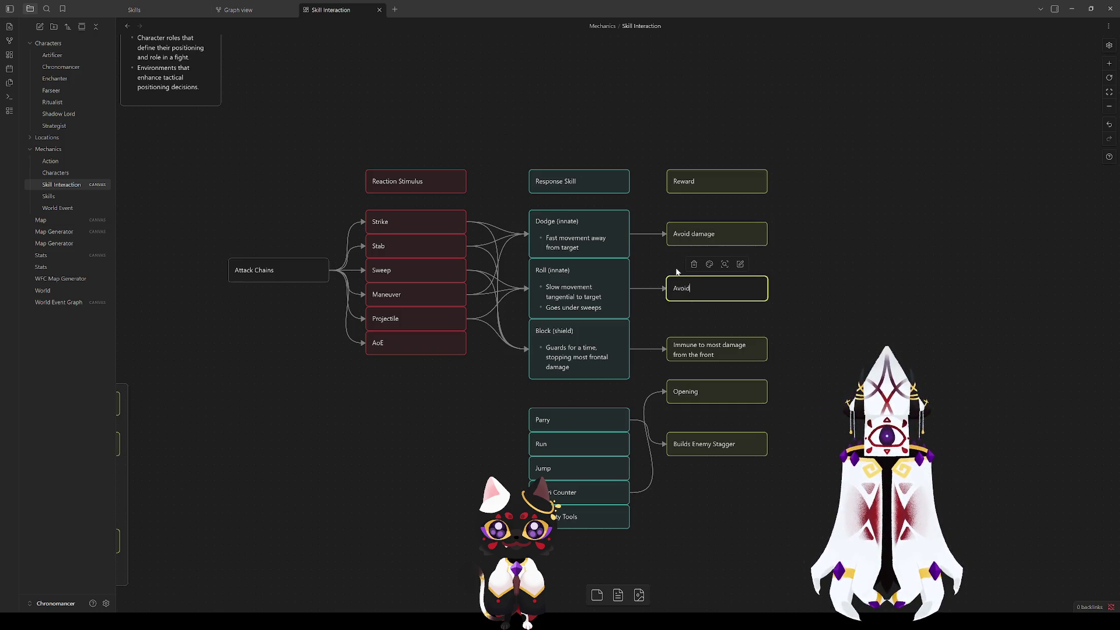
pyautogui.write(' damage')
pyautogui.click(688, 318)
# Step: Replace 'Immune' with 'High resistance' in Block's reward and lower the Opening card
pyautogui.click(697, 344)
pyautogui.doubleClick(685, 345)
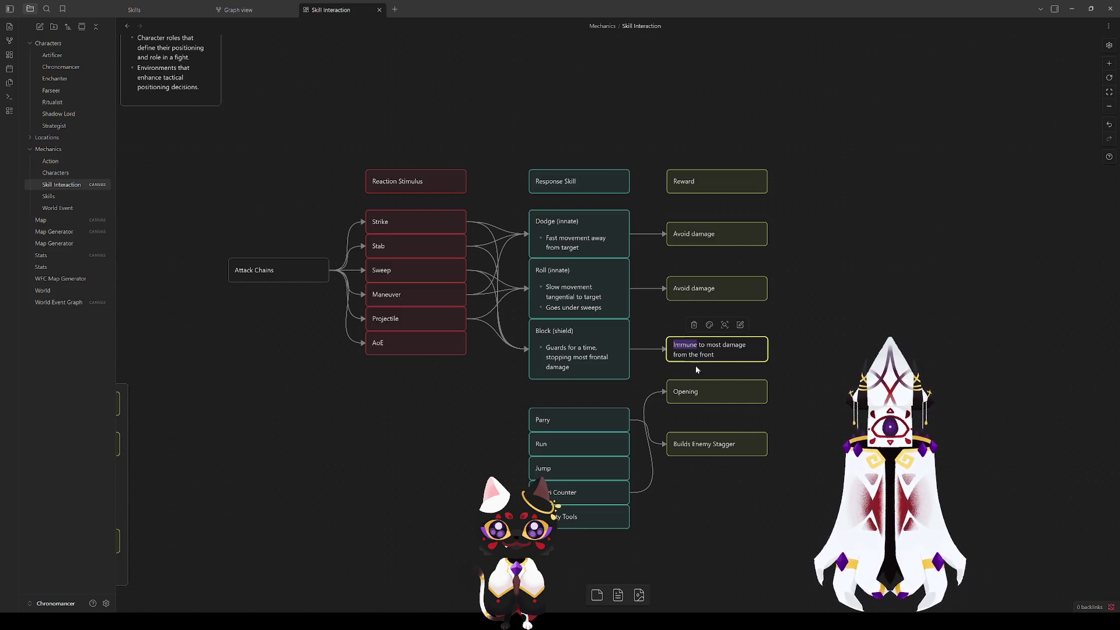
pyautogui.write('R')
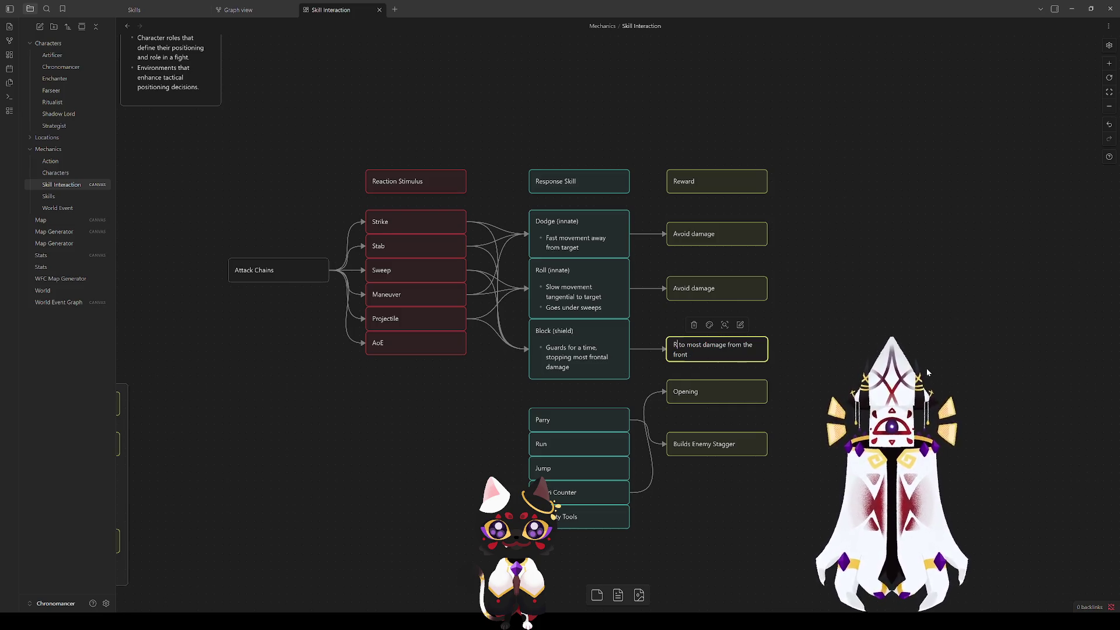
pyautogui.press('BackSpace')
pyautogui.write('High resistance')
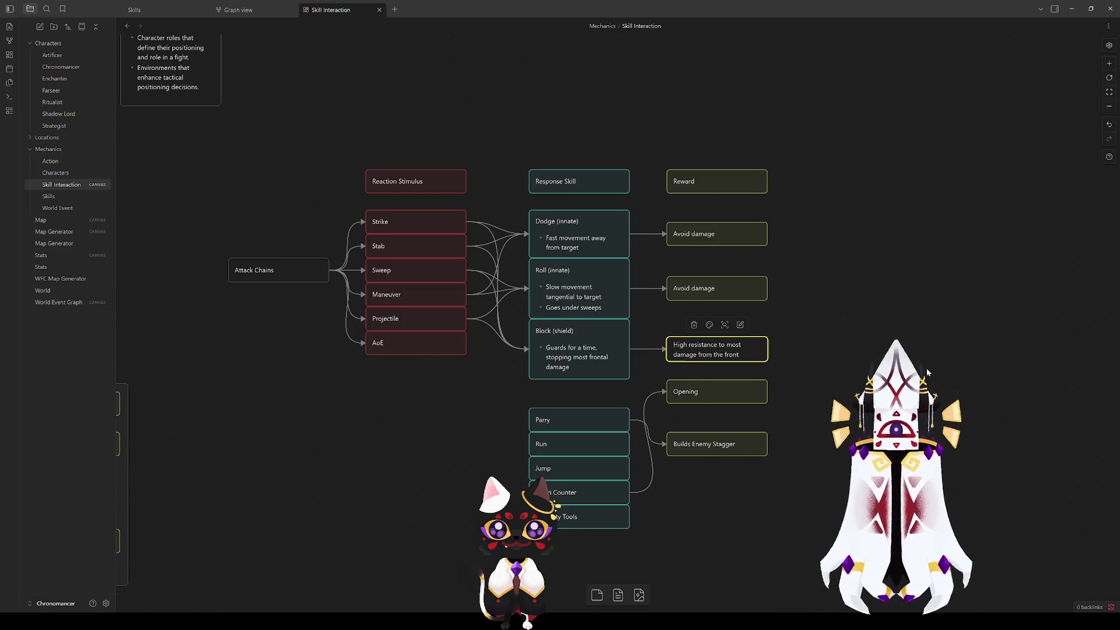
pyautogui.moveTo(713, 400)
pyautogui.mouseDown()
pyautogui.moveTo(708, 502)
pyautogui.moveTo(704, 388)
pyautogui.moveTo(704, 487)
pyautogui.mouseUp()
# Step: Place Parry under Block, delete the Run card, and move Jump out of the skill column
pyautogui.moveTo(570, 420); pyautogui.dragTo(570, 392)
pyautogui.moveTo(571, 447)
pyautogui.mouseDown()
pyautogui.moveTo(416, 430)
pyautogui.moveTo(446, 464)
pyautogui.mouseUp()
pyautogui.moveTo(423, 384); pyautogui.dragTo(425, 412)
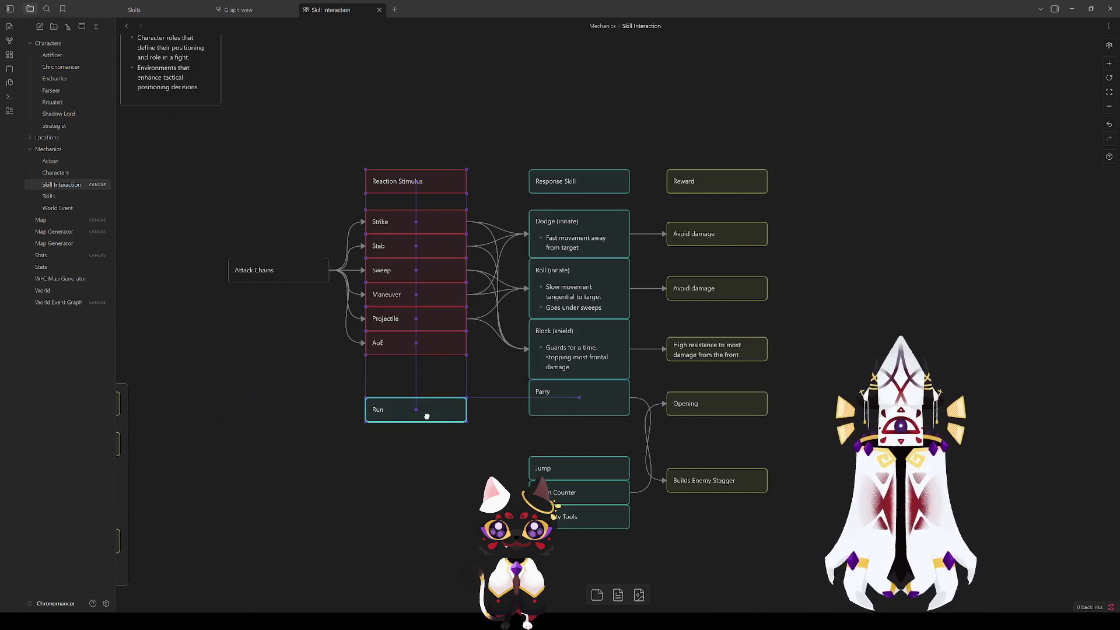
pyautogui.press('Delete')
pyautogui.moveTo(571, 470)
pyautogui.mouseDown()
pyautogui.moveTo(492, 432)
pyautogui.moveTo(469, 456)
pyautogui.moveTo(410, 446)
pyautogui.moveTo(428, 446)
pyautogui.mouseUp()
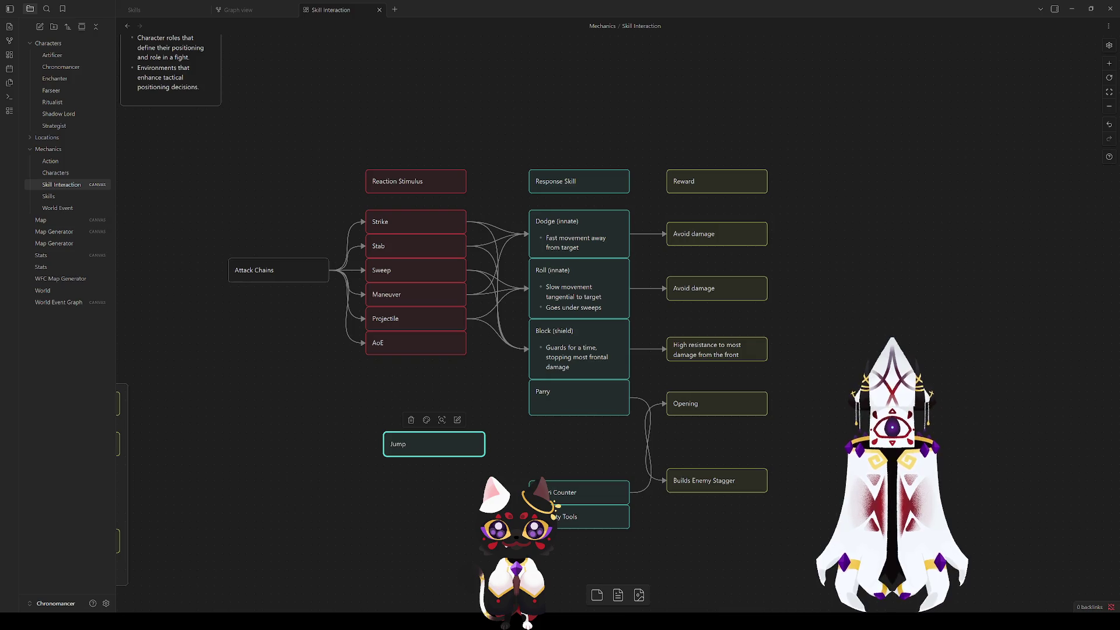
# Step: Make the Parry card slightly taller and retitle it 'Parry (weapons)'
pyautogui.click(519, 409)
pyautogui.moveTo(586, 424); pyautogui.dragTo(585, 432)
pyautogui.doubleClick(578, 412)
pyautogui.write('(')
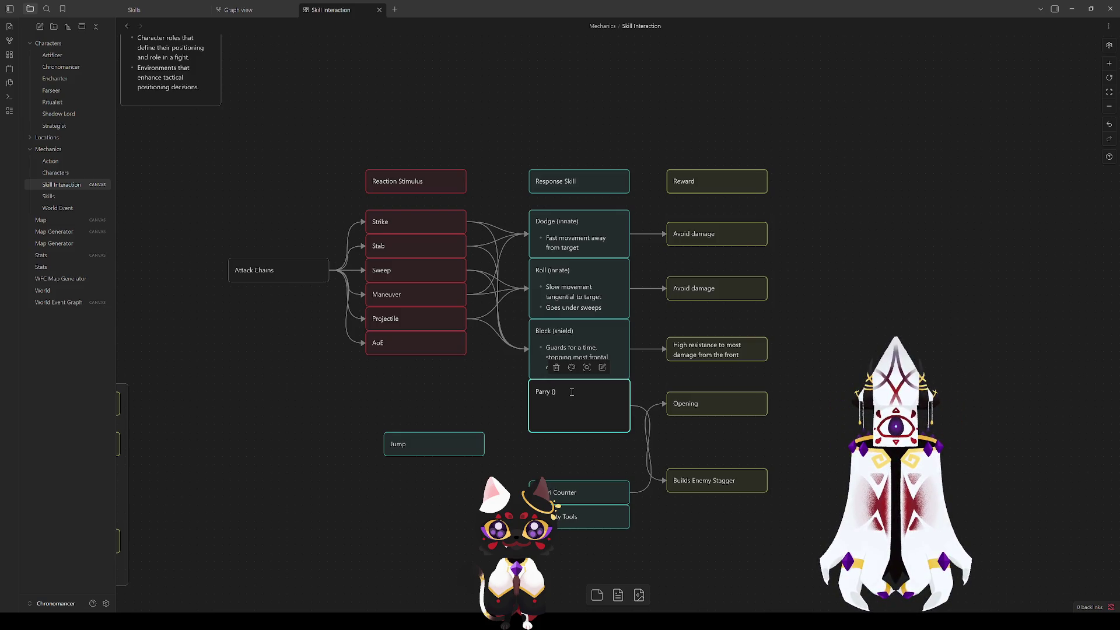
pyautogui.write('Certain')
pyautogui.press('BackSpace')
pyautogui.press('BackSpace')
pyautogui.press('BackSpace')
pyautogui.write('weapons)')
pyautogui.click(475, 382)
pyautogui.click(549, 396)
pyautogui.click(516, 393)
pyautogui.click(579, 398)
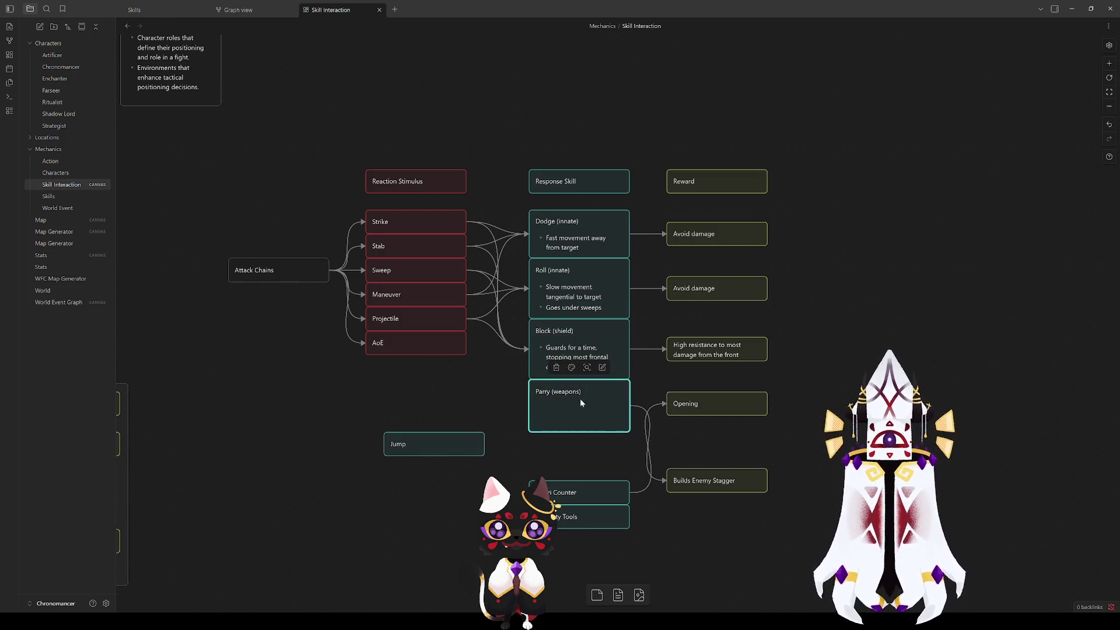
pyautogui.click(506, 403)
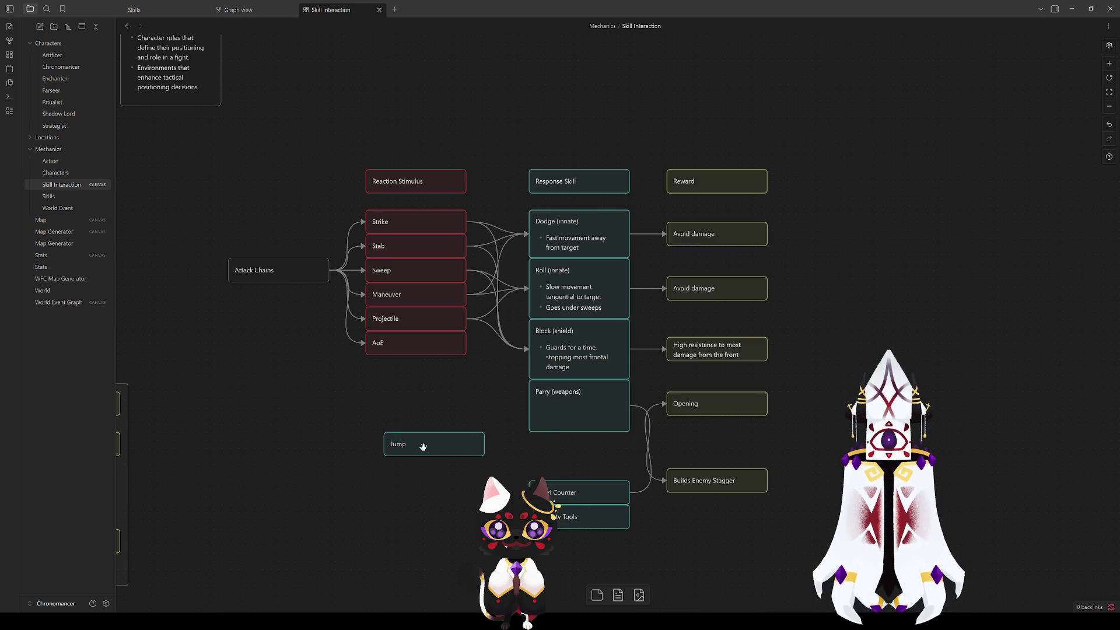
# Step: Align Jump under AoE, delete both leftover cards below Parry, and begin a bullet in Parry (weapons)
pyautogui.moveTo(423, 446); pyautogui.dragTo(404, 458)
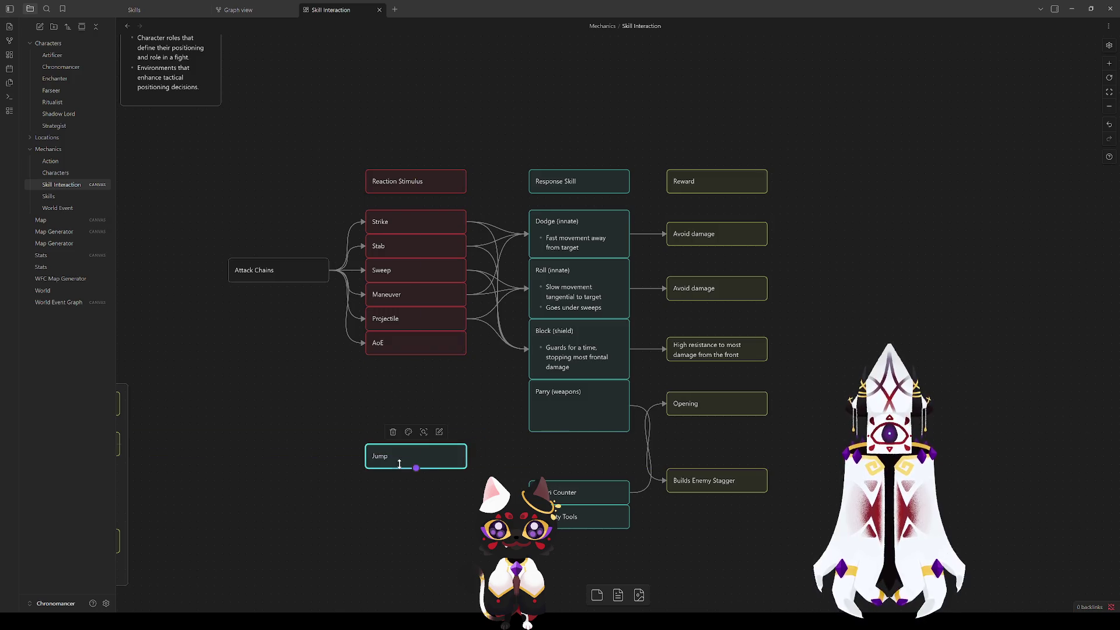
pyautogui.click(578, 495)
pyautogui.press('Delete')
pyautogui.click(589, 518)
pyautogui.press('Delete')
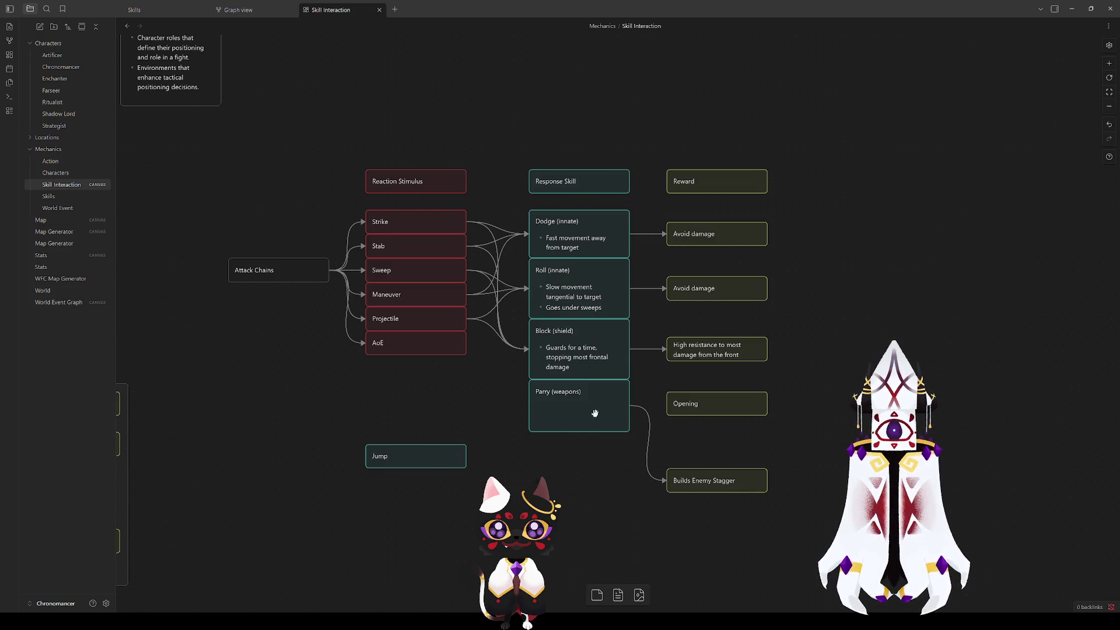
pyautogui.click(606, 398)
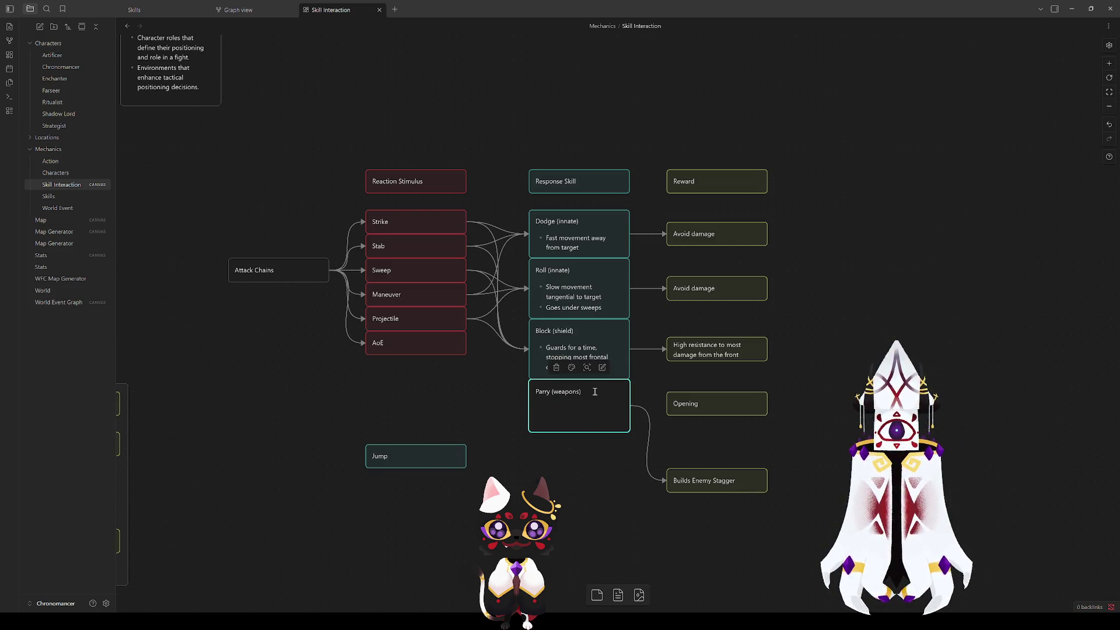
pyautogui.write('-')
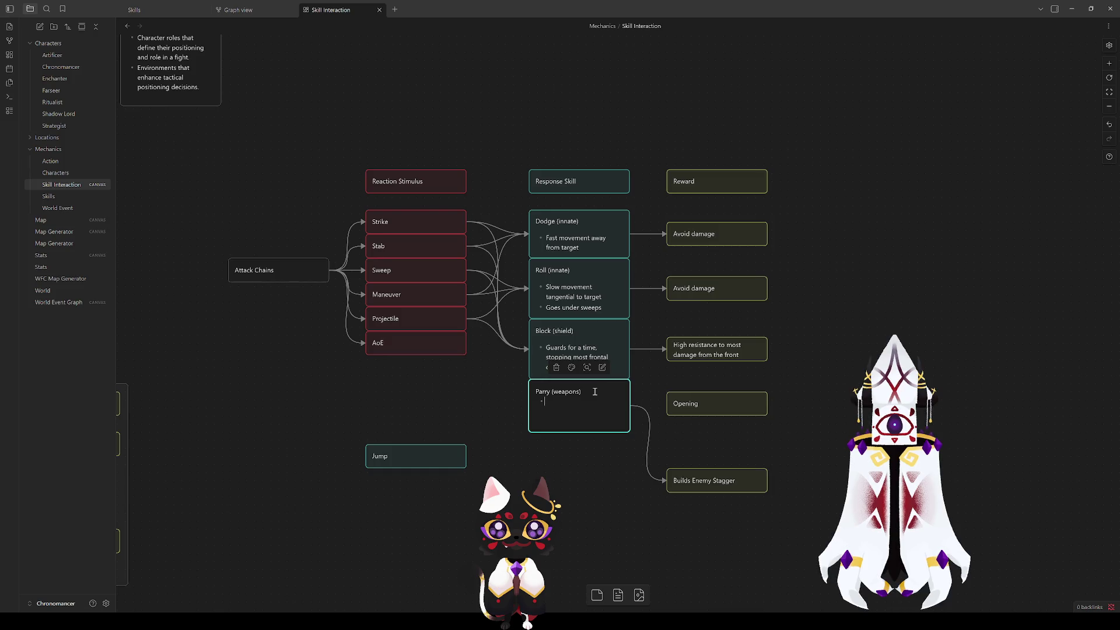
pyautogui.click(523, 387)
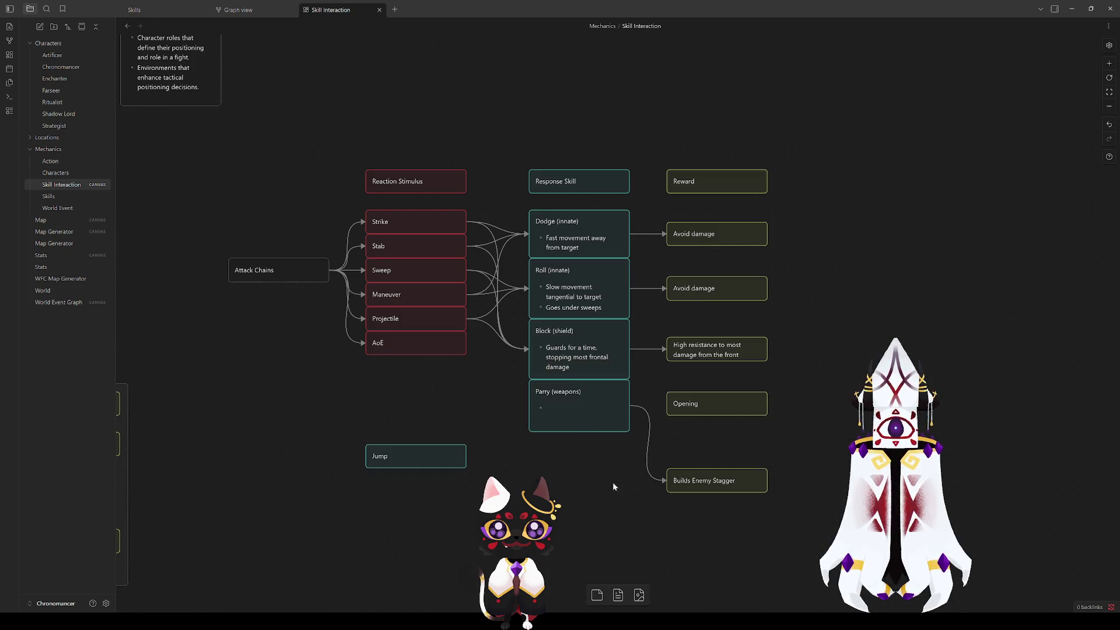
pyautogui.moveTo(513, 387)
pyautogui.mouseDown()
pyautogui.moveTo(697, 456)
pyautogui.moveTo(407, 367)
pyautogui.moveTo(824, 98)
pyautogui.mouseUp()
pyautogui.moveTo(273, 455)
pyautogui.mouseDown()
pyautogui.moveTo(634, 230)
pyautogui.moveTo(690, 310)
pyautogui.moveTo(689, 373)
pyautogui.mouseUp()
pyautogui.moveTo(895, 262)
pyautogui.mouseDown()
pyautogui.moveTo(796, 348)
pyautogui.moveTo(566, 503)
pyautogui.moveTo(533, 503)
pyautogui.moveTo(470, 473)
pyautogui.moveTo(988, 450)
pyautogui.moveTo(614, 386)
pyautogui.moveTo(629, 495)
pyautogui.mouseUp()
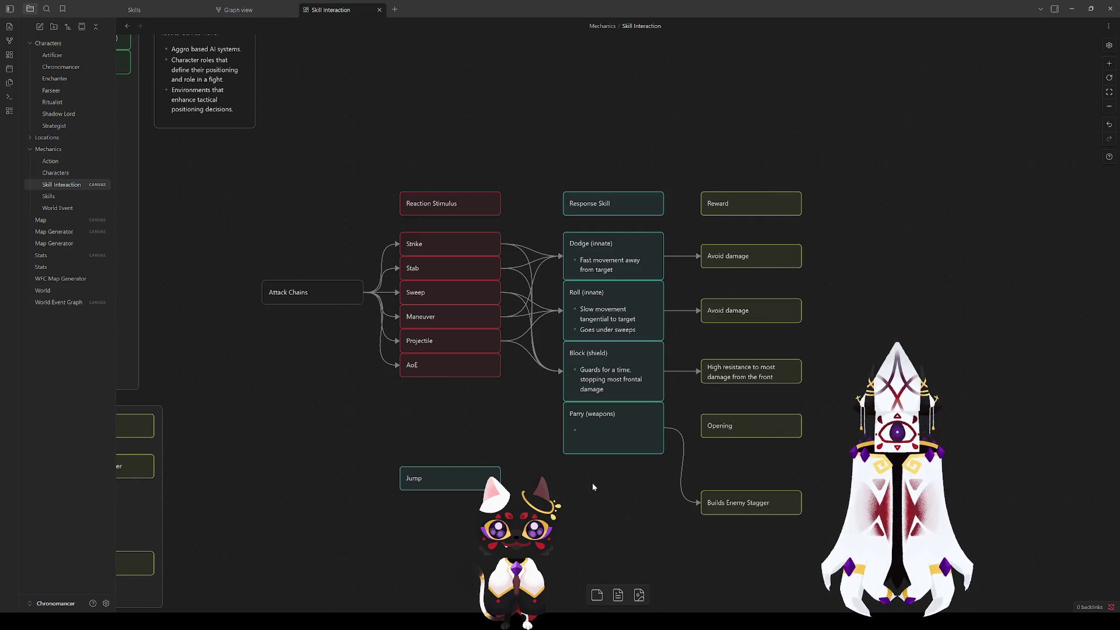
pyautogui.moveTo(536, 429)
pyautogui.mouseDown()
pyautogui.moveTo(308, 417)
pyautogui.moveTo(360, 426)
pyautogui.mouseUp()
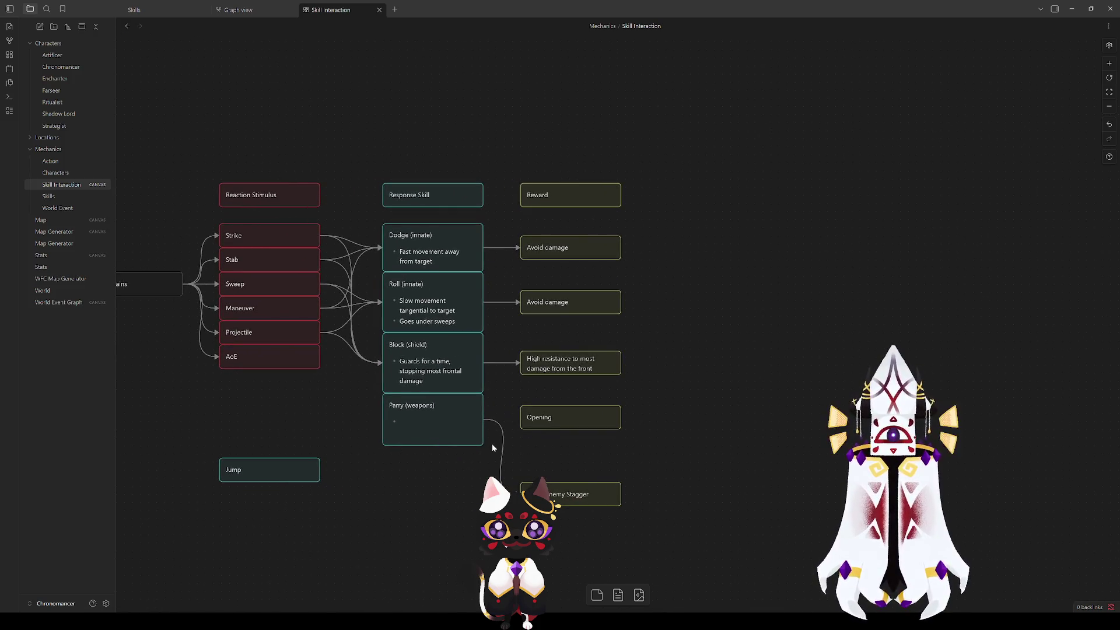
pyautogui.doubleClick(426, 426)
pyautogui.click(418, 487)
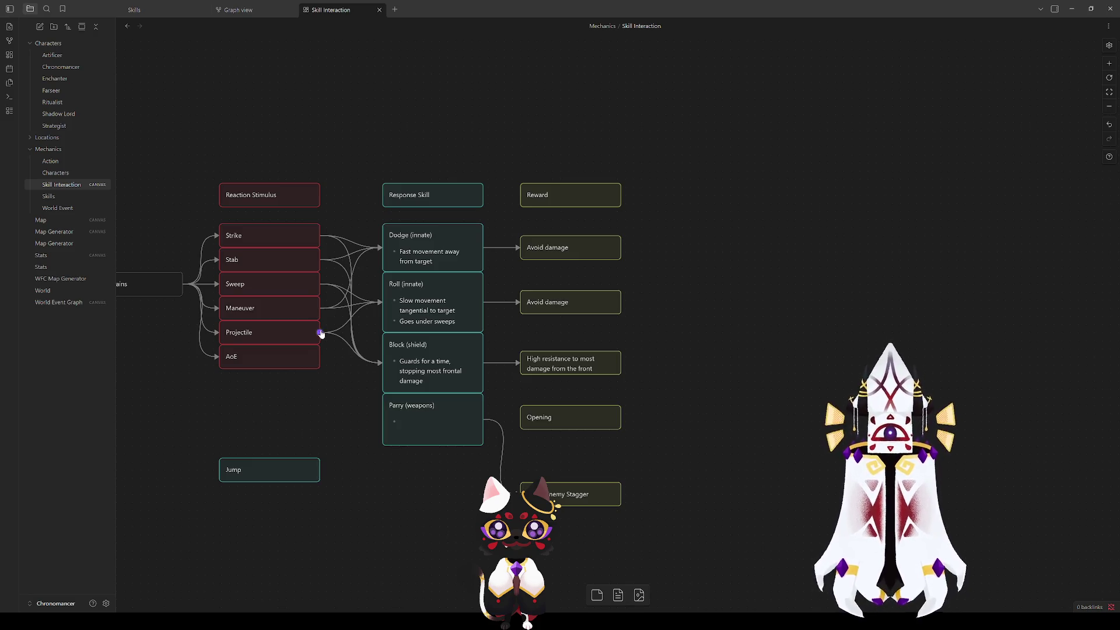
pyautogui.click(419, 253)
pyautogui.click(412, 293)
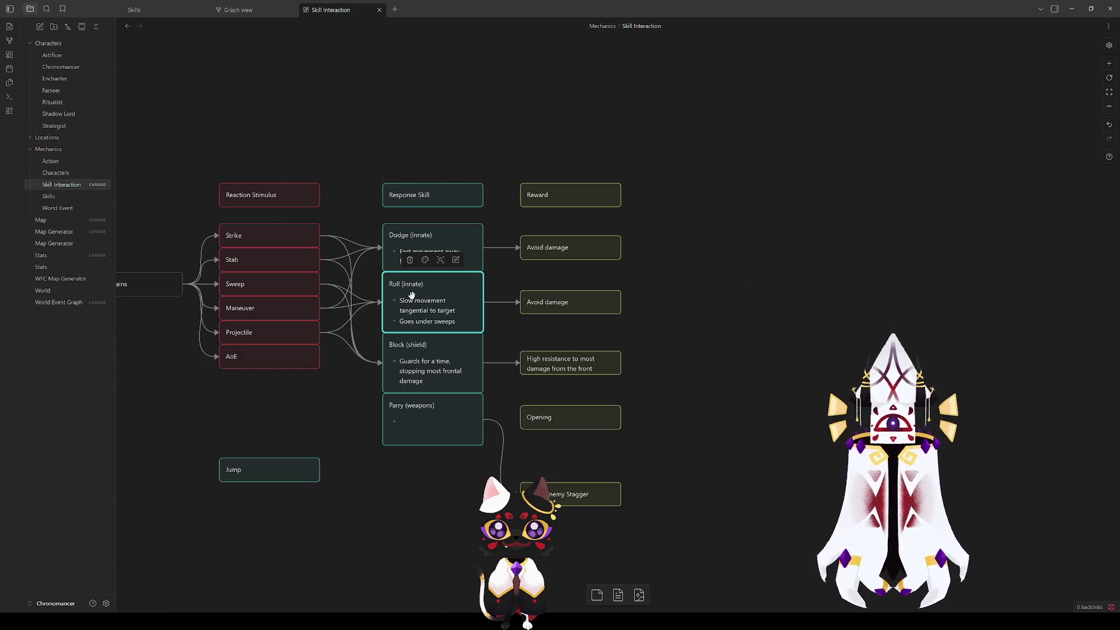
pyautogui.click(737, 349)
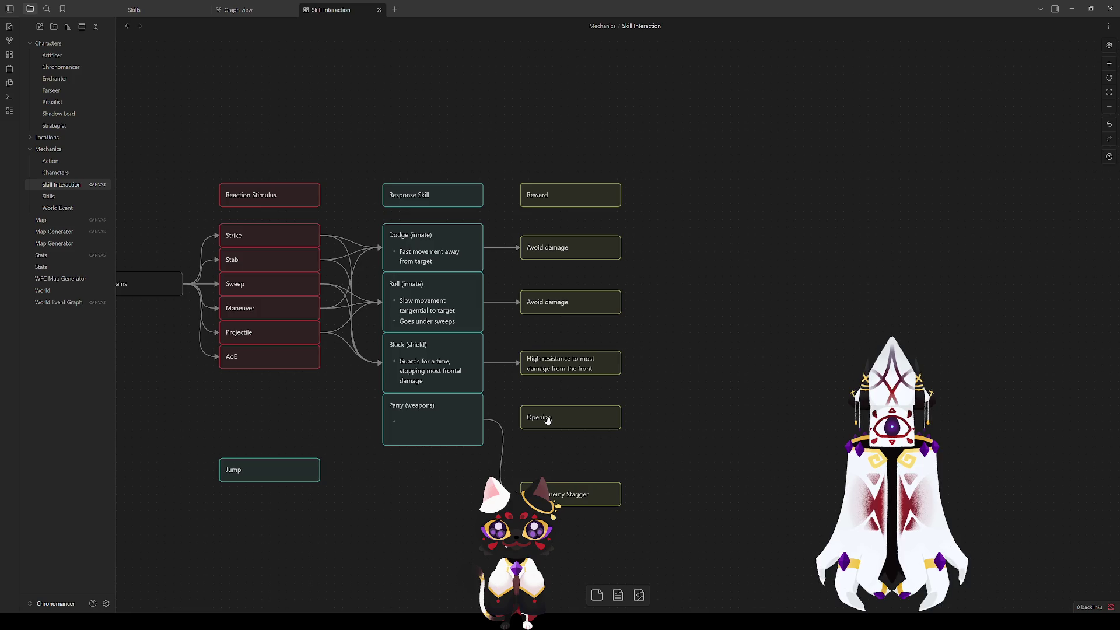
pyautogui.moveTo(455, 493); pyautogui.dragTo(443, 295)
# Step: Lower Roll, Block and Parry together, and add an empty bullet under the enlarged Dodge (innate) title
pyautogui.moveTo(258, 472); pyautogui.dragTo(222, 483)
pyautogui.moveTo(436, 500)
pyautogui.mouseDown()
pyautogui.moveTo(432, 277)
pyautogui.moveTo(428, 335)
pyautogui.mouseUp()
pyautogui.click(443, 270)
pyautogui.moveTo(443, 271); pyautogui.dragTo(443, 282)
pyautogui.doubleClick(408, 260)
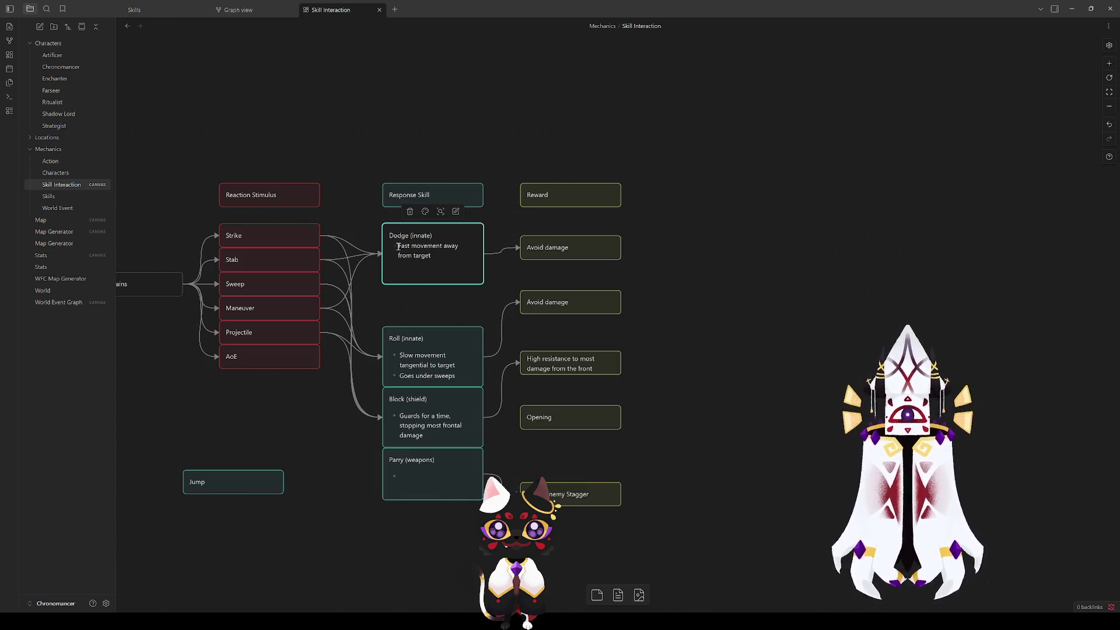
pyautogui.press('Return')
pyautogui.write('-')
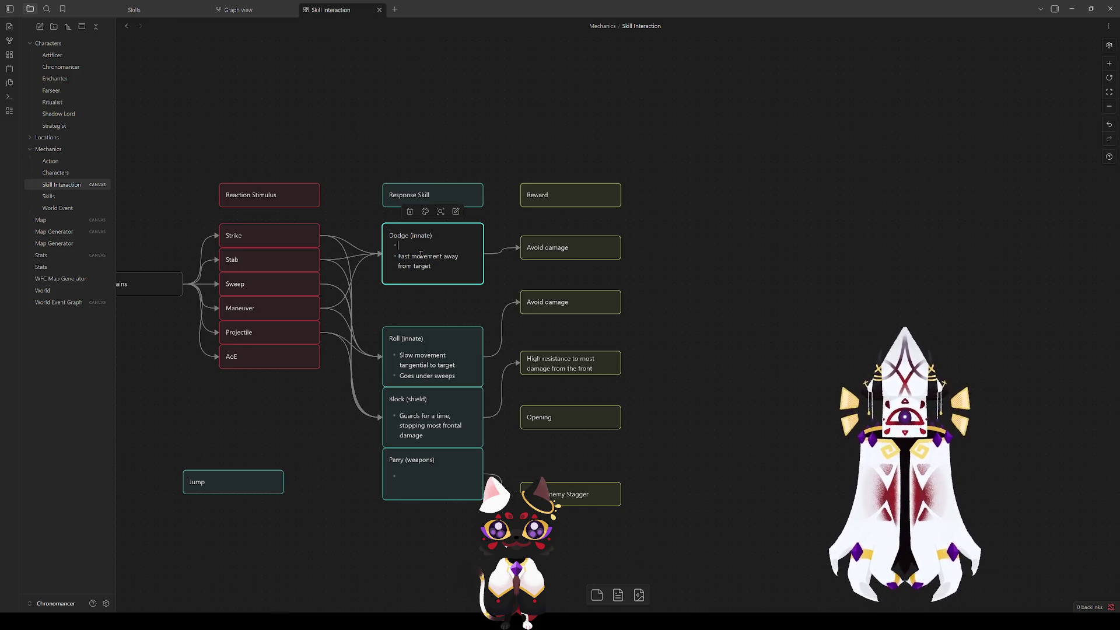
pyautogui.click(396, 409)
# Step: Add a '- Low focus cost' first bullet to Block (shield), enlarge it and lower Parry
pyautogui.click(397, 409)
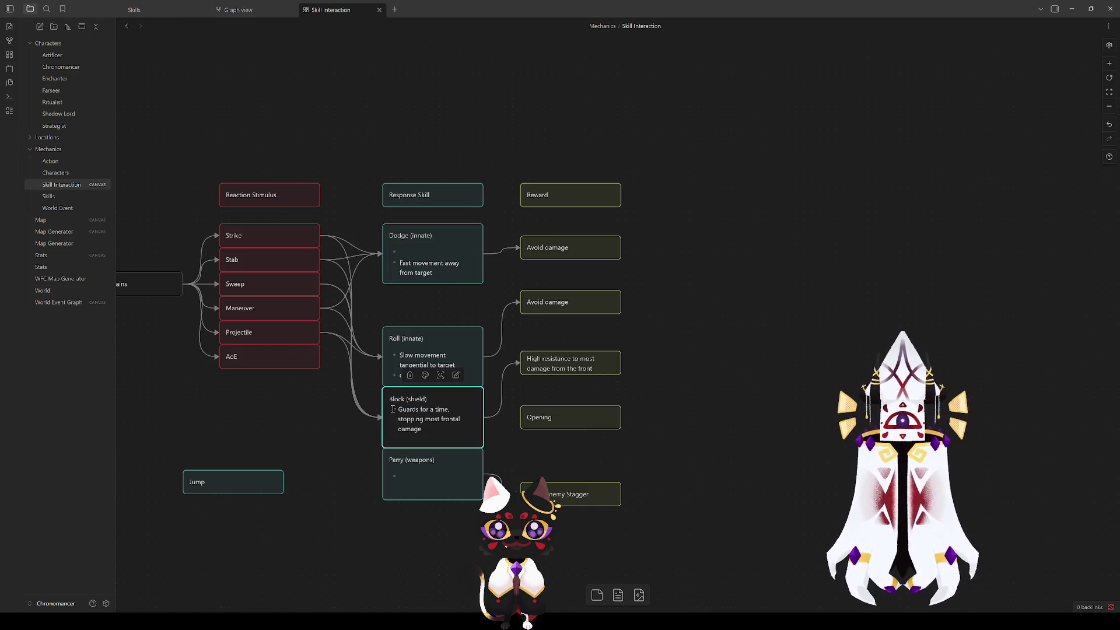
pyautogui.press('Return')
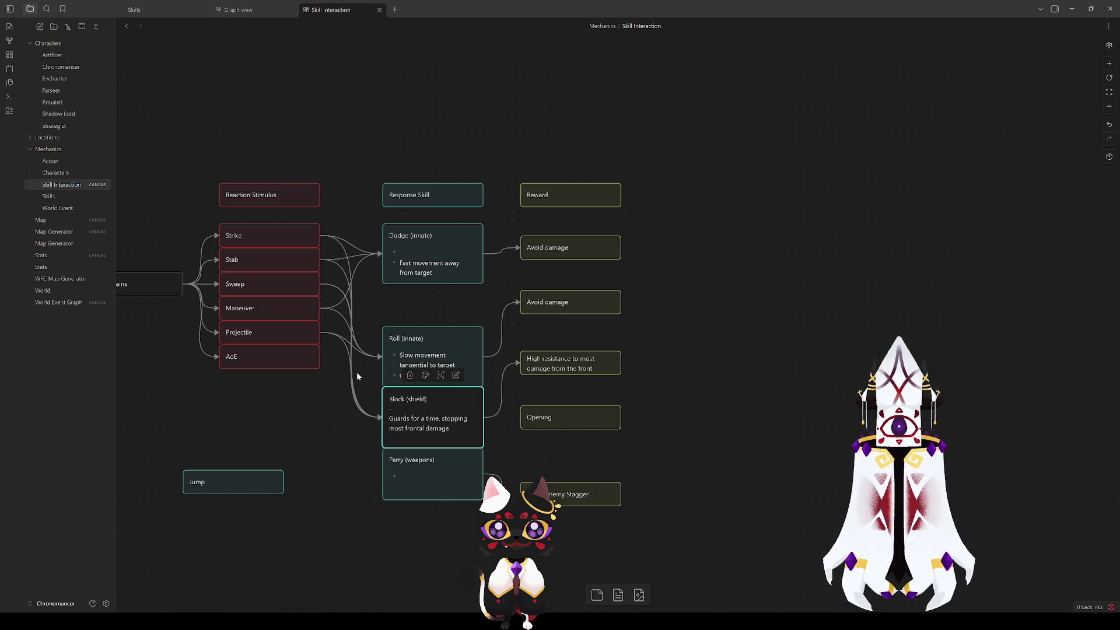
pyautogui.write('- ')
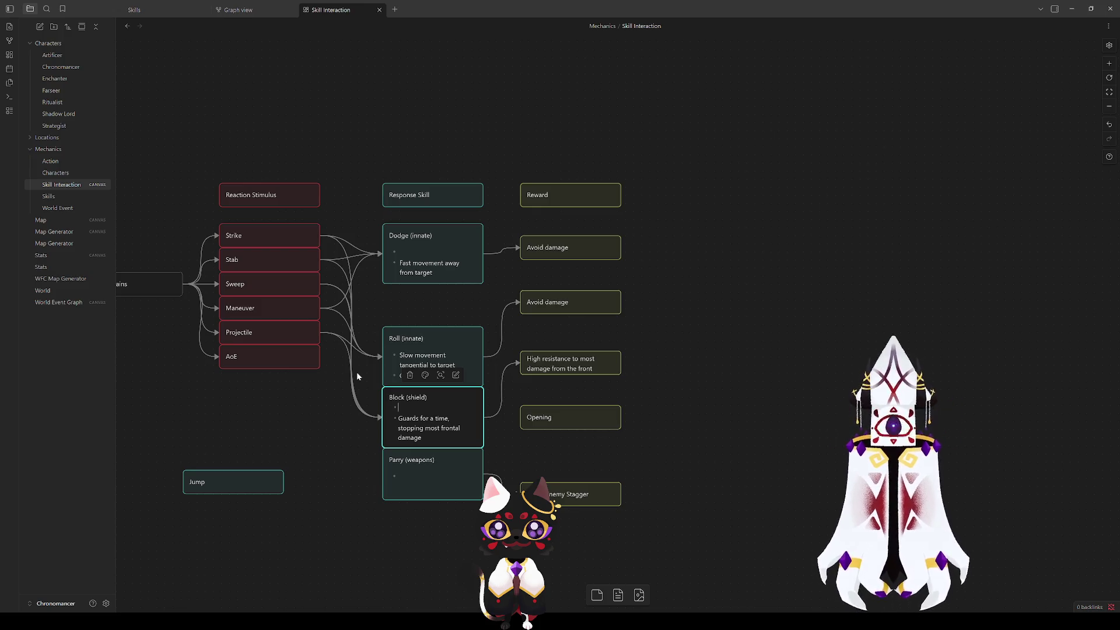
pyautogui.write('L')
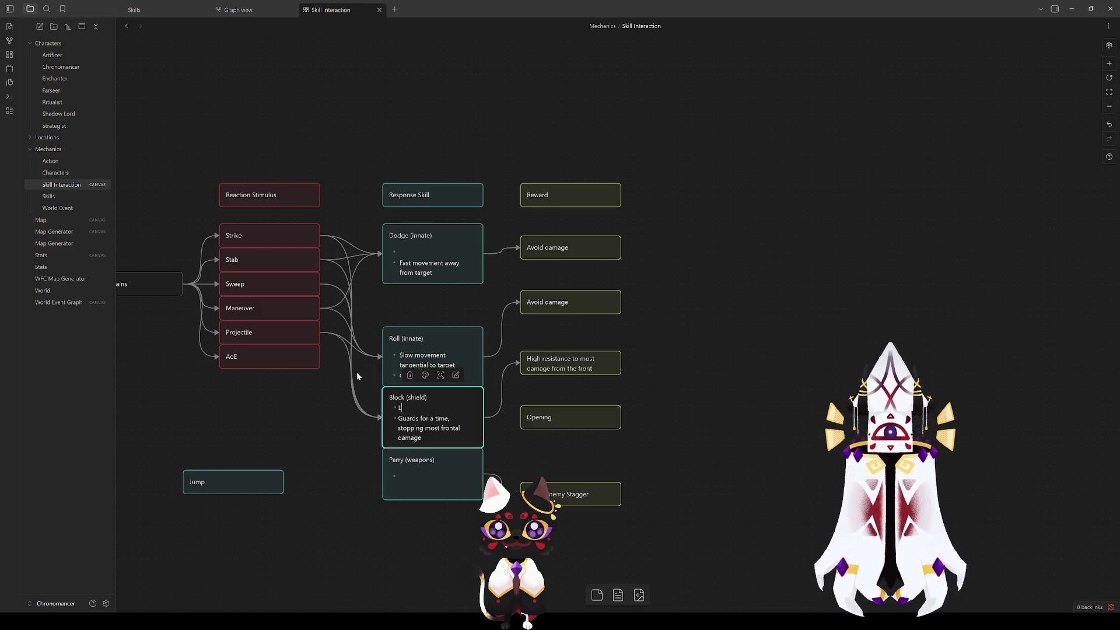
pyautogui.write('ow focu')
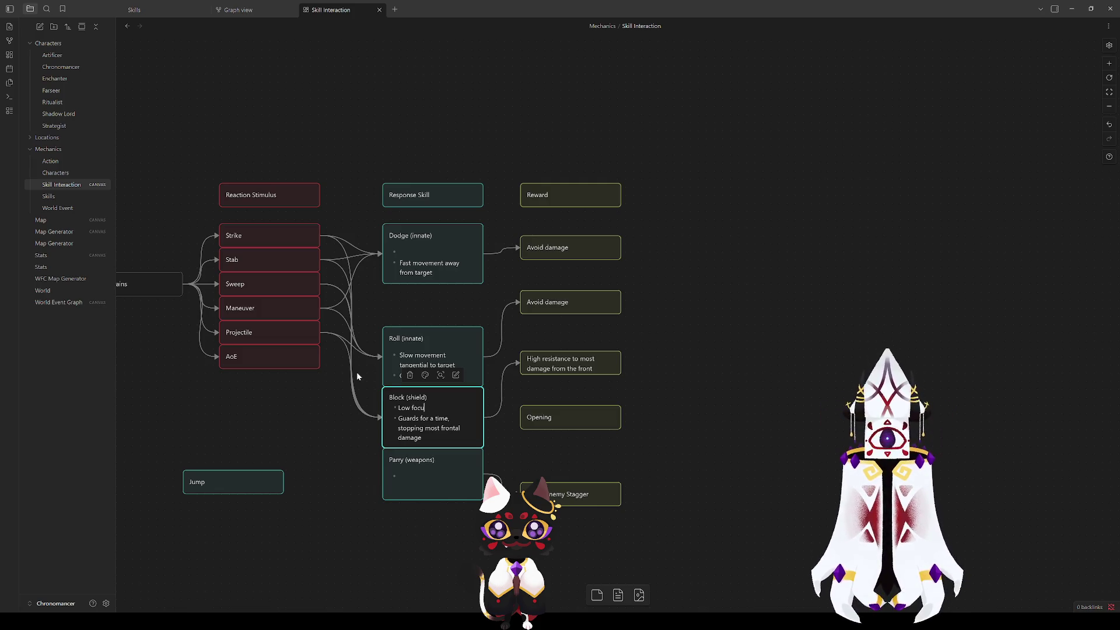
pyautogui.write('s cost')
pyautogui.click(372, 463)
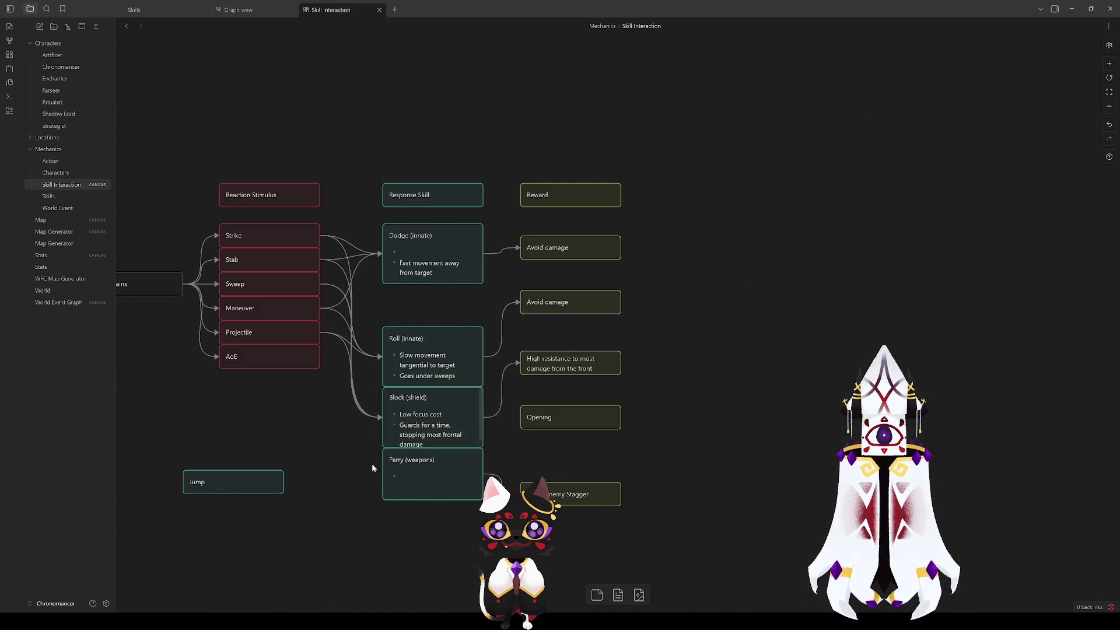
pyautogui.moveTo(443, 466); pyautogui.dragTo(444, 488)
pyautogui.moveTo(460, 447); pyautogui.dragTo(467, 465)
pyautogui.click(736, 421)
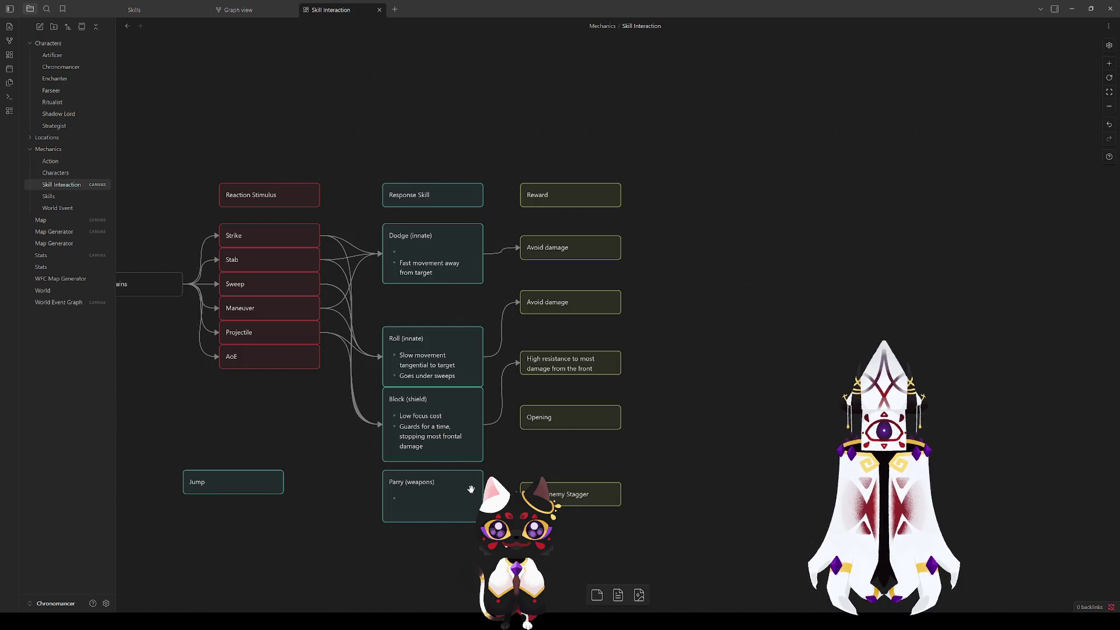
# Step: Nudge the Parry (weapons) card slightly upward beneath Block (shield)
pyautogui.click(449, 441)
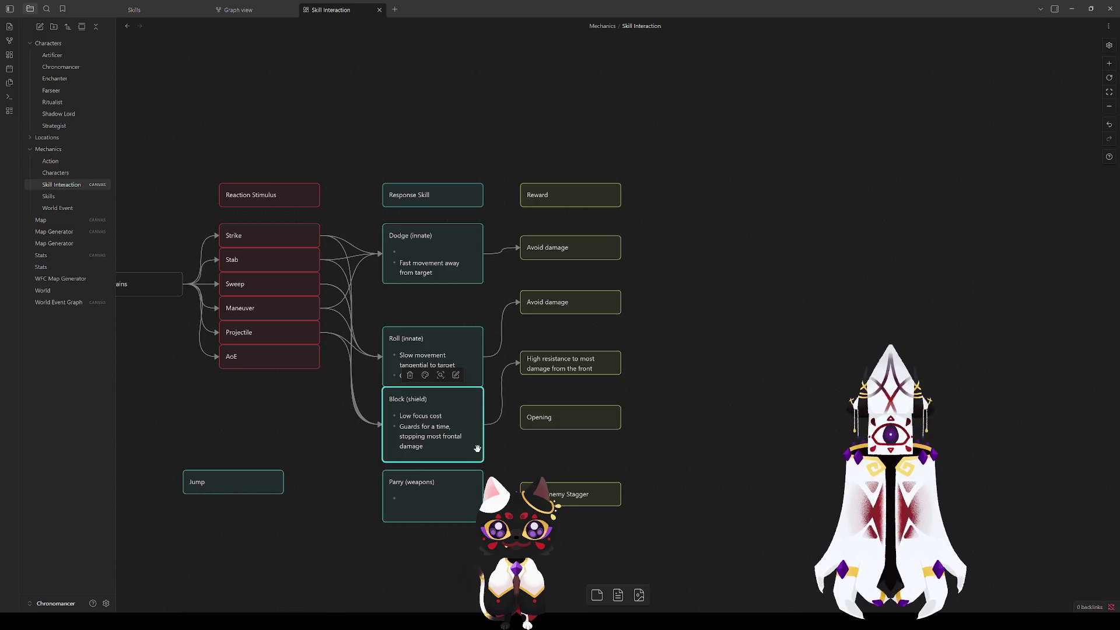
pyautogui.click(333, 484)
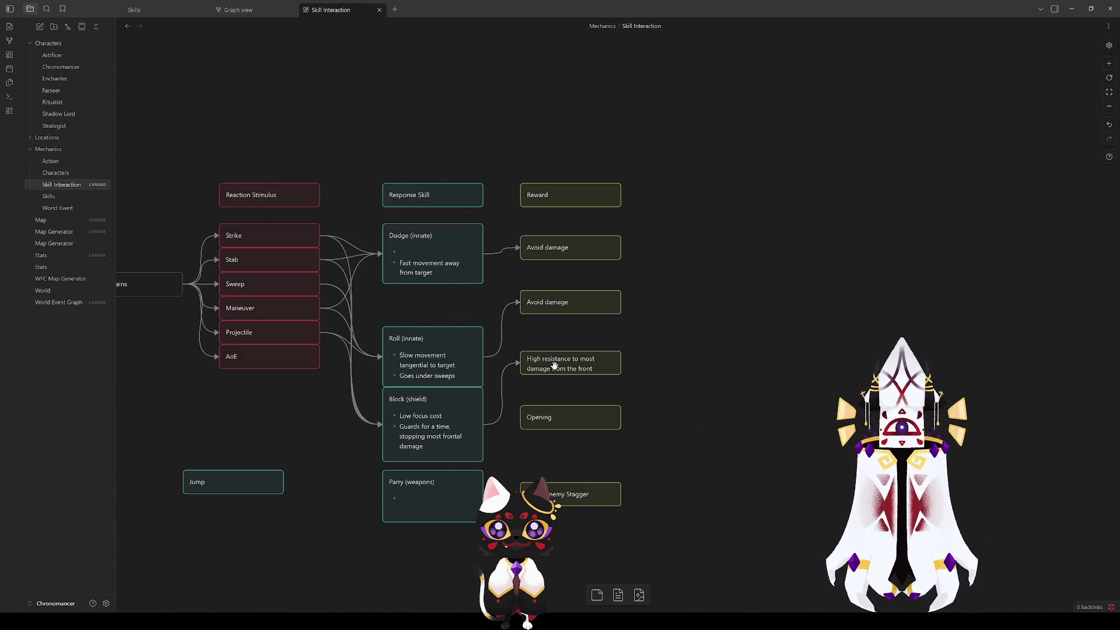
pyautogui.click(450, 503)
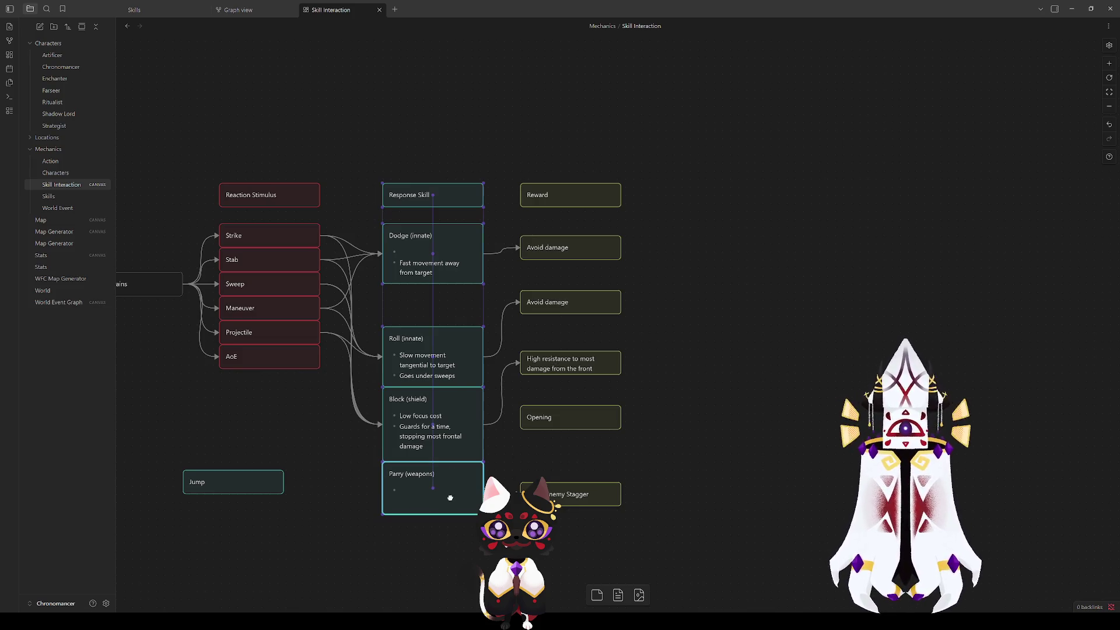
pyautogui.moveTo(450, 502); pyautogui.dragTo(435, 493)
pyautogui.click(435, 547)
# Step: Inspect the Block, Roll and Dodge cards in turn, then begin editing Dodge (innate)
pyautogui.click(359, 448)
pyautogui.click(424, 431)
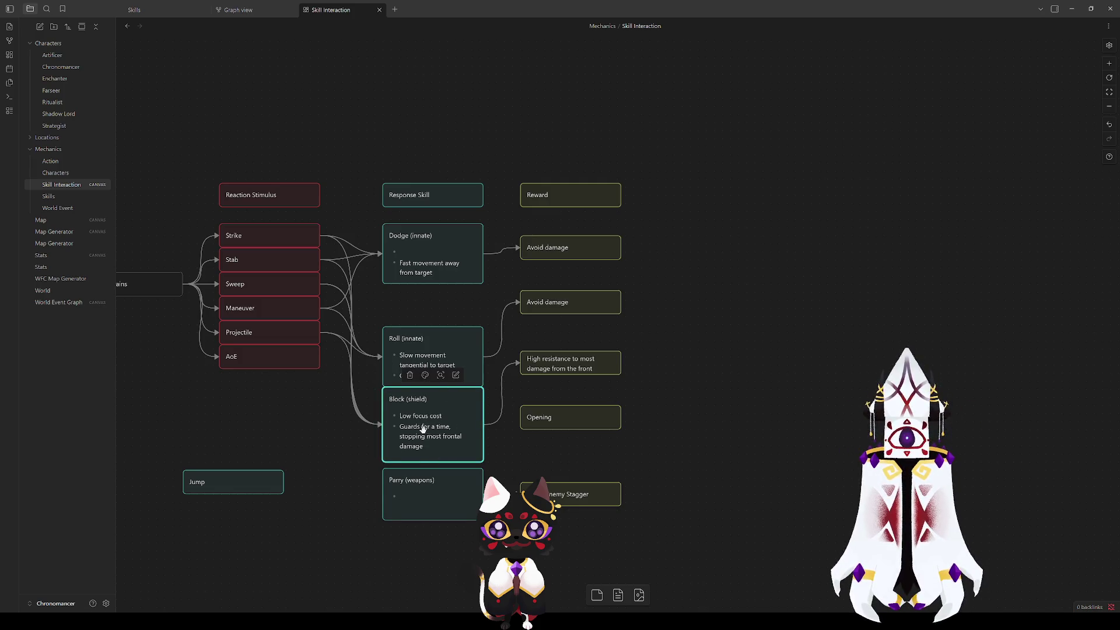
pyautogui.click(523, 340)
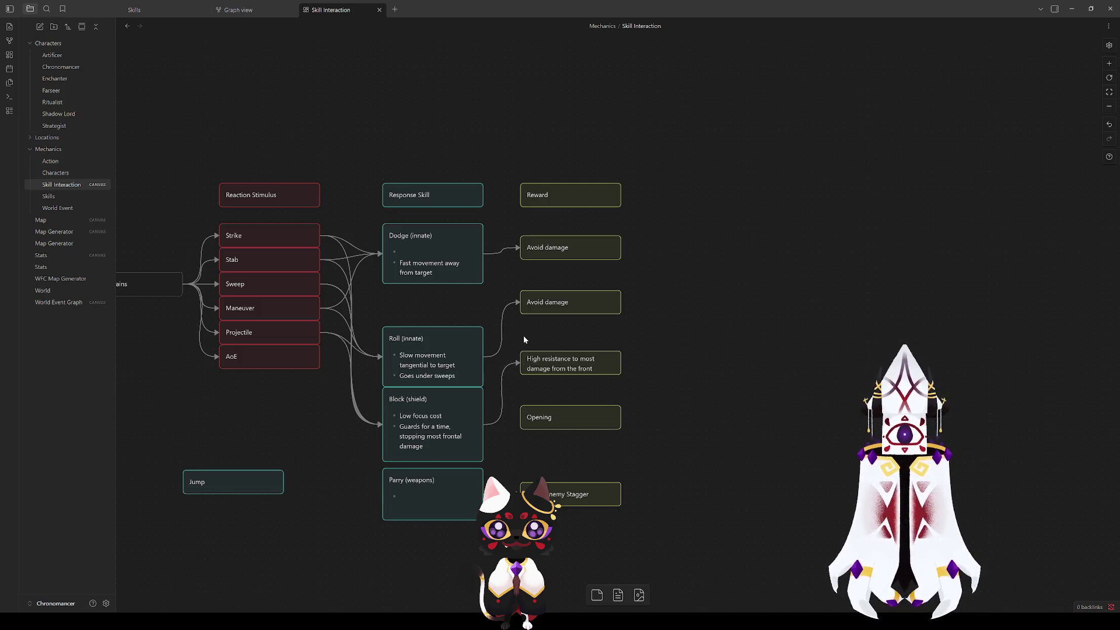
pyautogui.click(418, 265)
pyautogui.click(429, 343)
pyautogui.click(425, 272)
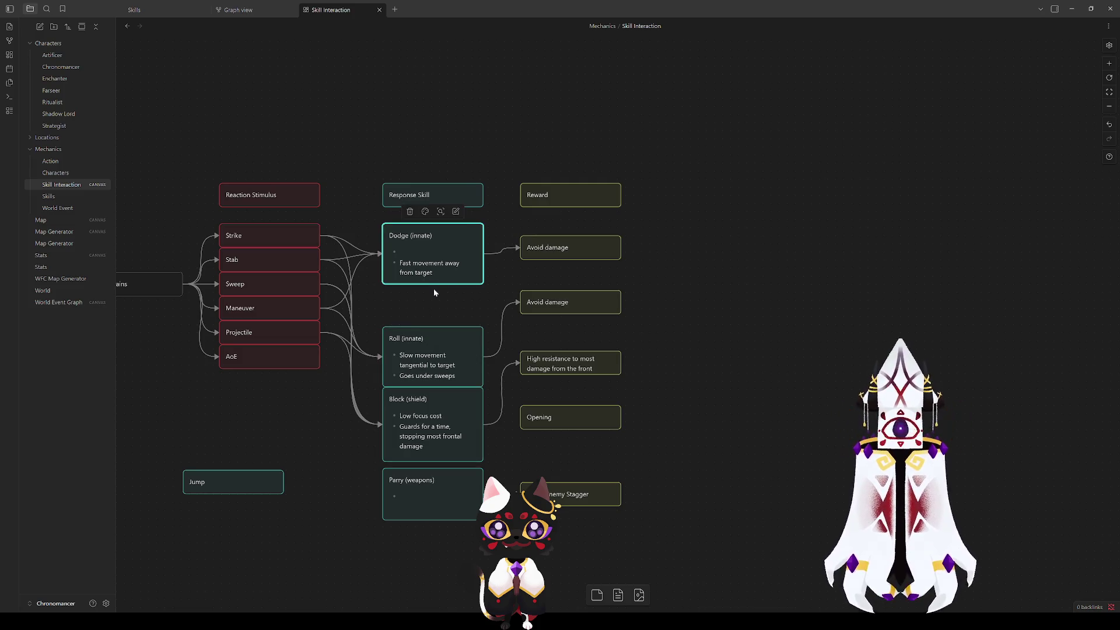
pyautogui.doubleClick(406, 252)
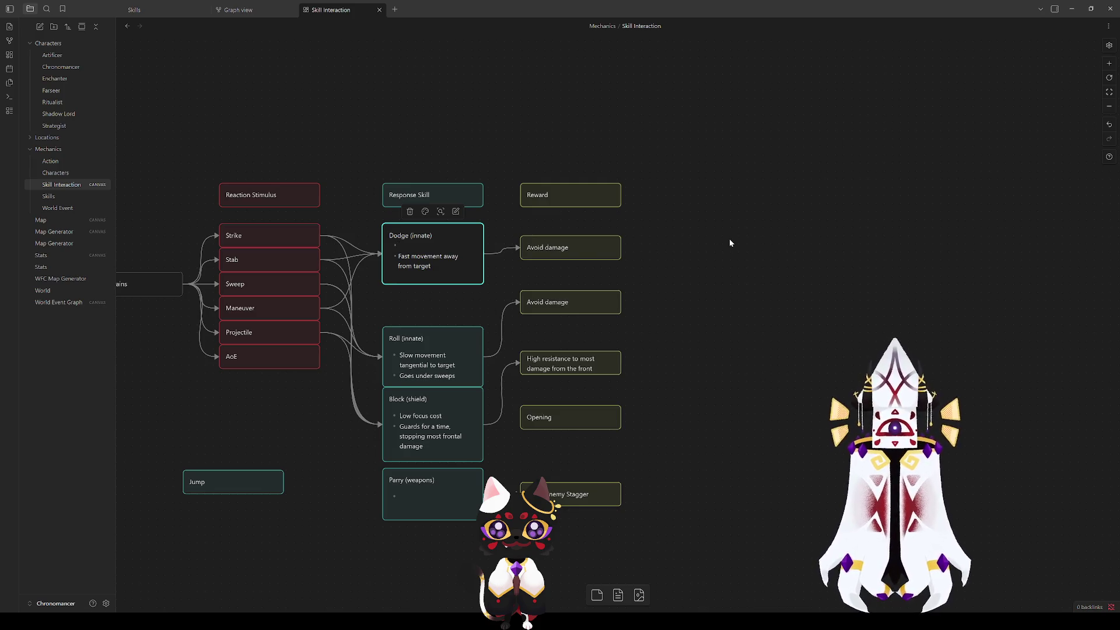
# Step: Fill Dodge (innate)'s empty first bullet with 'Medium focus cost'
pyautogui.write('Medi')
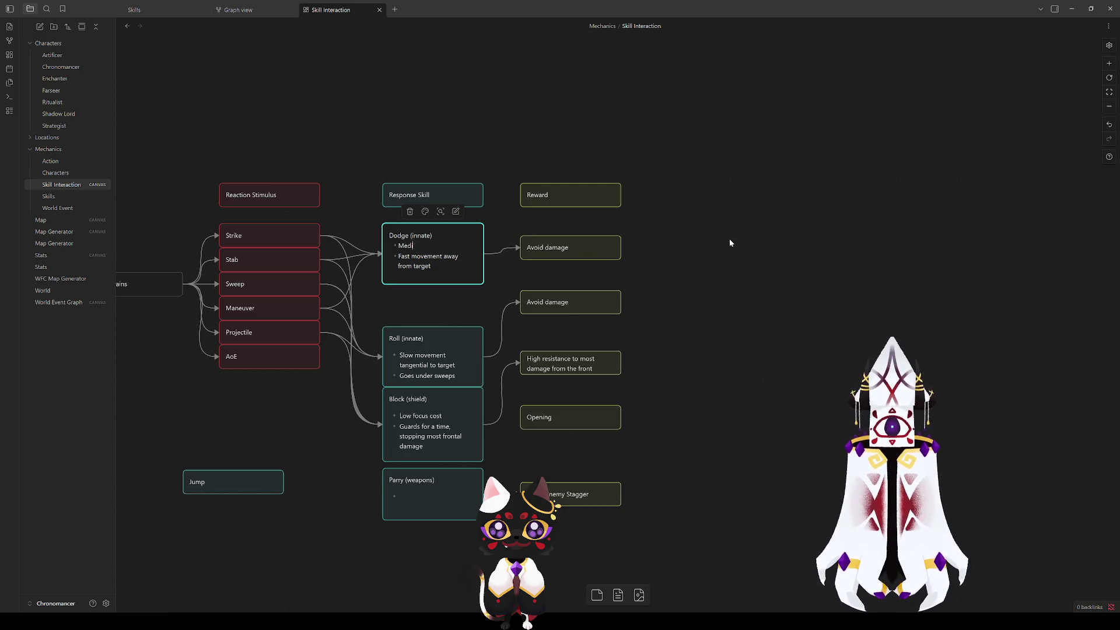
pyautogui.write('um focus cost')
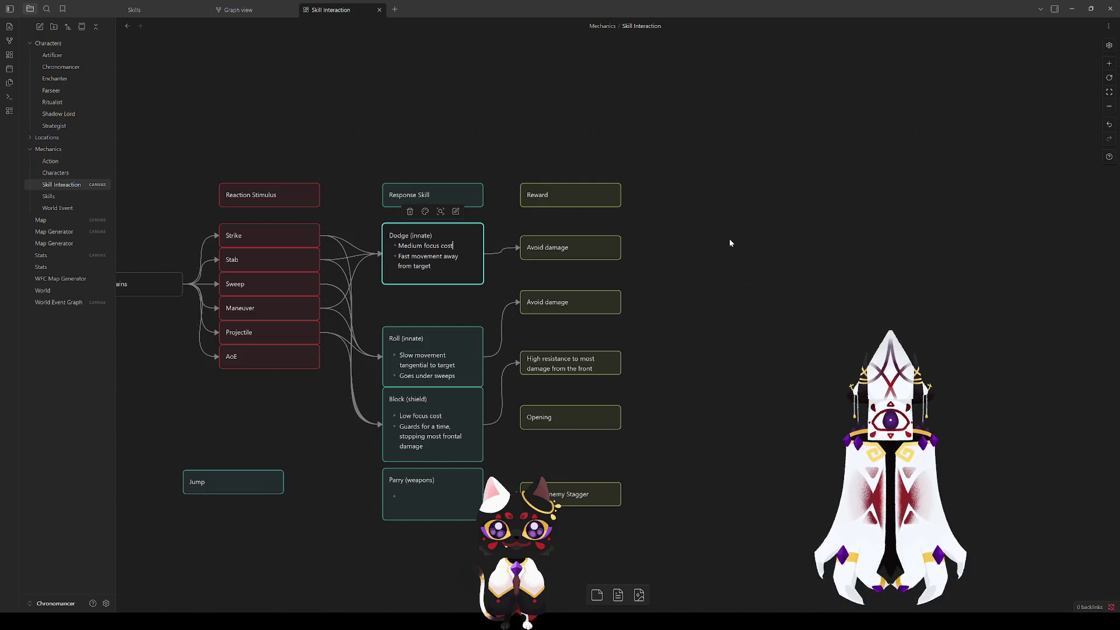
pyautogui.click(423, 317)
# Step: Move Roll (innate) up under Dodge and add a 'Medium focus cost' bullet above 'Slow movement'
pyautogui.moveTo(431, 358)
pyautogui.mouseDown()
pyautogui.moveTo(430, 315)
pyautogui.moveTo(440, 360)
pyautogui.mouseUp()
pyautogui.doubleClick(400, 308)
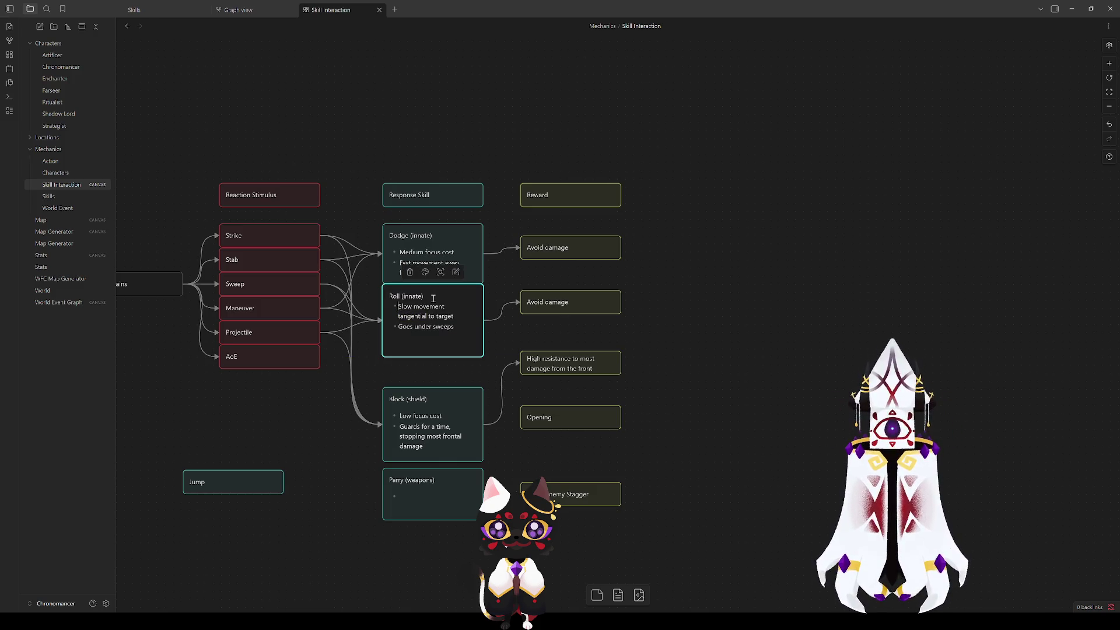
pyautogui.press('Return')
pyautogui.click(417, 308)
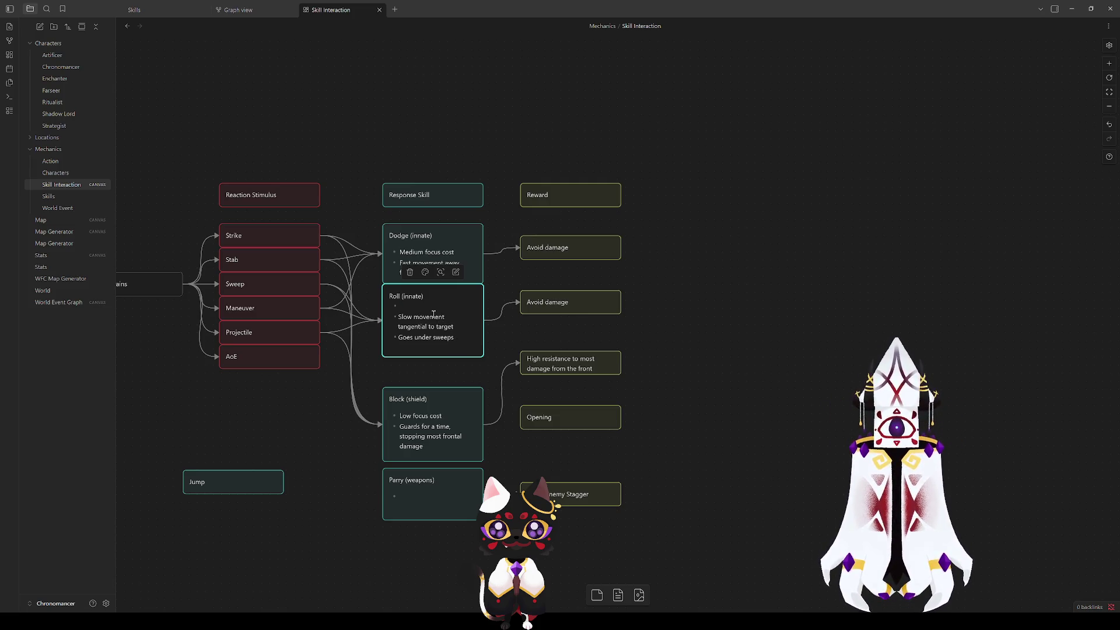
pyautogui.write('M')
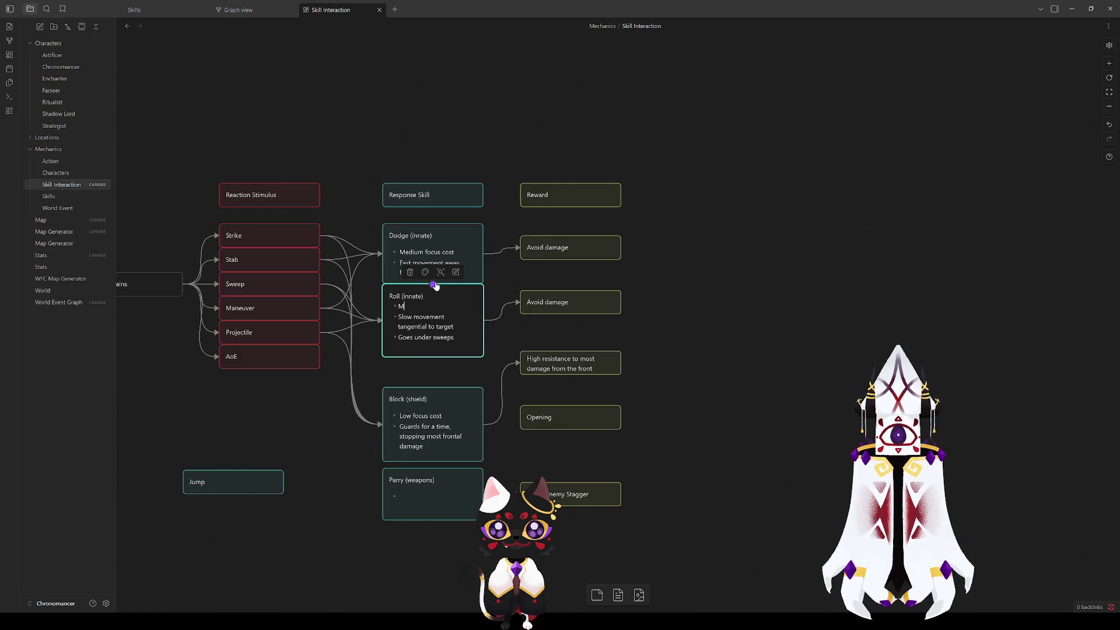
pyautogui.write('edium Focus')
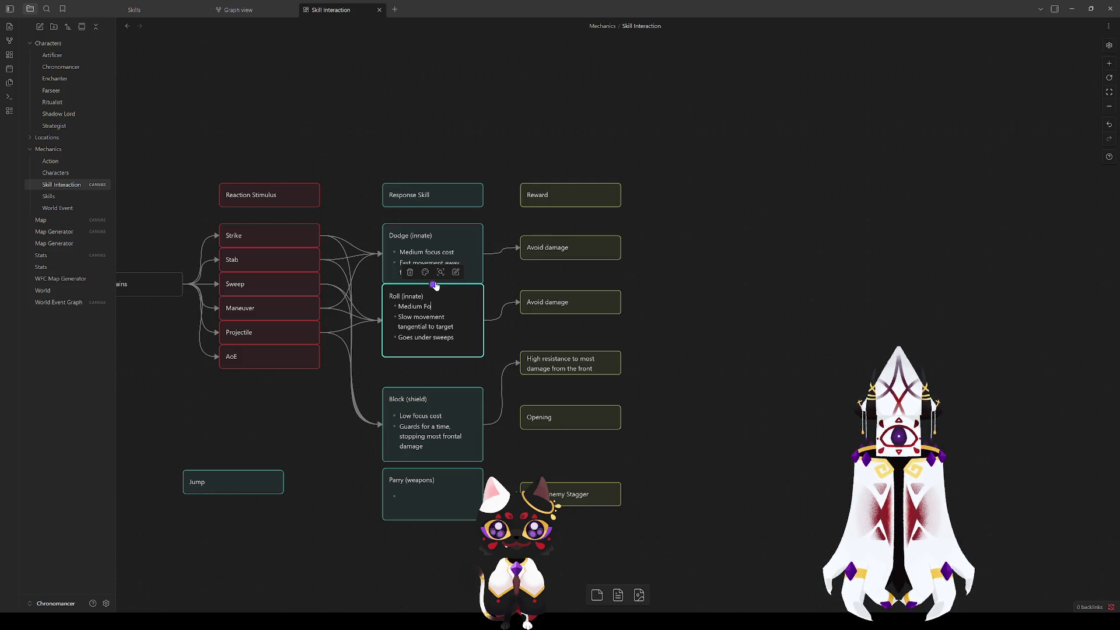
pyautogui.press('BackSpace')
pyautogui.press('BackSpace')
pyautogui.write('focus cost')
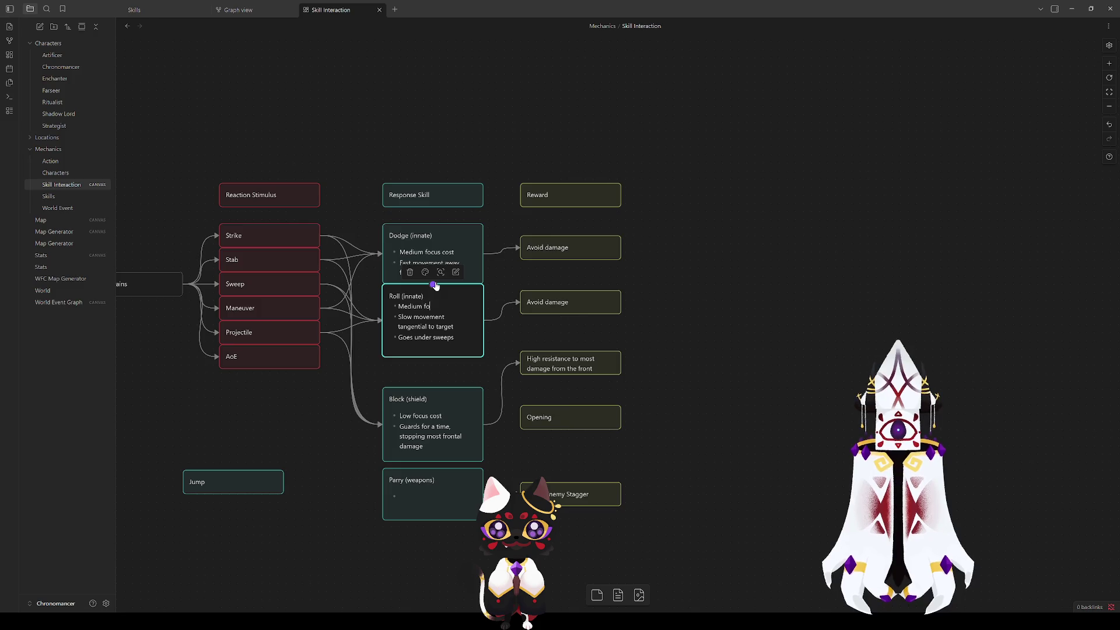
pyautogui.click(445, 366)
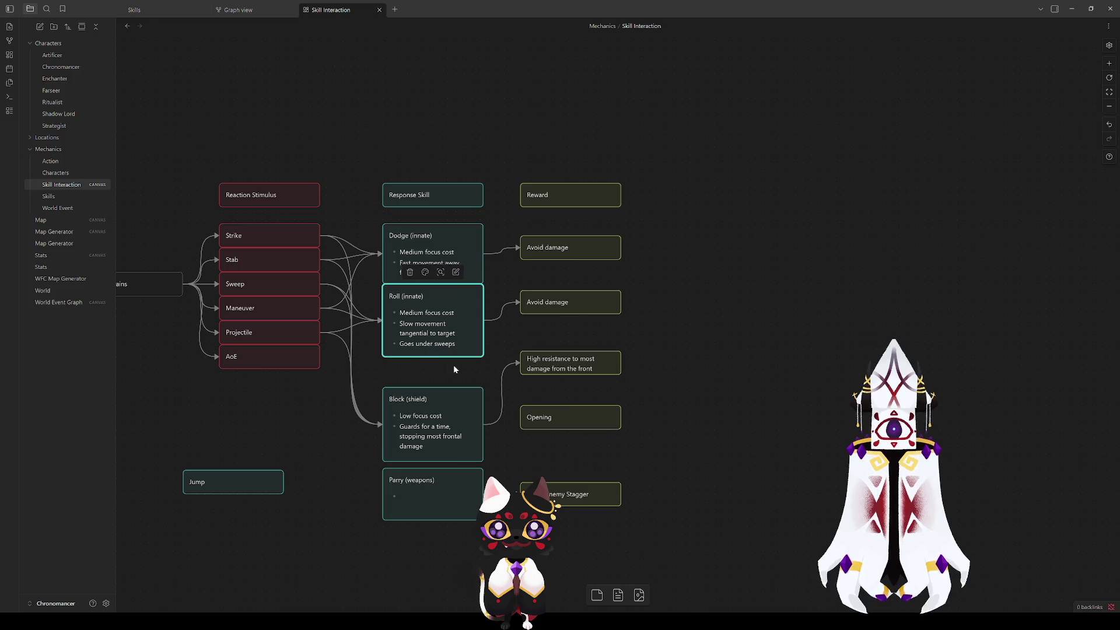
pyautogui.click(418, 250)
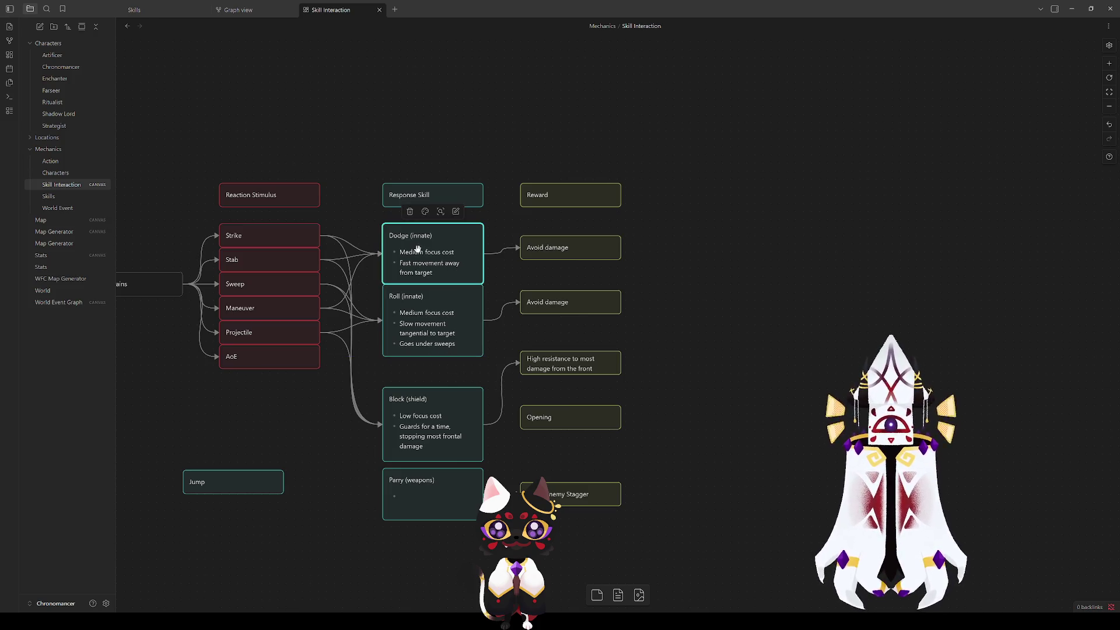
# Step: Move the Builds Enemy Stagger reward card level with Parry (weapons)
pyautogui.click(426, 306)
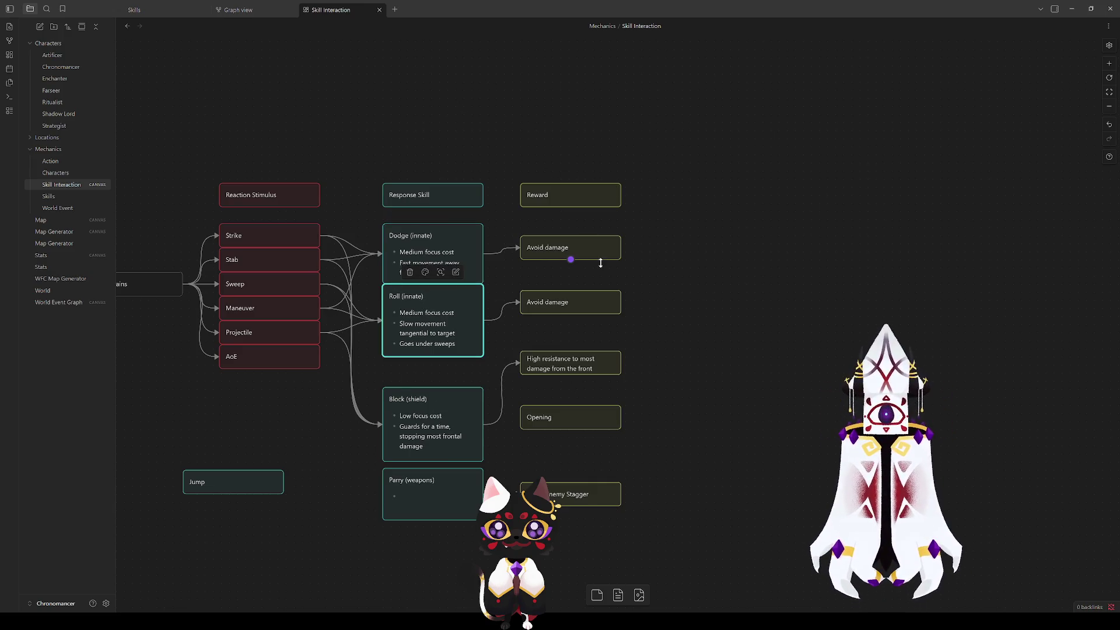
pyautogui.click(692, 289)
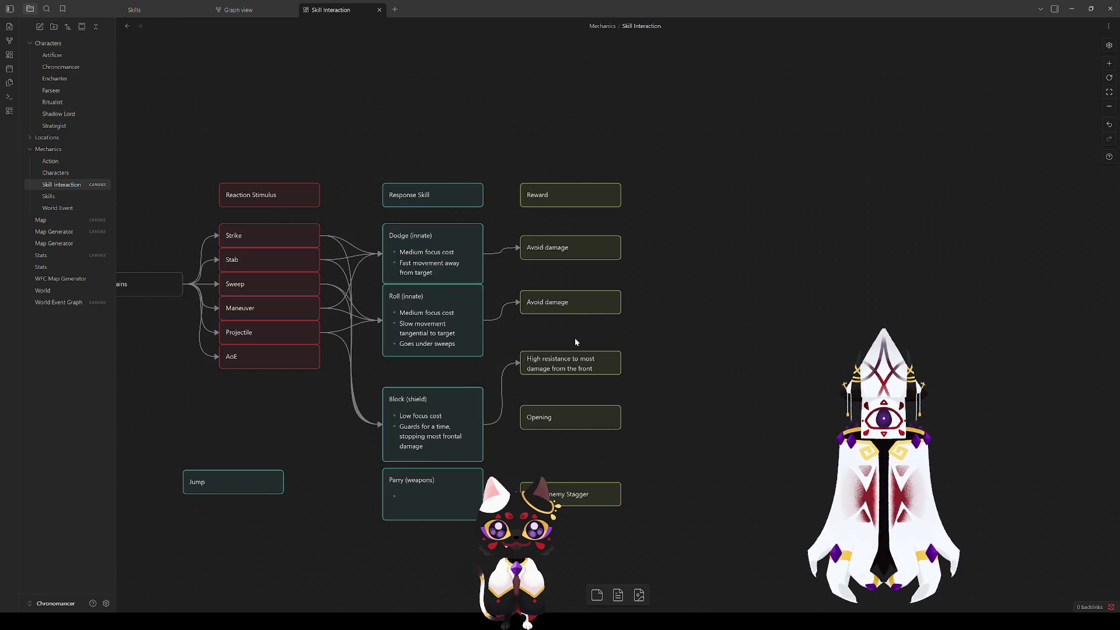
pyautogui.moveTo(538, 495)
pyautogui.mouseDown()
pyautogui.moveTo(513, 507)
pyautogui.moveTo(699, 443)
pyautogui.moveTo(538, 507)
pyautogui.moveTo(530, 494)
pyautogui.moveTo(686, 478)
pyautogui.moveTo(534, 504)
pyautogui.moveTo(524, 494)
pyautogui.moveTo(566, 465)
pyautogui.moveTo(557, 499)
pyautogui.moveTo(532, 486)
pyautogui.moveTo(549, 486)
pyautogui.mouseUp()
# Step: Append ', disengage' to the top Avoid damage reward card
pyautogui.click(740, 380)
pyautogui.doubleClick(566, 248)
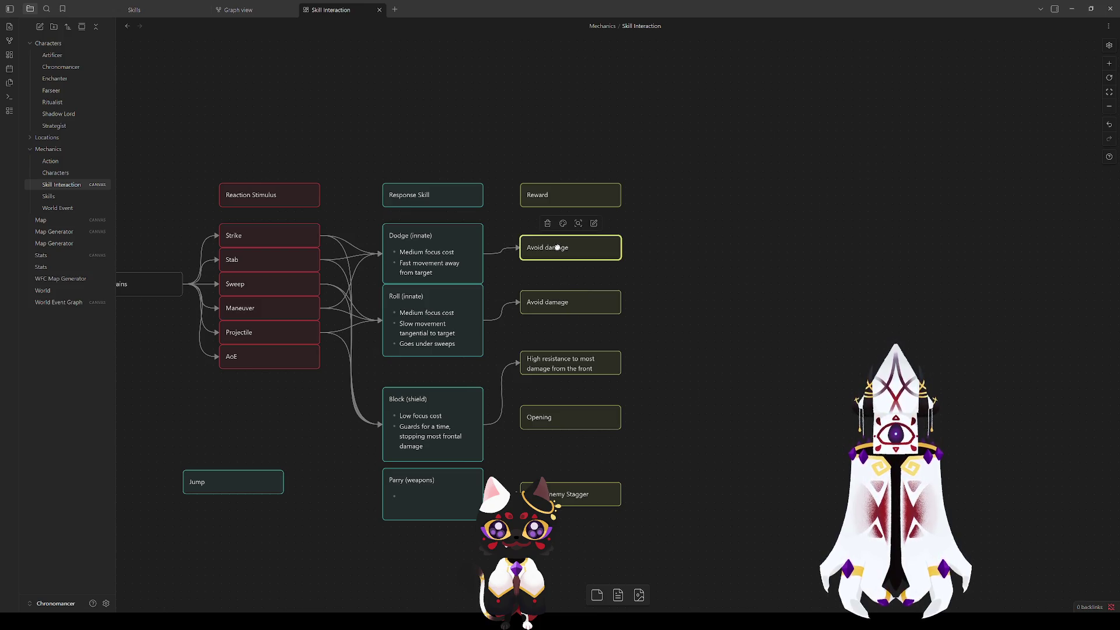
pyautogui.write(', ')
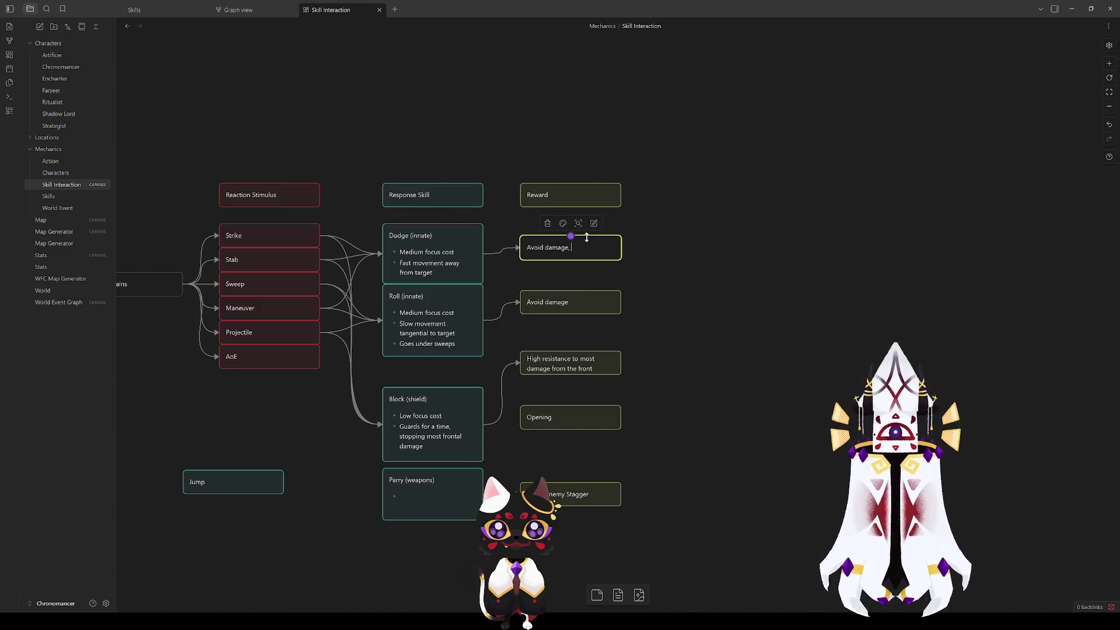
pyautogui.write('disen')
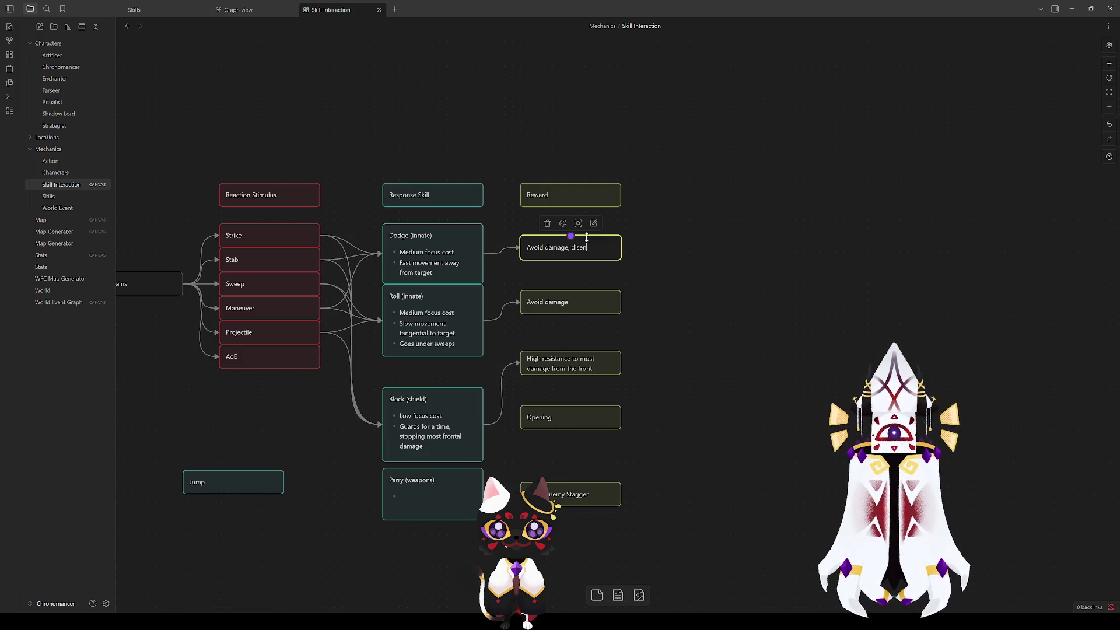
pyautogui.write('gage')
pyautogui.click(641, 310)
# Step: Resize the lower Avoid damage card and append ', stay close' to it
pyautogui.doubleClick(582, 299)
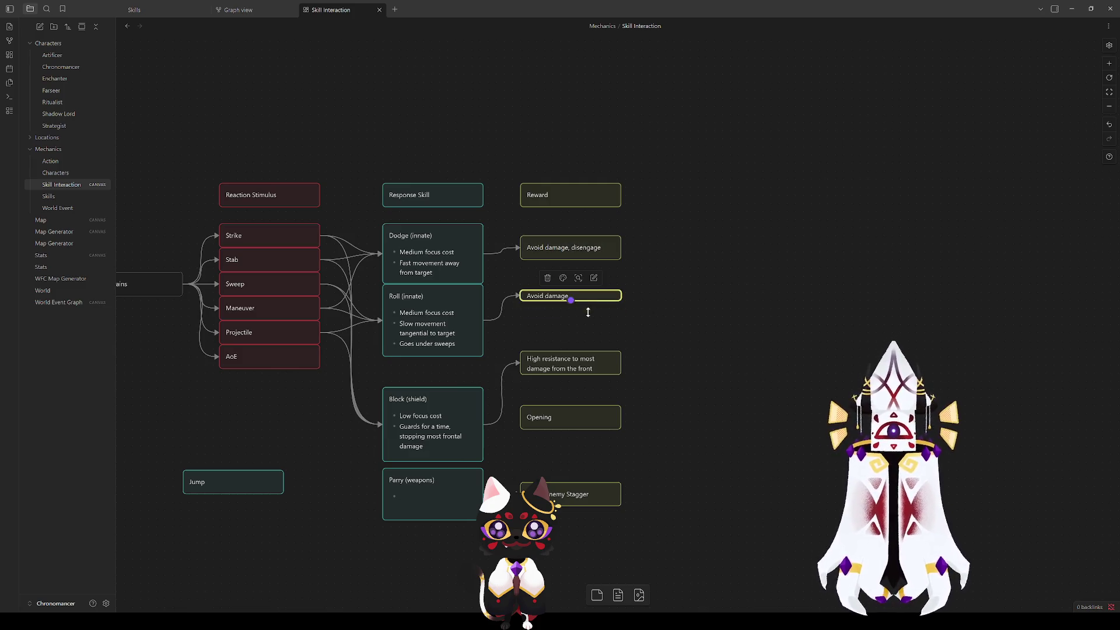
pyautogui.moveTo(582, 300); pyautogui.dragTo(587, 315)
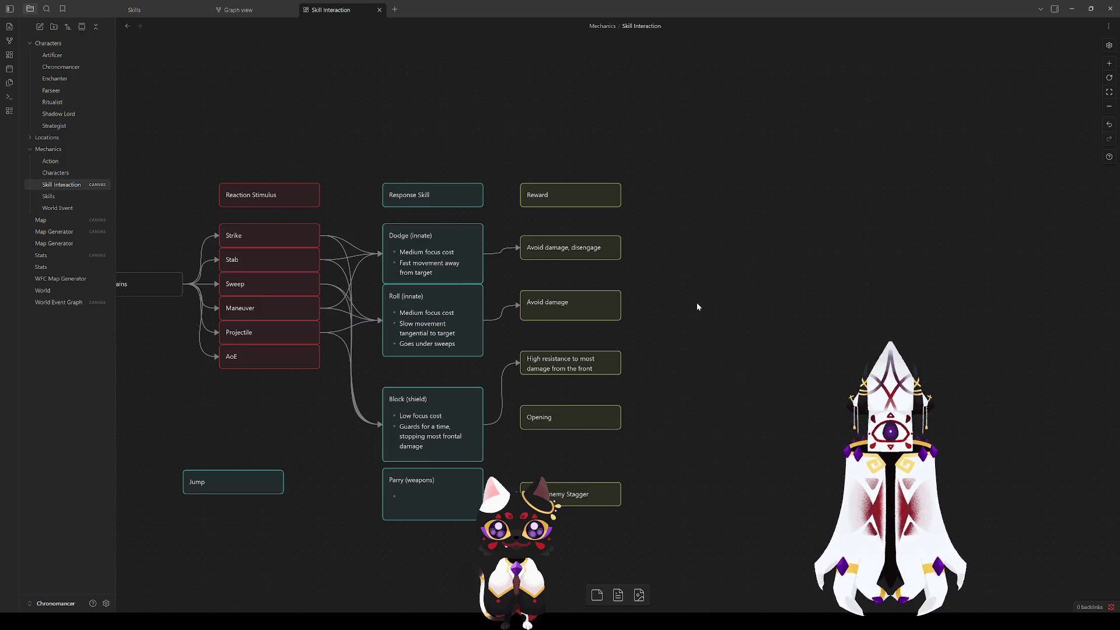
pyautogui.doubleClick(596, 301)
pyautogui.write(', ')
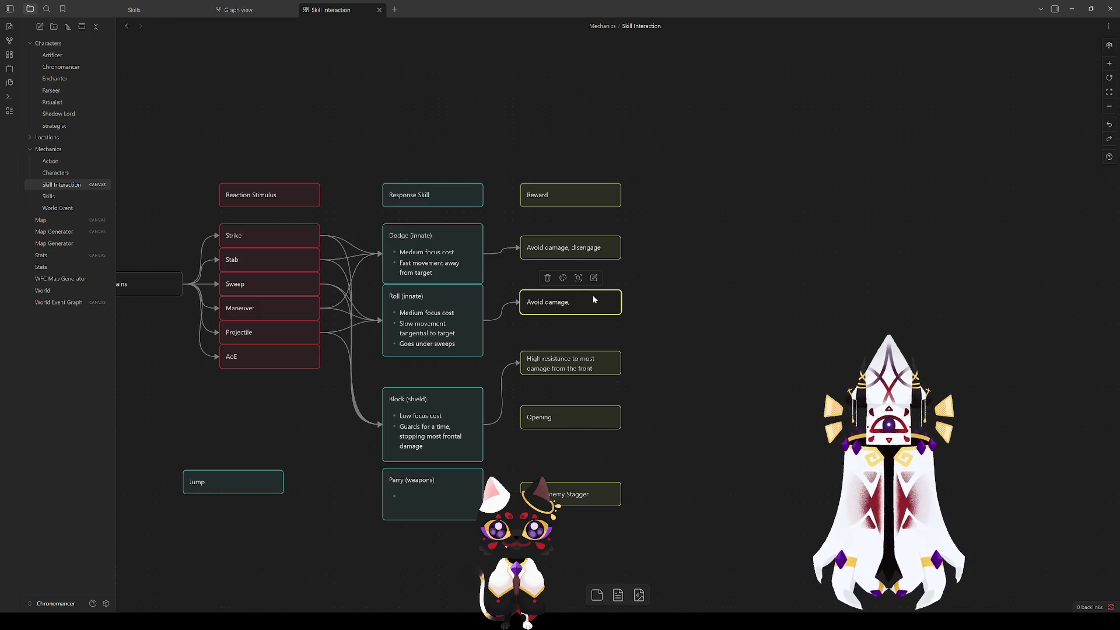
pyautogui.write('stay ')
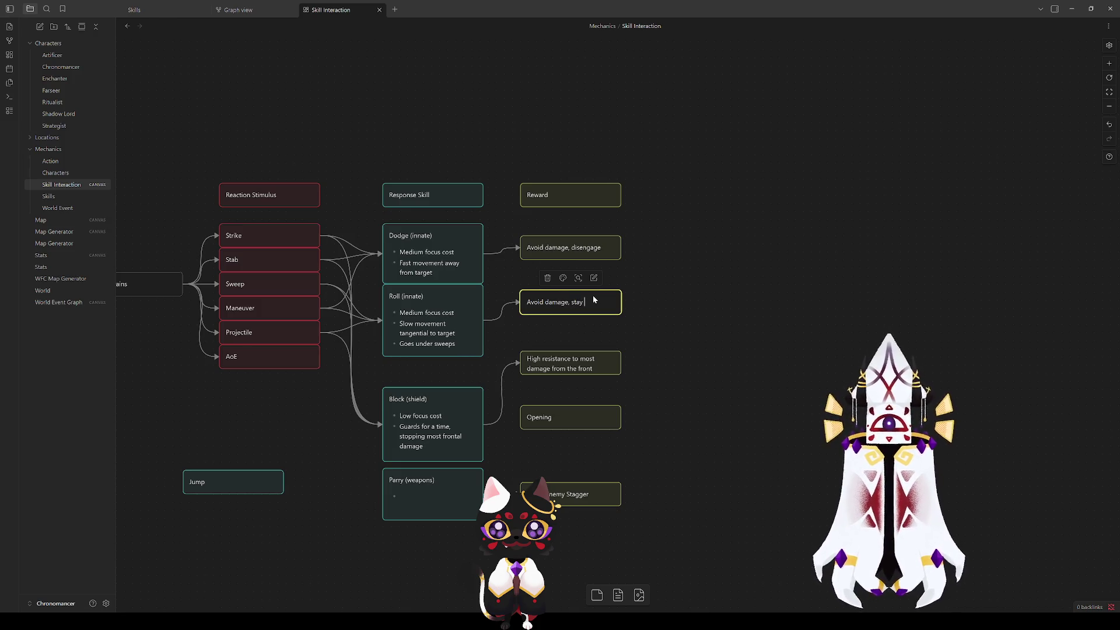
pyautogui.write('enga')
pyautogui.press('BackSpace')
pyautogui.write('close')
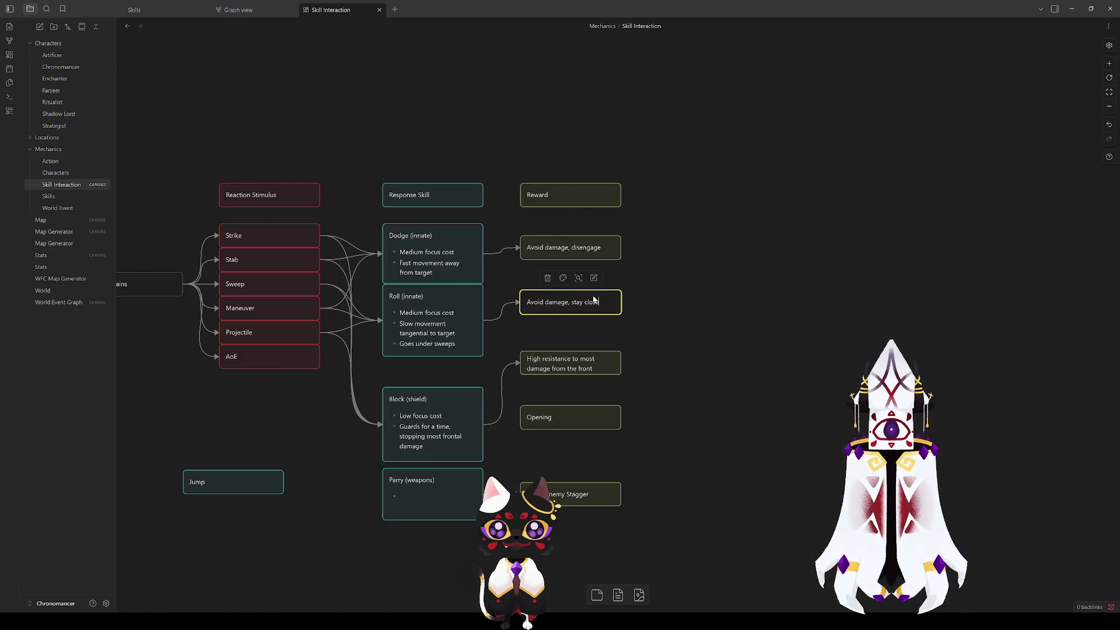
pyautogui.click(726, 342)
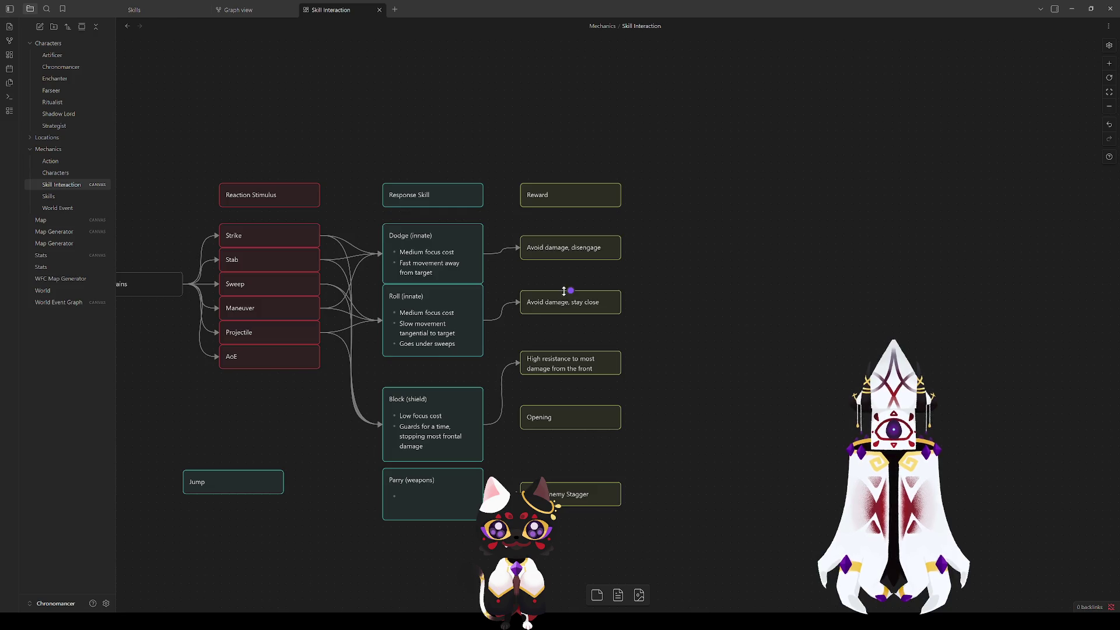
# Step: Line the disengage and stay close cards up with Dodge and Roll, and move Opening away from Block
pyautogui.moveTo(540, 249); pyautogui.dragTo(540, 255)
pyautogui.click(604, 320)
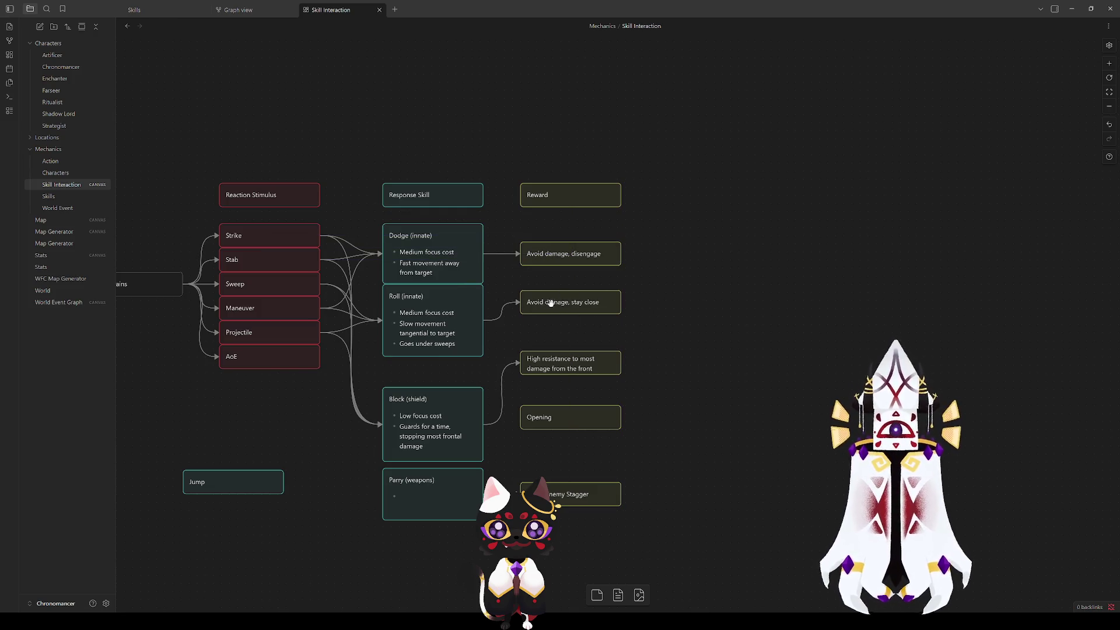
pyautogui.moveTo(550, 303); pyautogui.dragTo(551, 321)
pyautogui.click(503, 328)
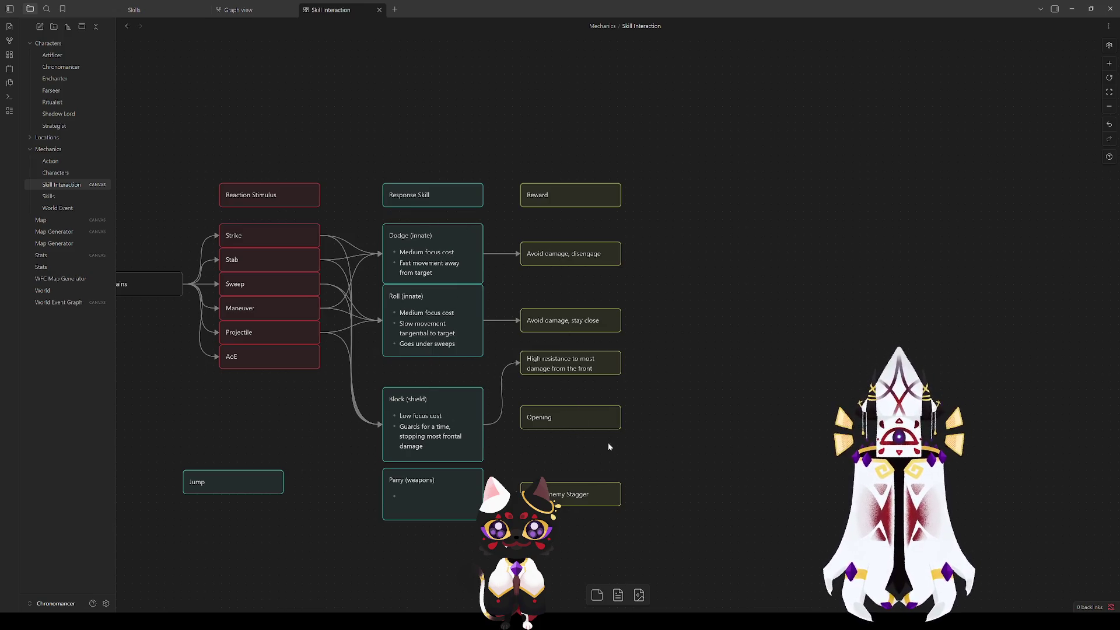
pyautogui.moveTo(554, 418)
pyautogui.mouseDown()
pyautogui.moveTo(628, 439)
pyautogui.moveTo(344, 449)
pyautogui.moveTo(267, 412)
pyautogui.mouseUp()
# Step: Move Block and High resistance up under Roll, add 'cheap focus cost', and enlarge the reward card
pyautogui.moveTo(427, 429); pyautogui.dragTo(427, 398)
pyautogui.moveTo(555, 368); pyautogui.dragTo(555, 398)
pyautogui.doubleClick(602, 399)
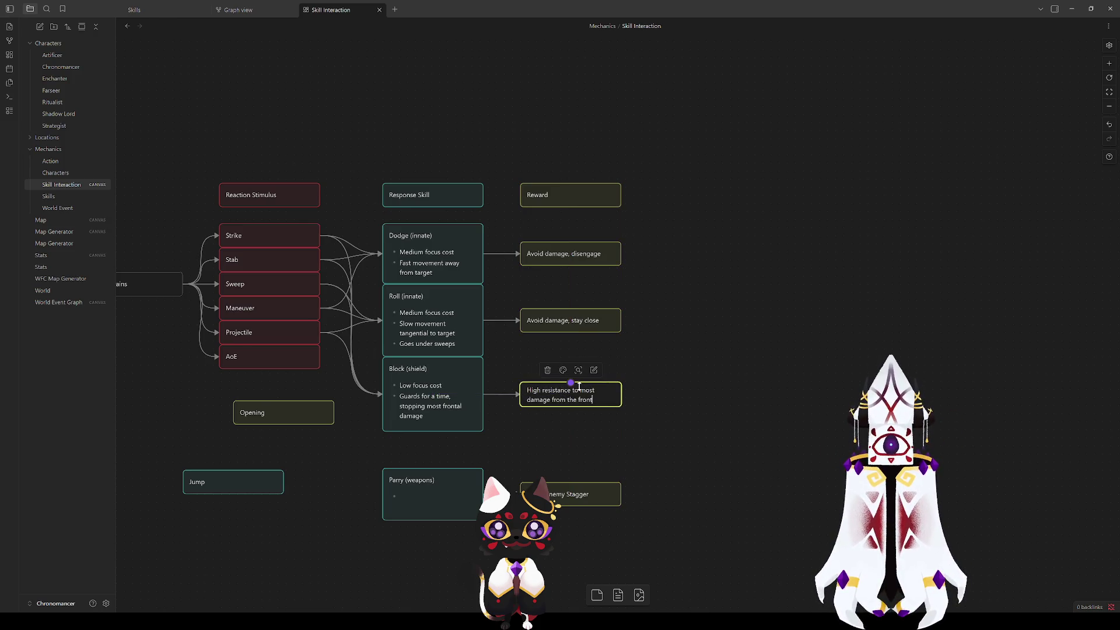
pyautogui.write(',cheap focus cost')
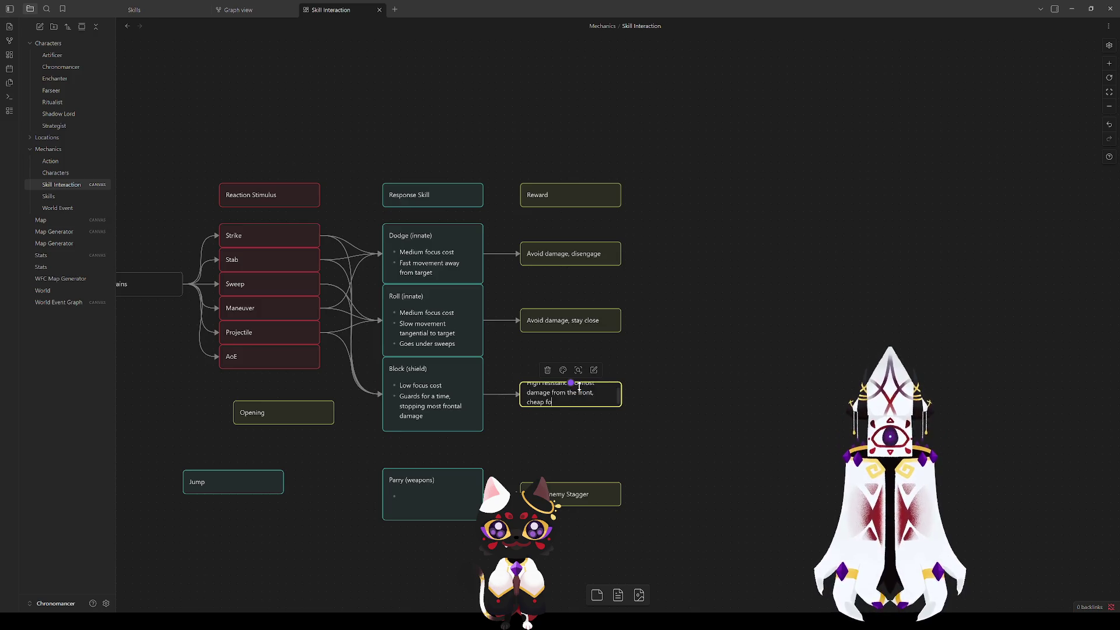
pyautogui.click(589, 461)
pyautogui.moveTo(591, 409)
pyautogui.mouseDown()
pyautogui.moveTo(591, 419)
pyautogui.moveTo(583, 393)
pyautogui.mouseUp()
pyautogui.click(685, 412)
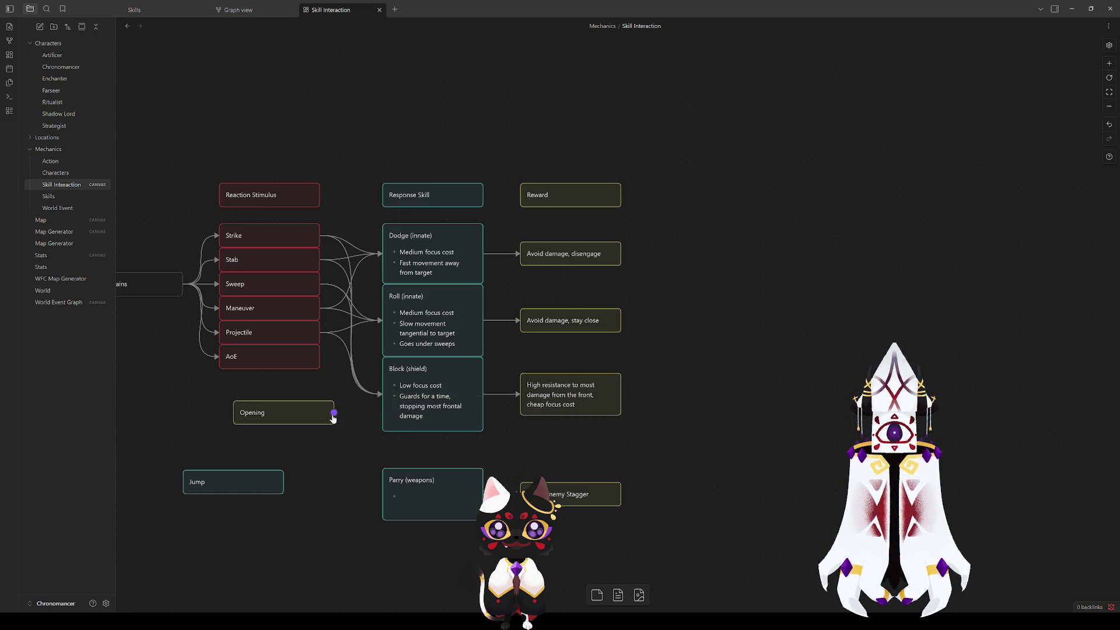
# Step: Stack Parry (weapons) under Block with its Builds Enemy Stagger card beside it
pyautogui.moveTo(443, 500); pyautogui.dragTo(443, 464)
pyautogui.click(453, 520)
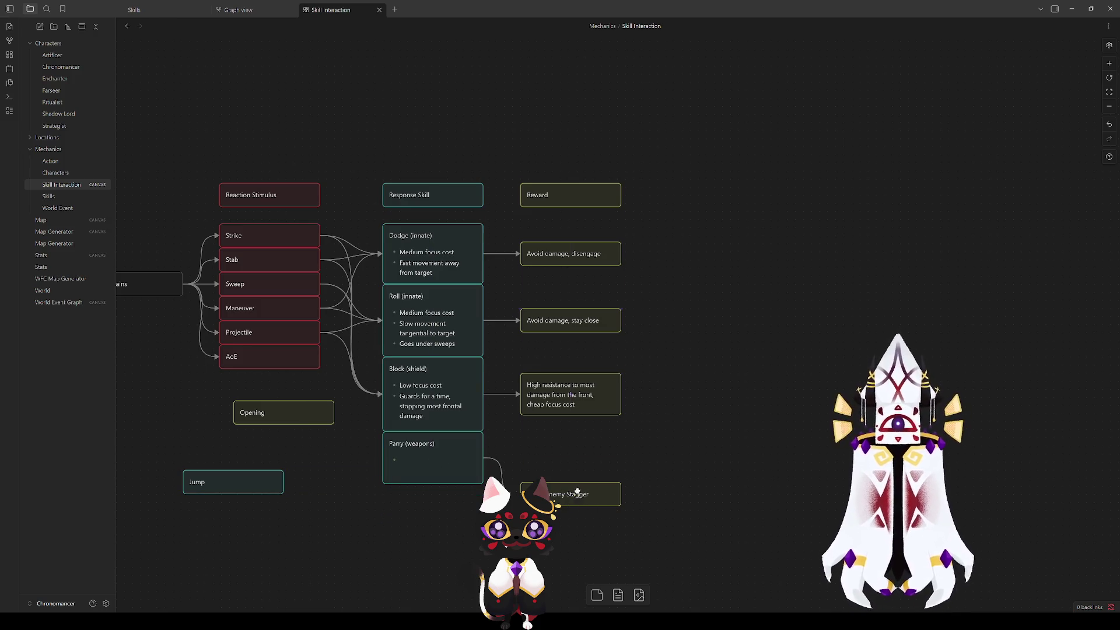
pyautogui.moveTo(576, 491); pyautogui.dragTo(577, 456)
pyautogui.click(502, 450)
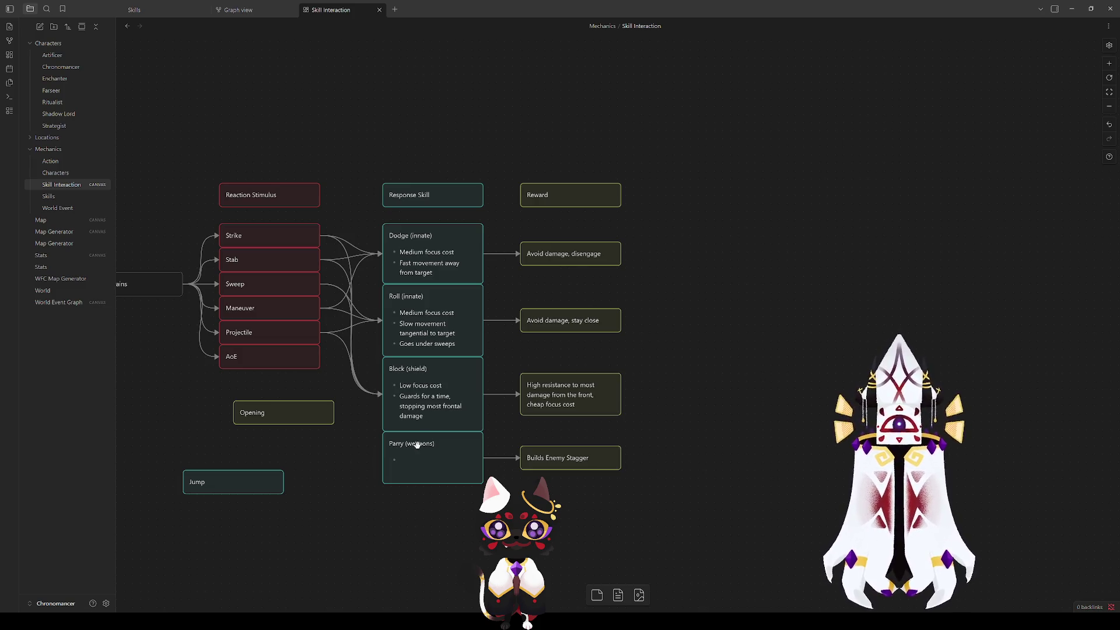
pyautogui.moveTo(433, 484); pyautogui.dragTo(490, 454)
pyautogui.moveTo(501, 498)
pyautogui.mouseDown()
pyautogui.moveTo(539, 493)
pyautogui.moveTo(539, 627)
pyautogui.moveTo(532, 427)
pyautogui.moveTo(533, 479)
pyautogui.moveTo(549, 476)
pyautogui.moveTo(526, 410)
pyautogui.mouseUp()
# Step: Replace the Parry reward text 'Builds Enemy Stagger' with 'Drain enemy stamina'
pyautogui.click(556, 386)
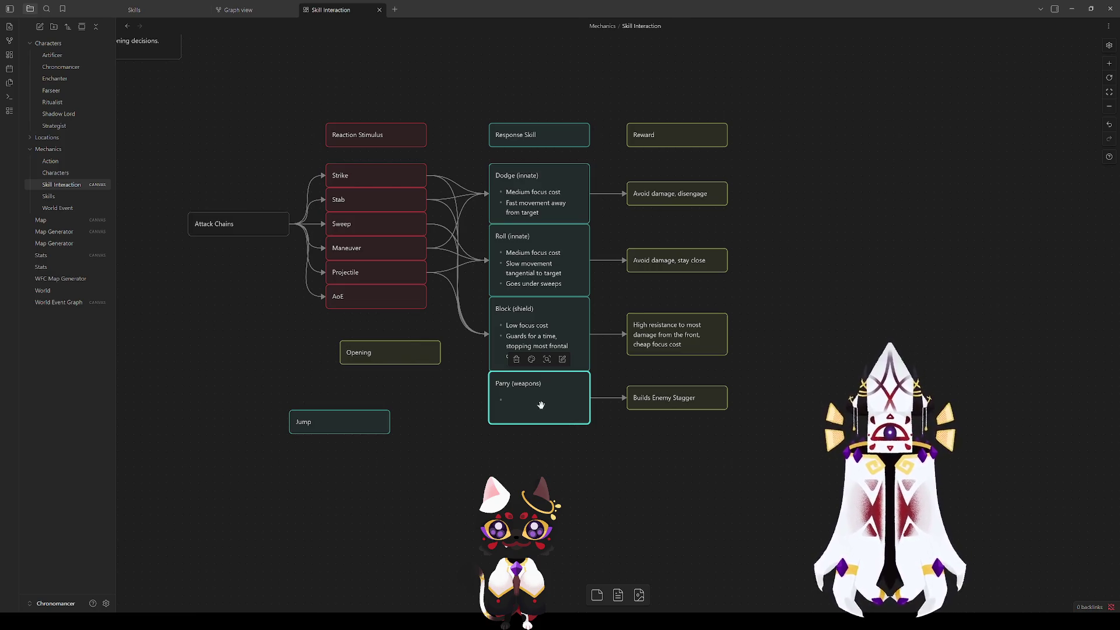
pyautogui.doubleClick(540, 405)
pyautogui.press('Escape')
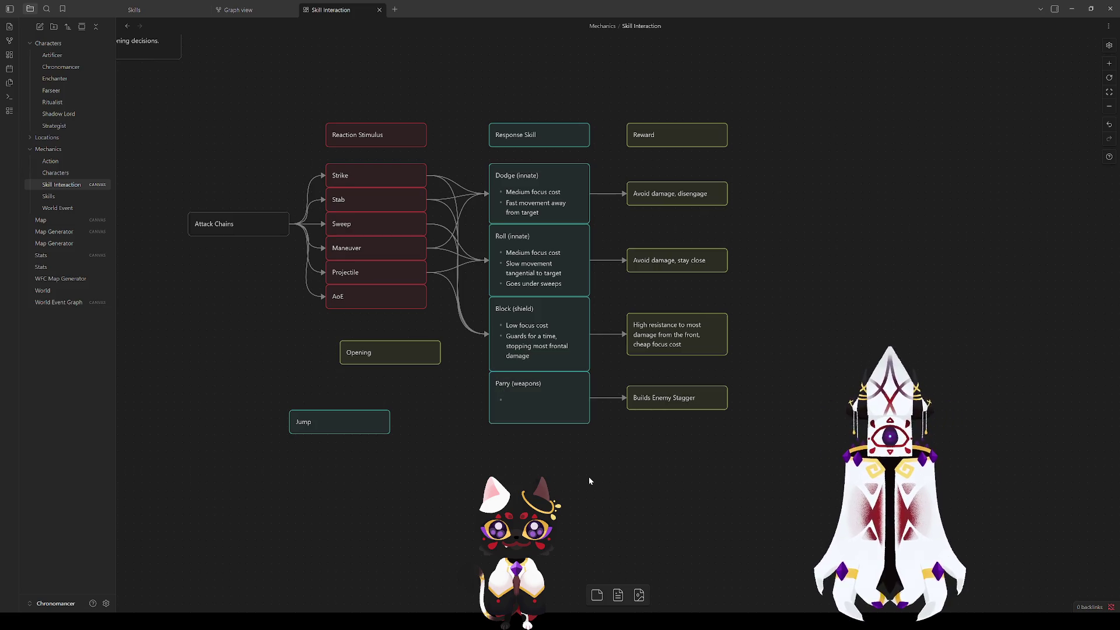
pyautogui.doubleClick(539, 400)
pyautogui.doubleClick(671, 400)
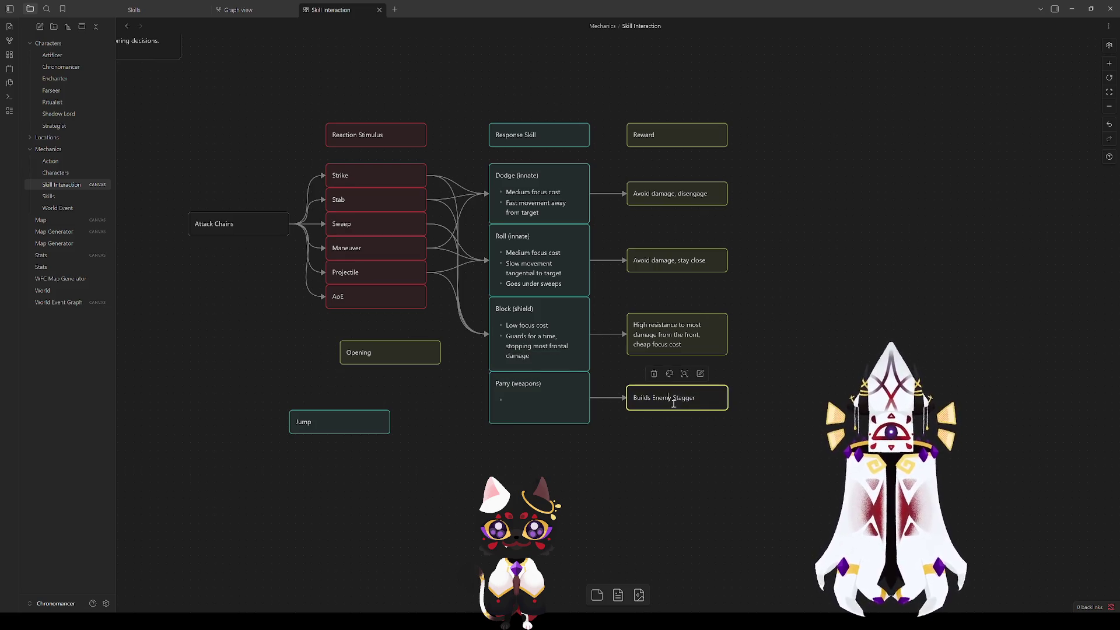
pyautogui.moveTo(702, 400); pyautogui.dragTo(619, 400)
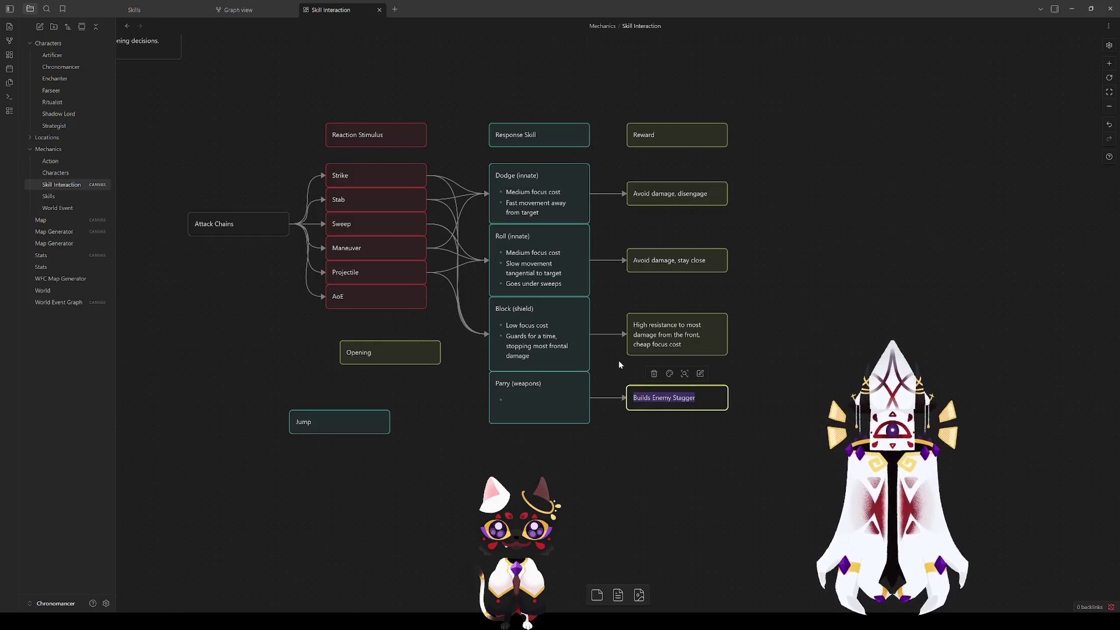
pyautogui.write('Drain')
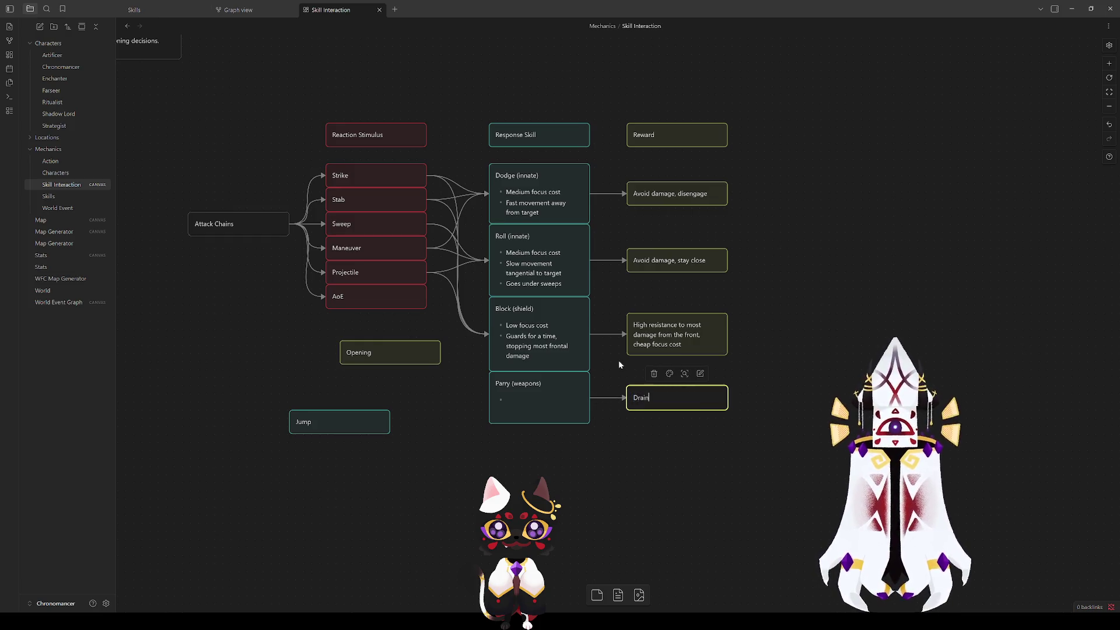
pyautogui.write(' enemy stamin')
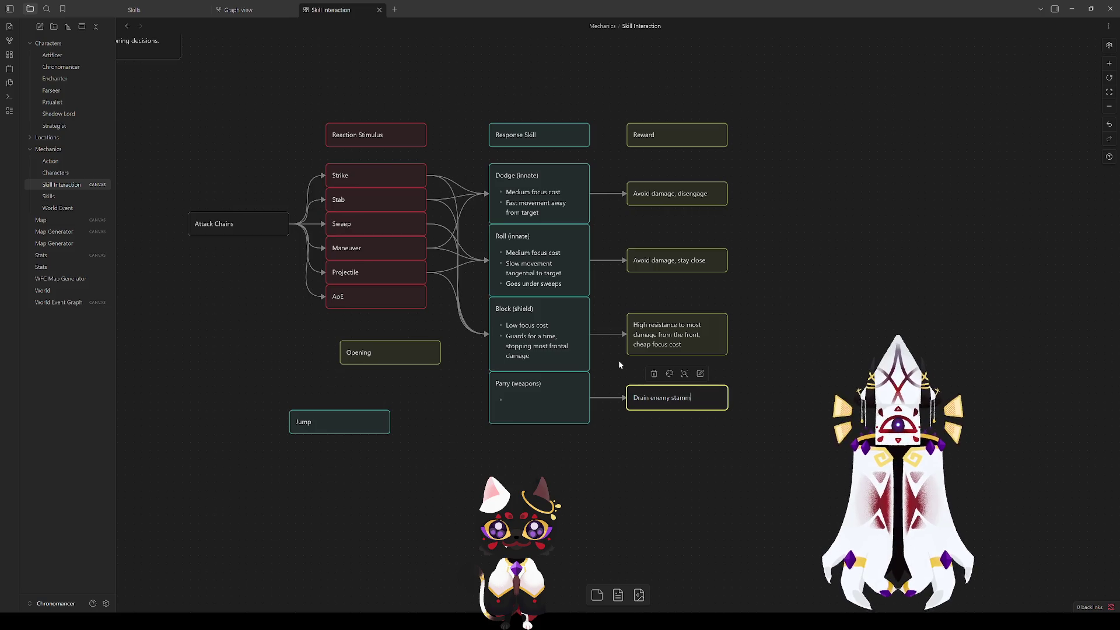
pyautogui.write('a o')
pyautogui.press('BackSpace')
pyautogui.press('BackSpace')
pyautogui.click(618, 362)
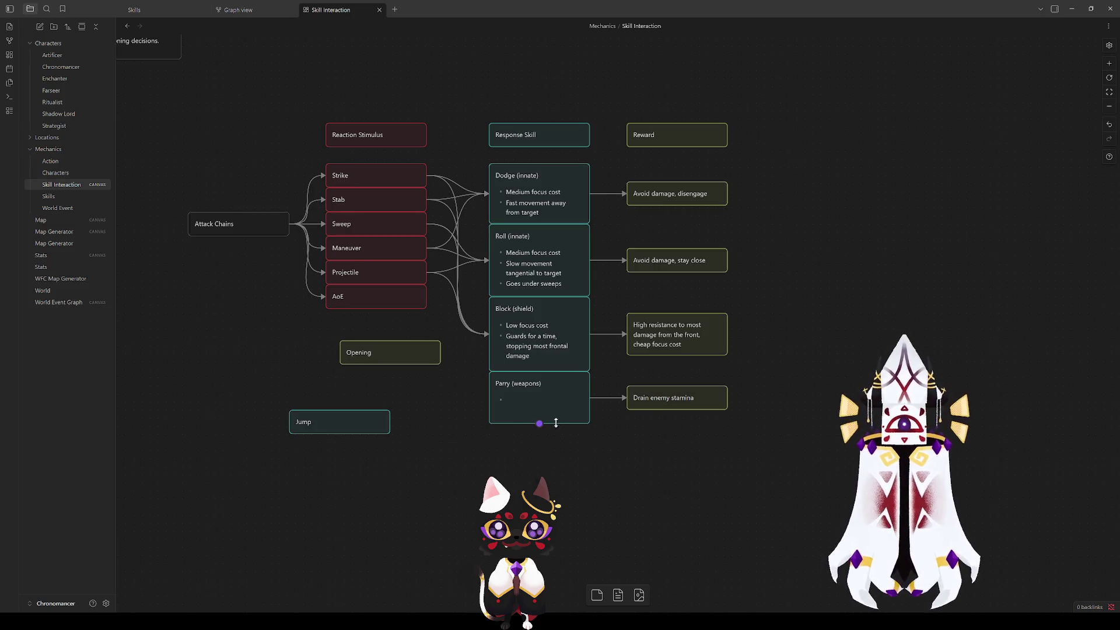
pyautogui.click(645, 400)
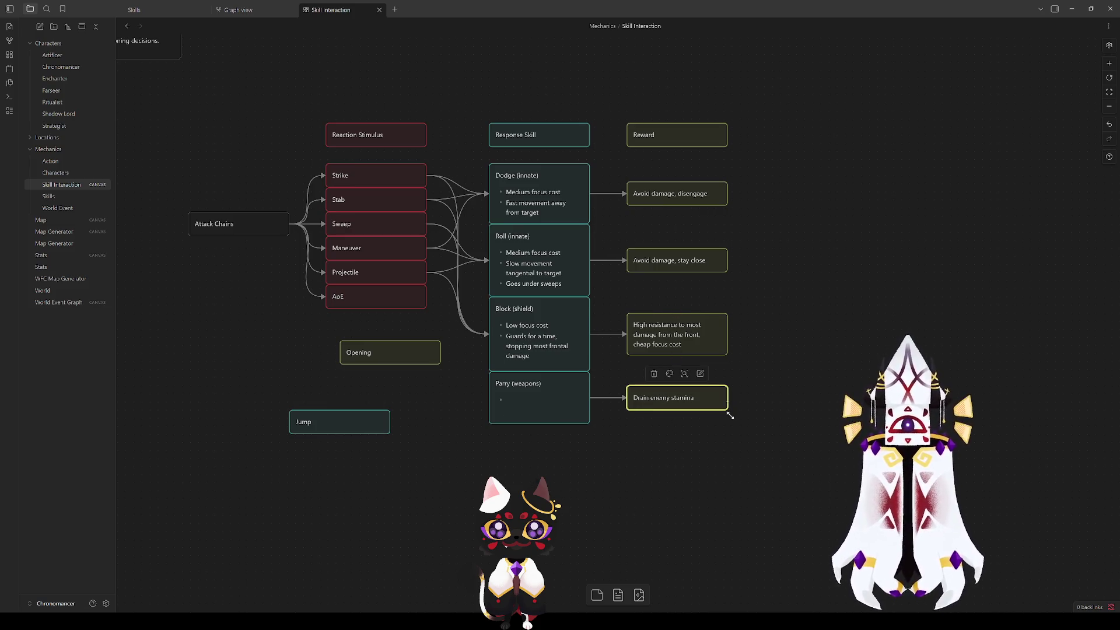
pyautogui.doubleClick(515, 392)
# Step: Write the Parry bullets 'High focus cost' and 'Quick, not suited against long enemy attacks'
pyautogui.write('H')
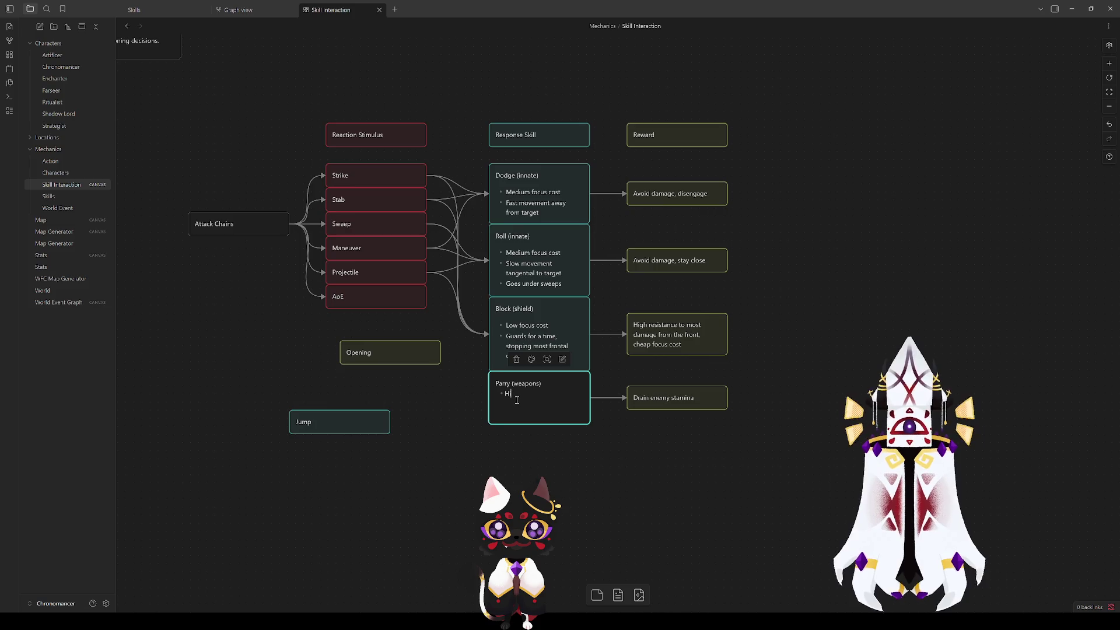
pyautogui.write('igh focus cost')
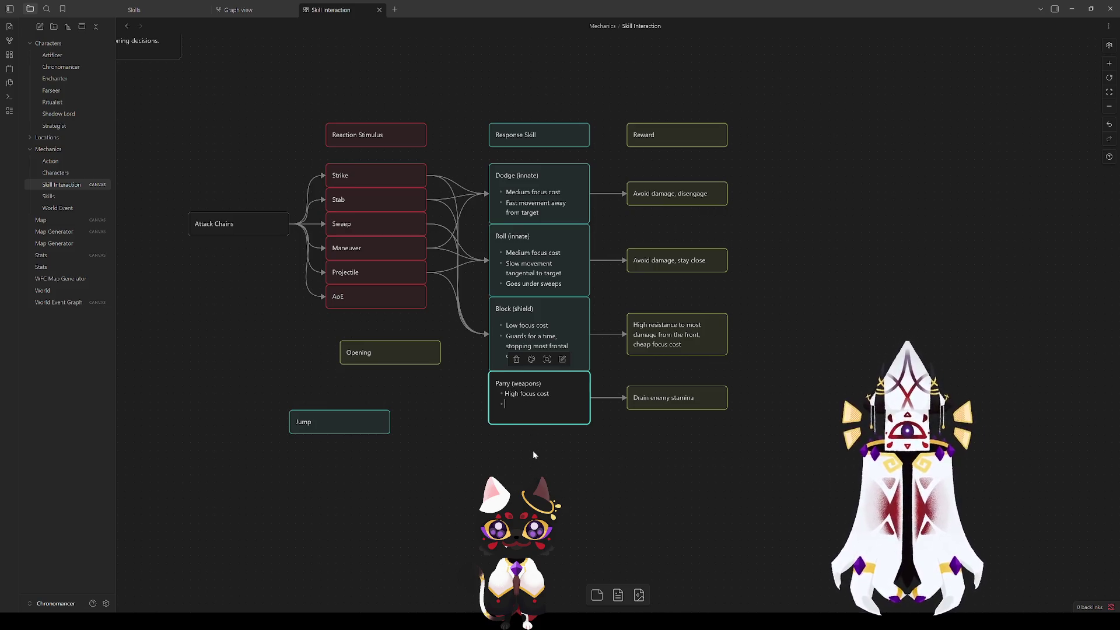
pyautogui.write(' • Prevents all damage')
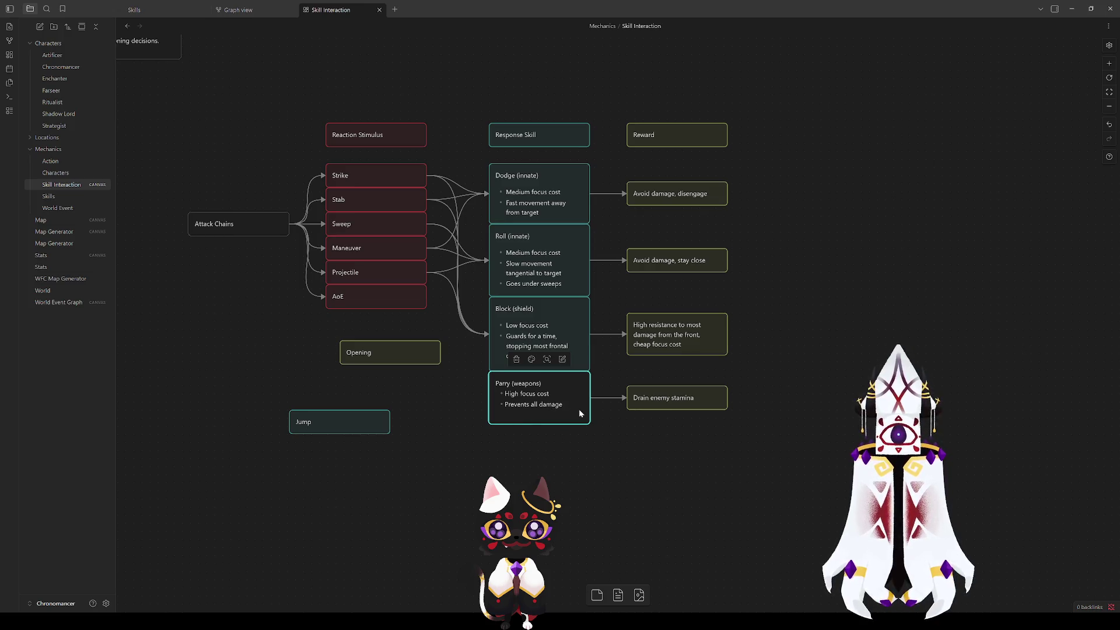
pyautogui.press('Return')
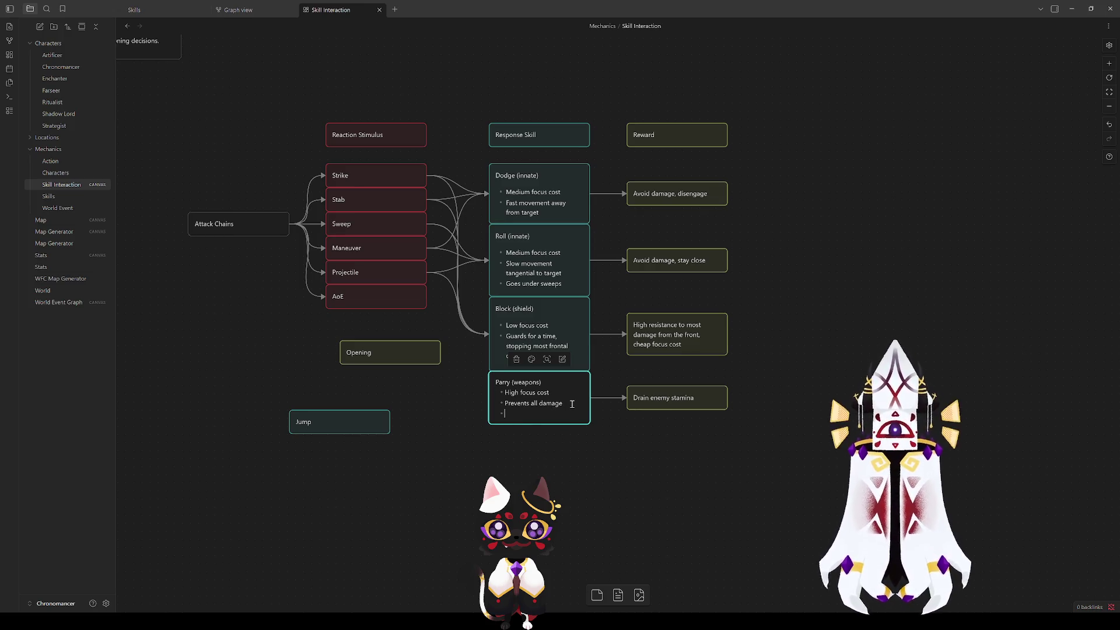
pyautogui.press('BackSpace')
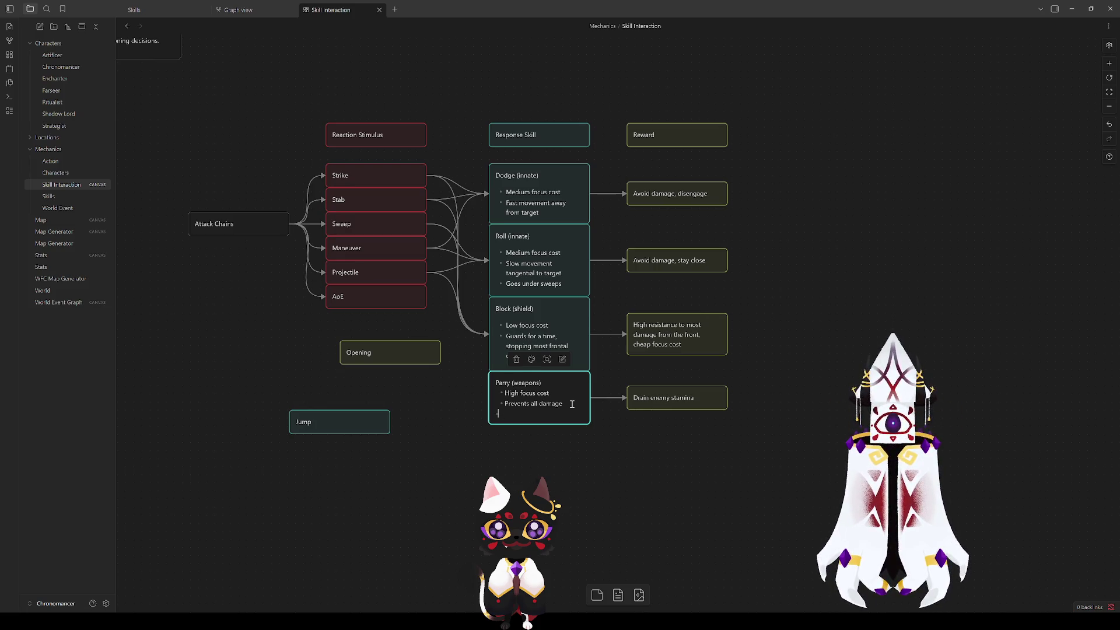
pyautogui.press('BackSpace')
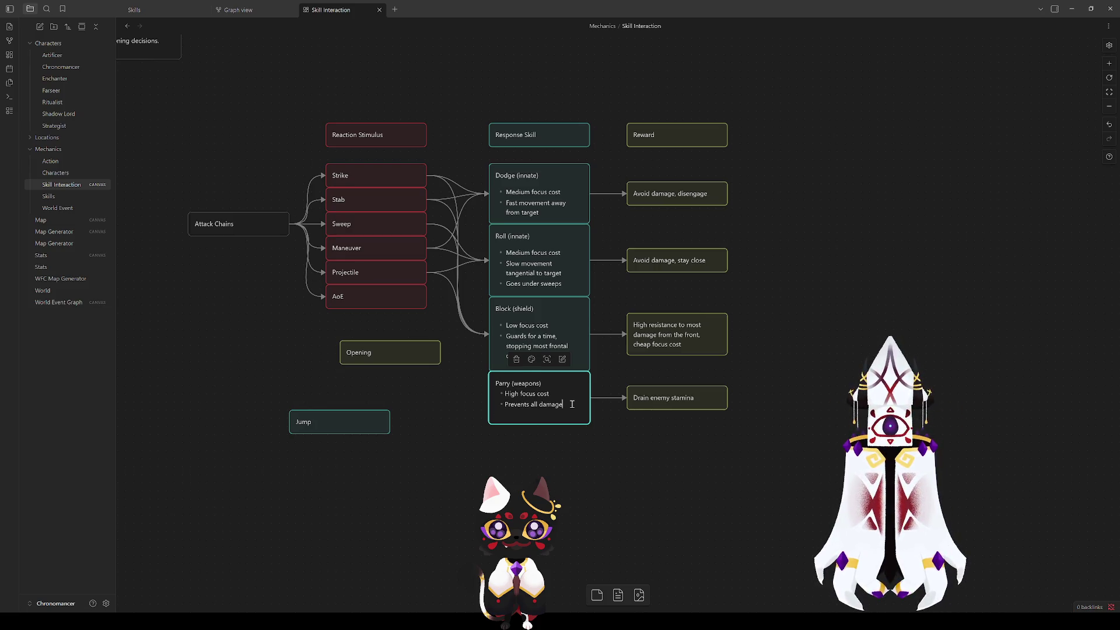
pyautogui.press('BackSpace')
pyautogui.press('BackSpace')
pyautogui.press('BackSpace')
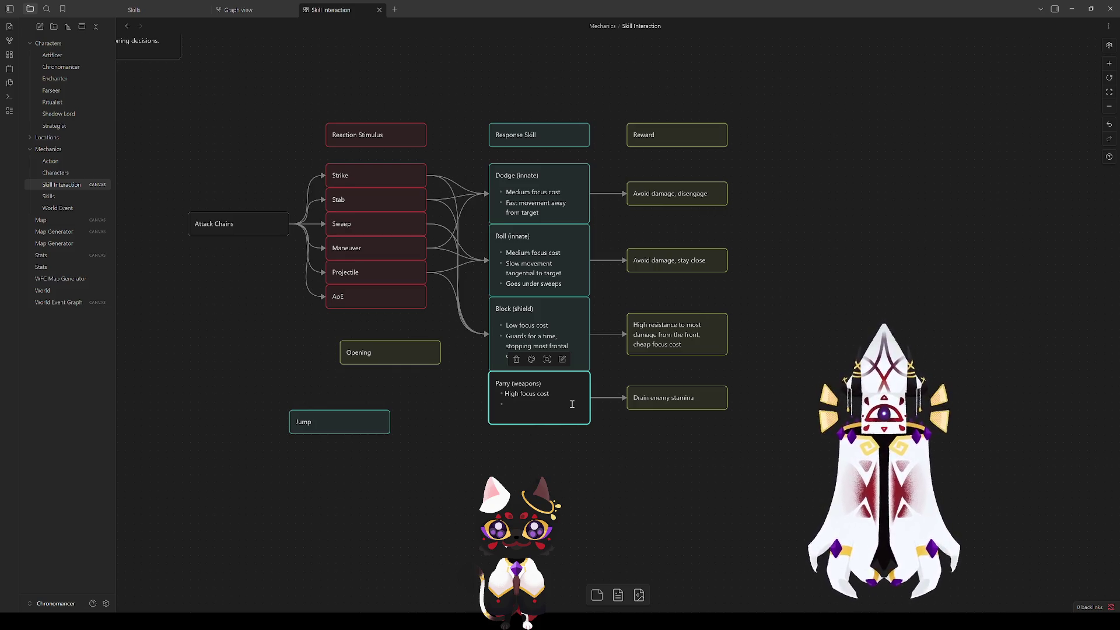
pyautogui.write('O')
pyautogui.write('ick ')
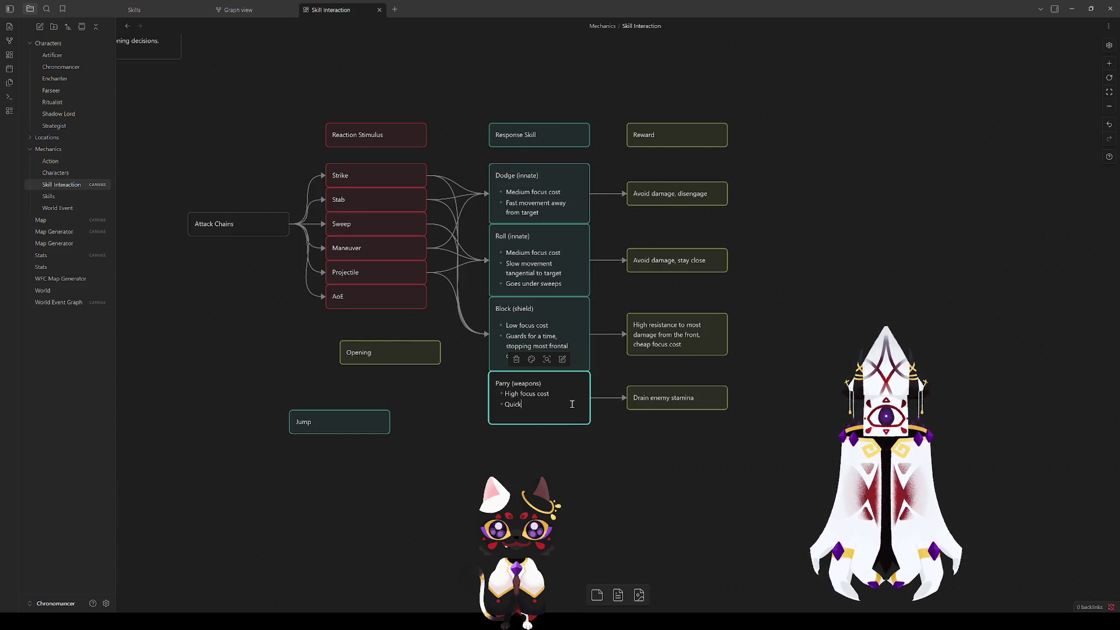
pyautogui.write('not suited for long)')
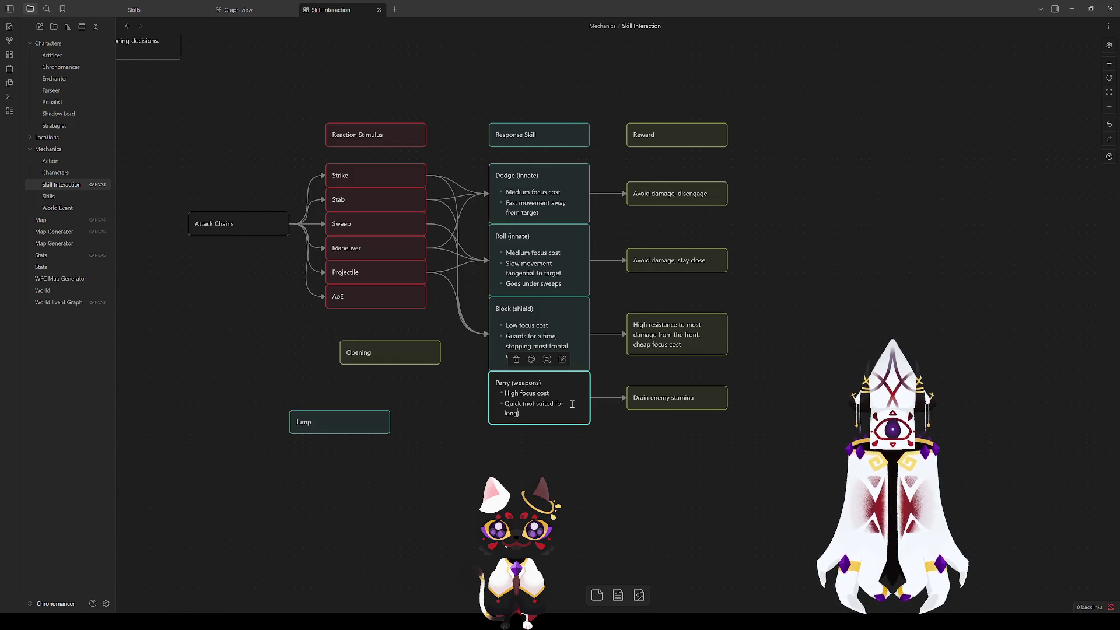
pyautogui.press('BackSpace')
pyautogui.press('BackSpace')
pyautogui.press('BackSpace')
pyautogui.press('BackSpace')
pyautogui.press('BackSpace')
pyautogui.write('against long e')
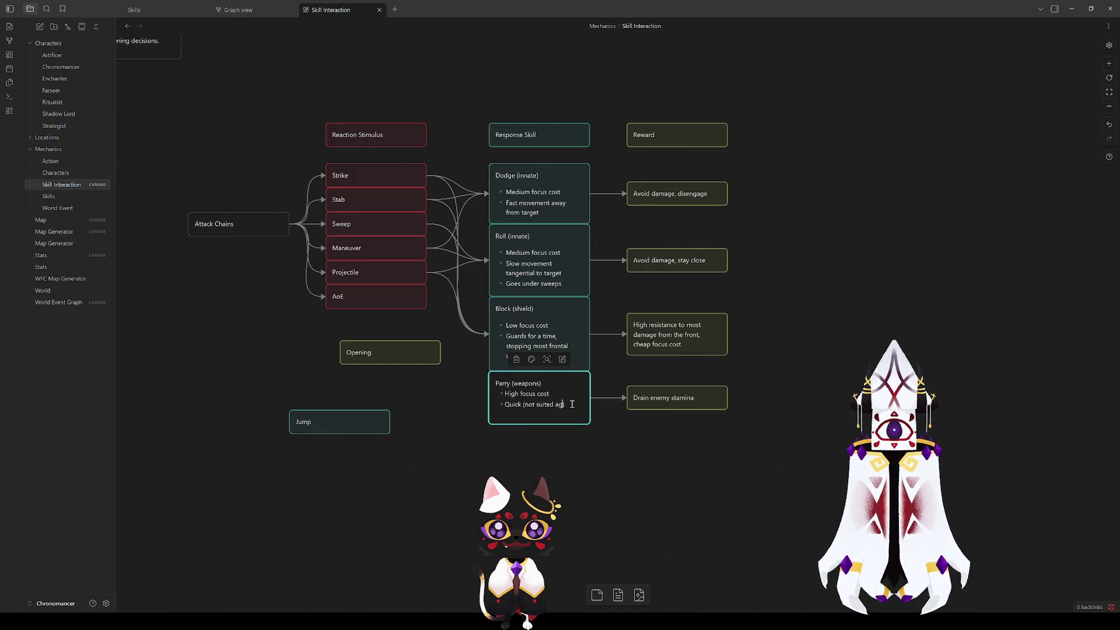
pyautogui.write('nem')
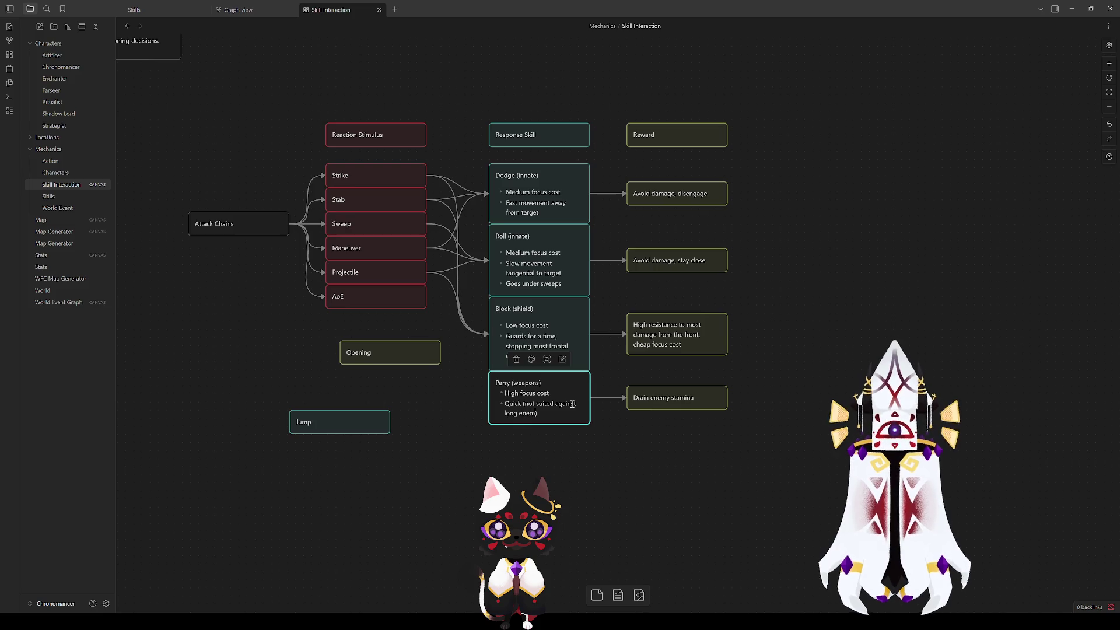
pyautogui.write('y attacks')
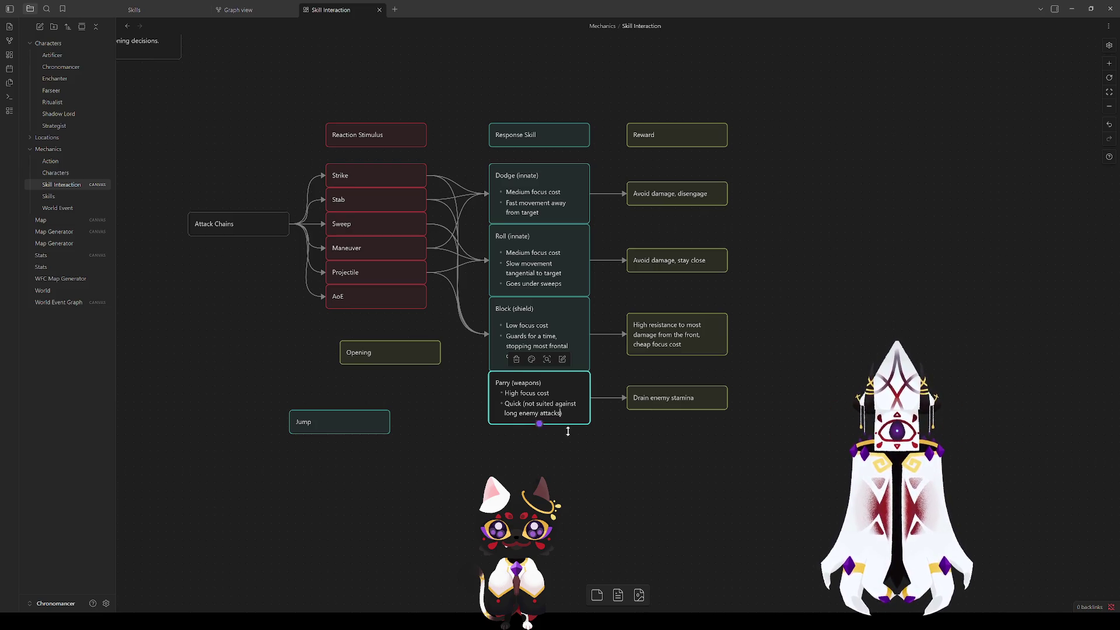
pyautogui.click(572, 446)
# Step: Make the Parry card taller and change 'long' to 'slow' in its second bullet
pyautogui.moveTo(575, 424); pyautogui.dragTo(574, 434)
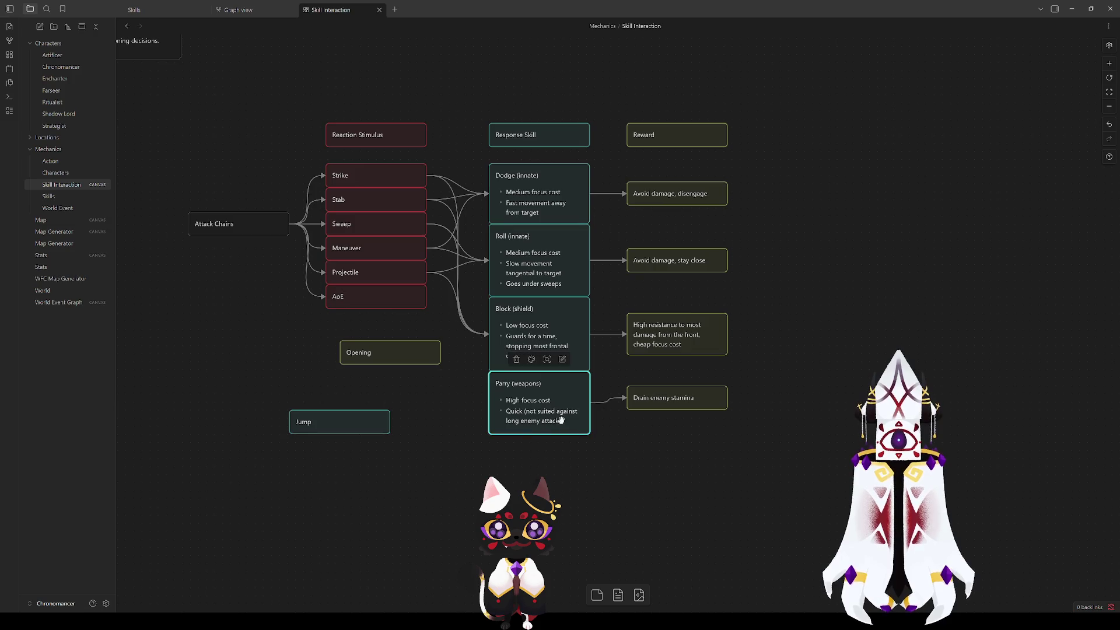
pyautogui.doubleClick(563, 420)
pyautogui.doubleClick(511, 412)
pyautogui.write('slow')
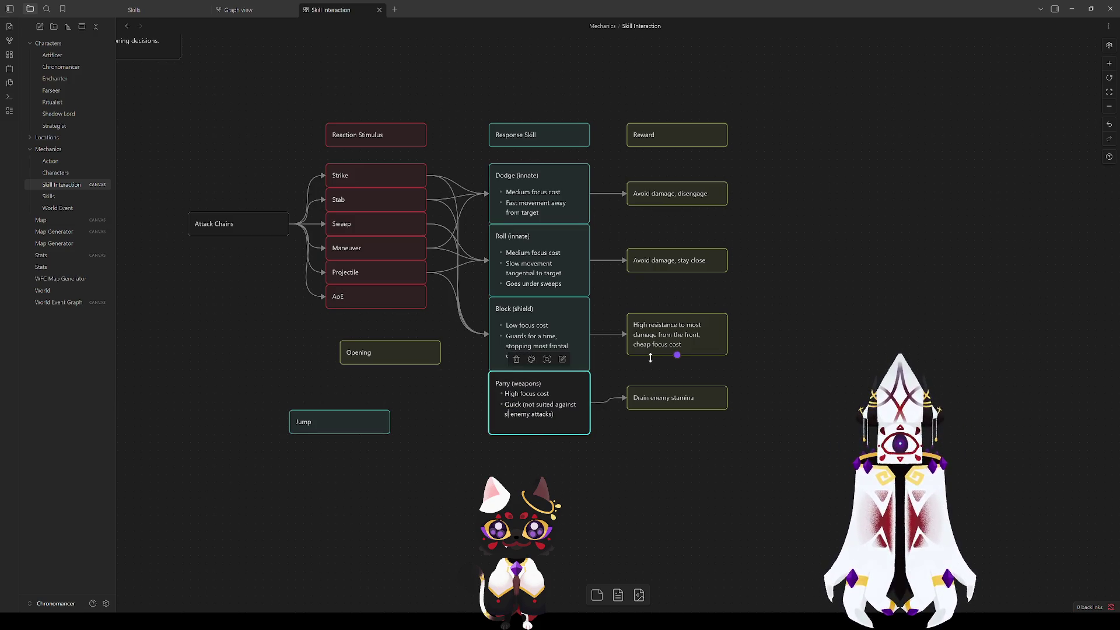
pyautogui.click(617, 478)
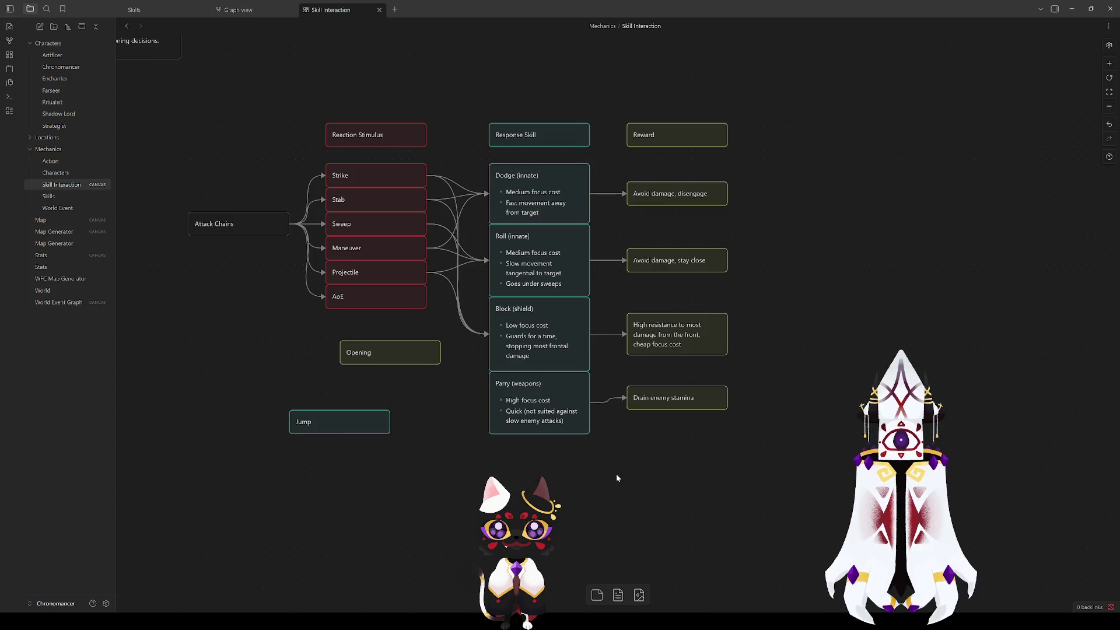
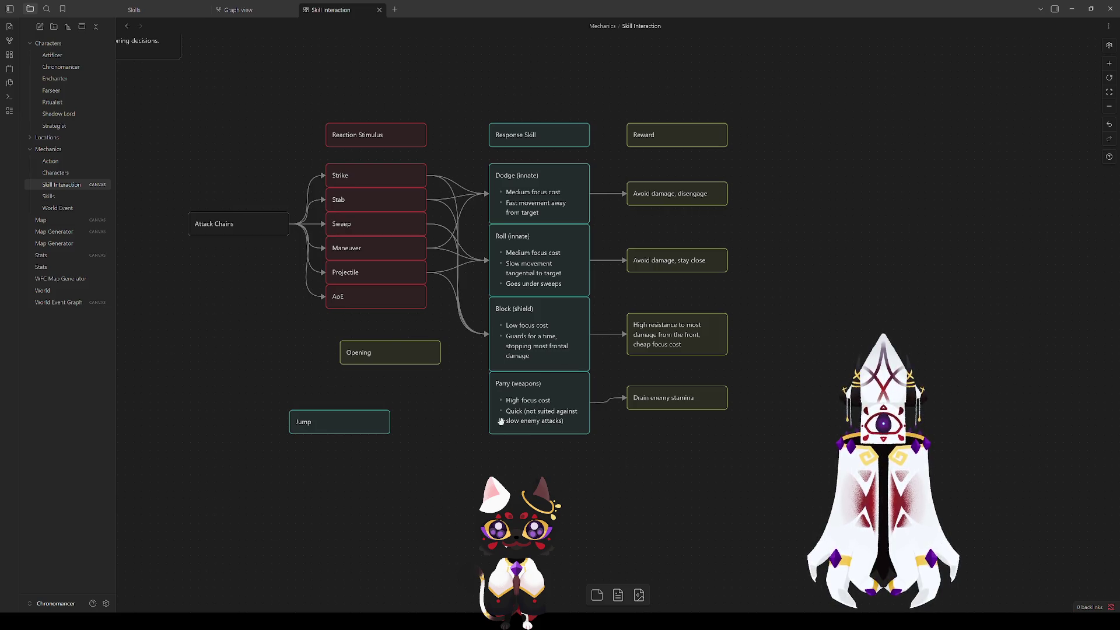
# Step: Nudge the Drain enemy stamina card slightly lower, toward the Parry (weapons) card
pyautogui.moveTo(660, 400); pyautogui.dragTo(659, 405)
pyautogui.click(607, 403)
pyautogui.click(532, 398)
pyautogui.click(650, 474)
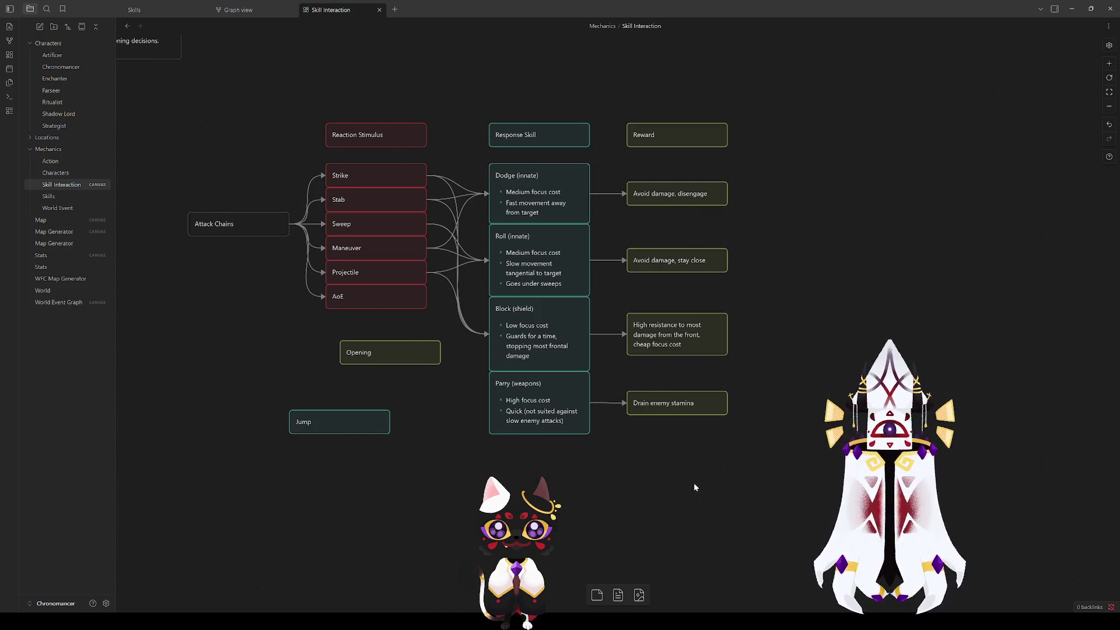
pyautogui.click(546, 403)
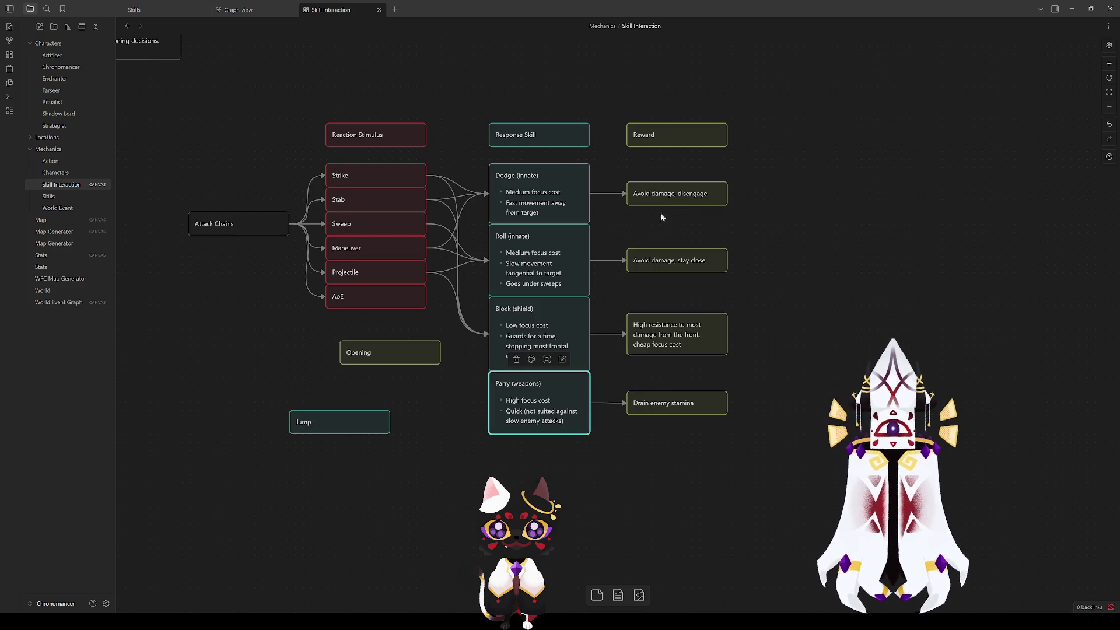
pyautogui.click(453, 394)
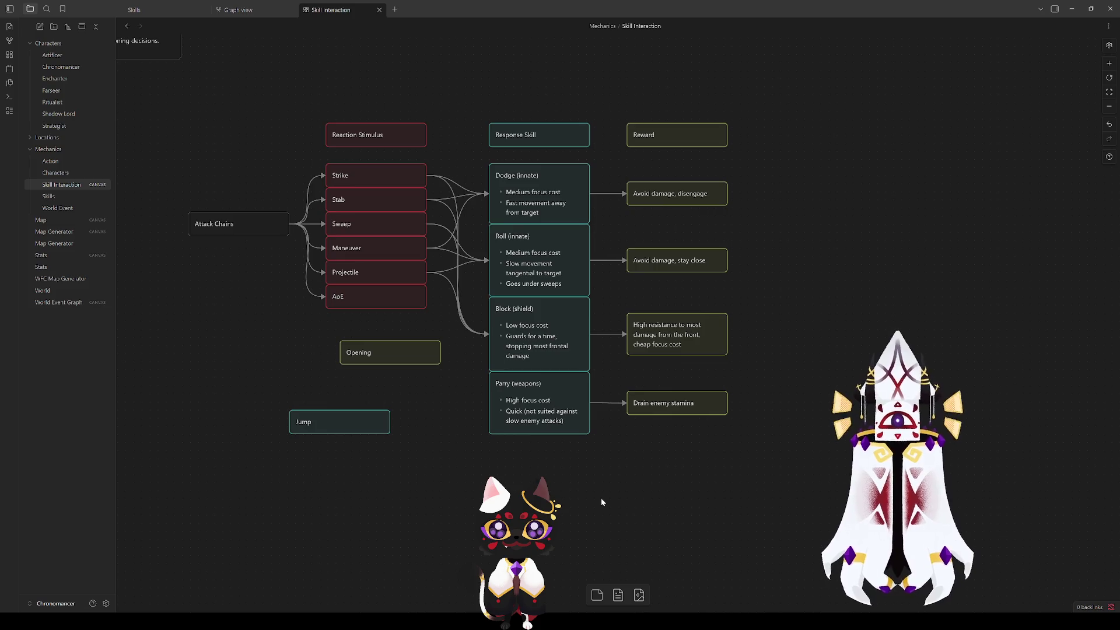
# Step: Compare the Drain enemy stamina card's alignment with the Parry (weapons) card
pyautogui.click(648, 403)
pyautogui.click(650, 434)
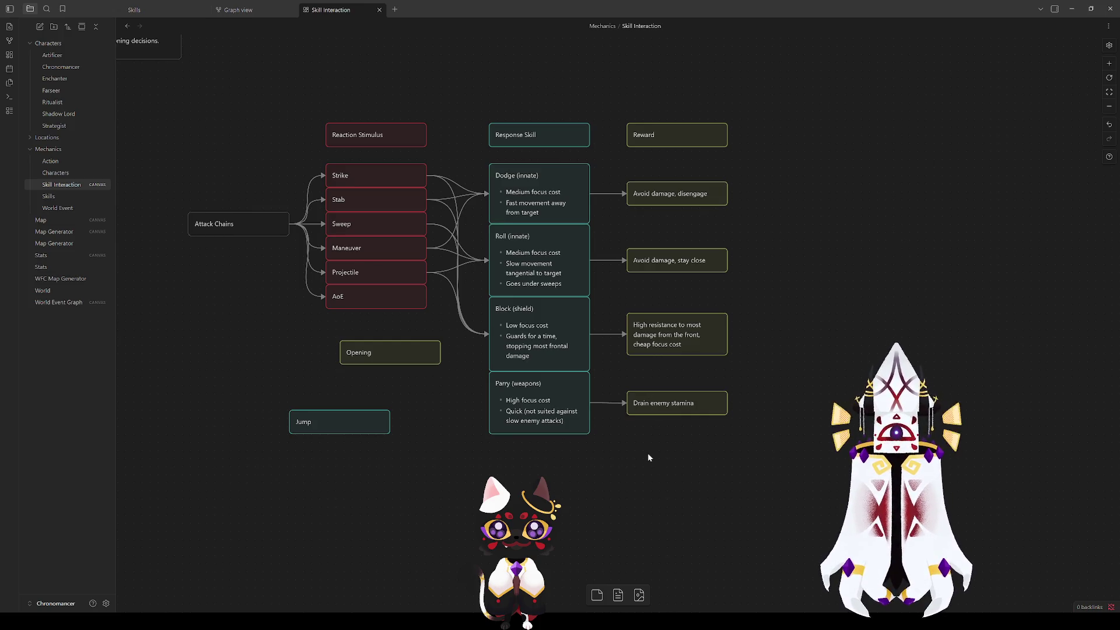
pyautogui.click(655, 393)
pyautogui.click(652, 469)
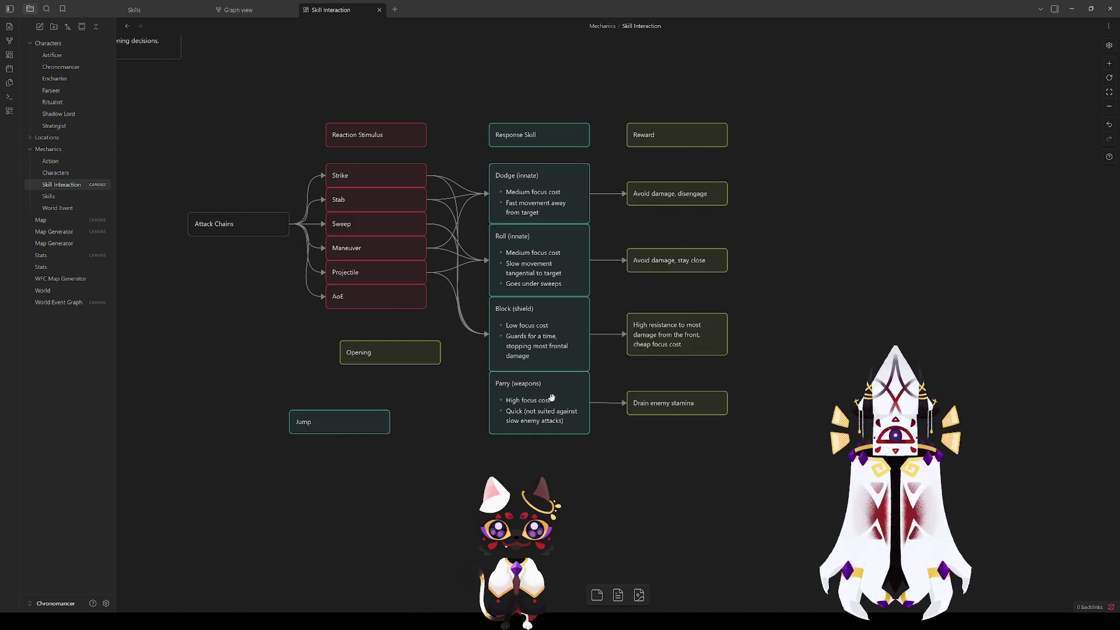
pyautogui.click(631, 397)
pyautogui.click(626, 464)
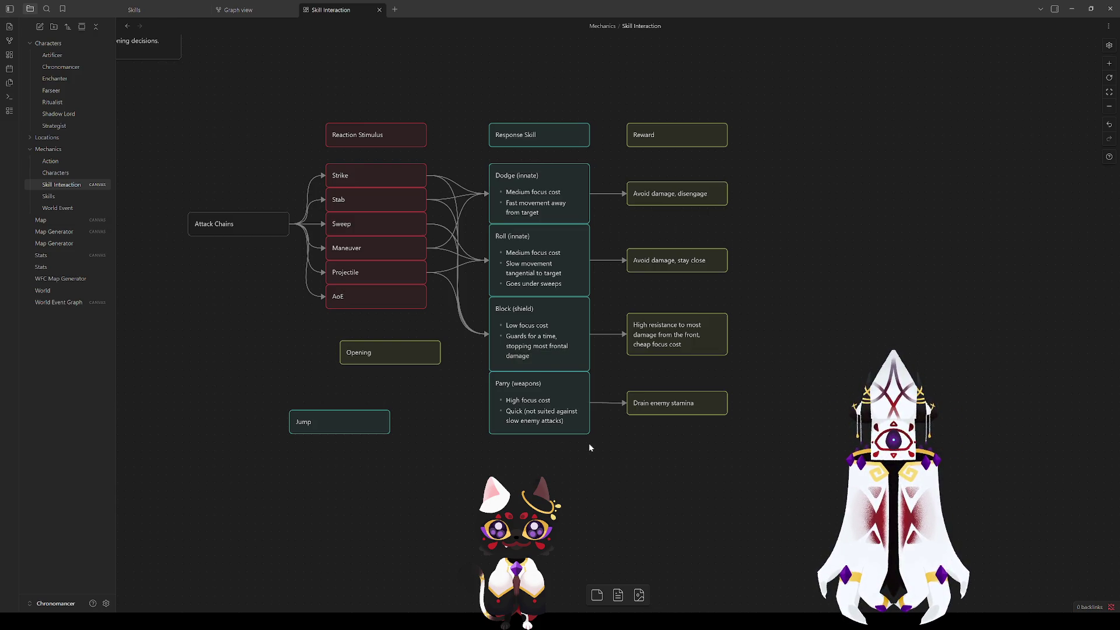
pyautogui.click(546, 410)
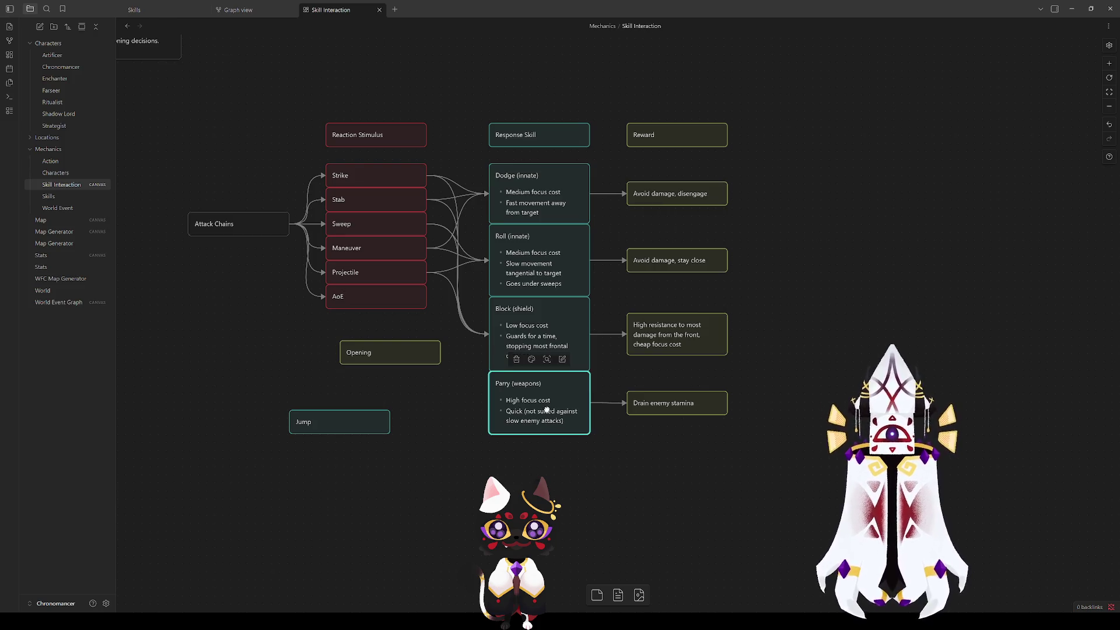
pyautogui.click(649, 494)
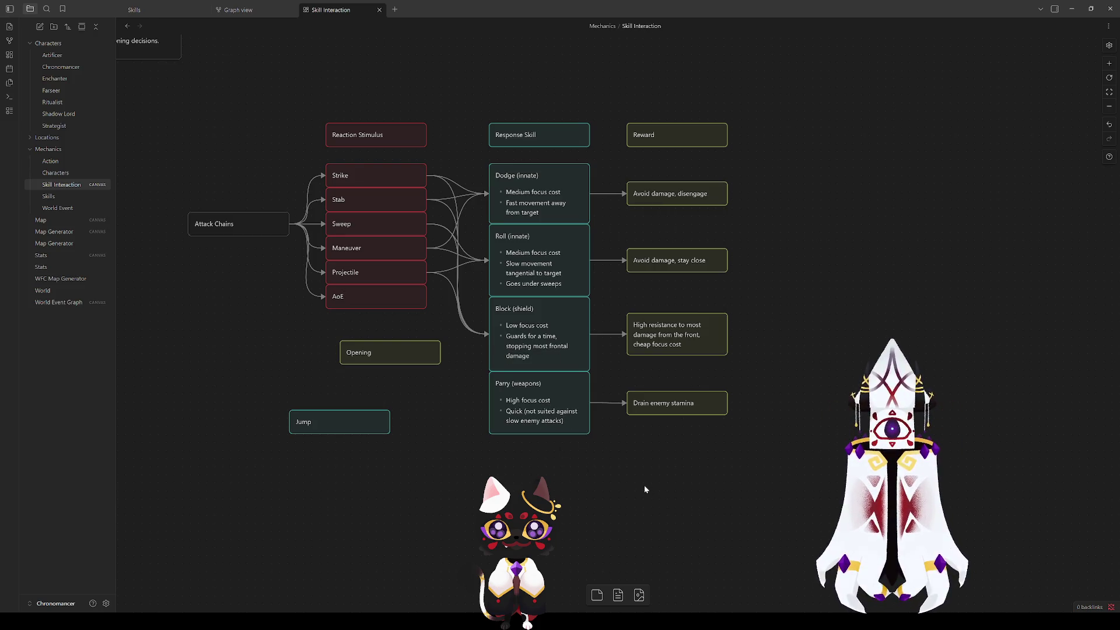
# Step: Draw arrows from Strike and Stab to the Parry (weapons) skill card
pyautogui.moveTo(426, 175); pyautogui.dragTo(486, 411)
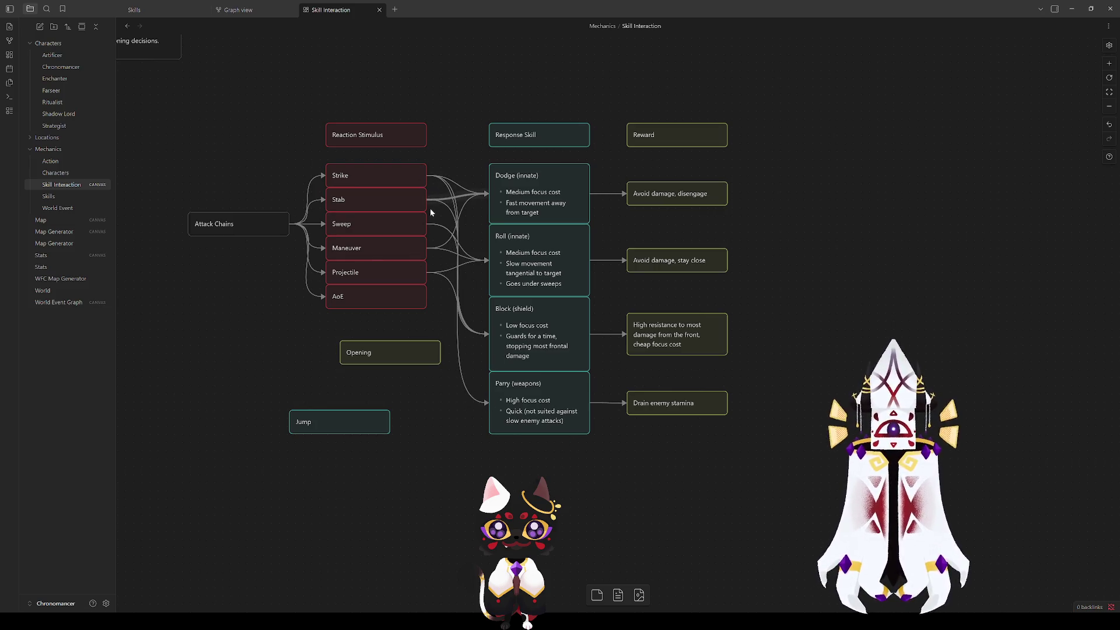
pyautogui.moveTo(426, 200); pyautogui.dragTo(490, 408)
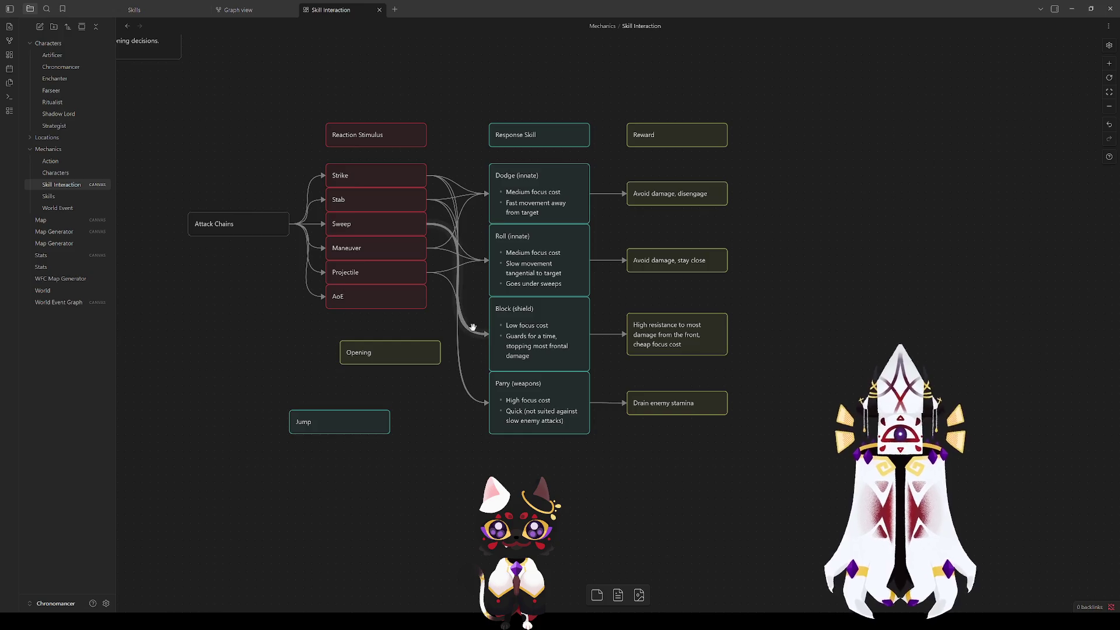
pyautogui.click(445, 231)
pyautogui.click(474, 277)
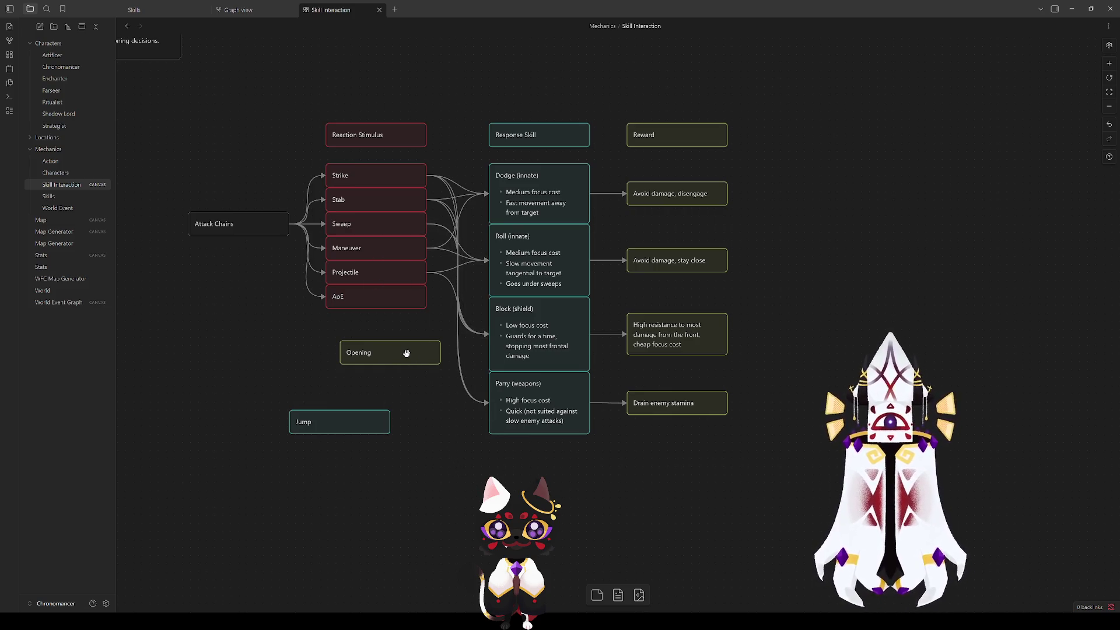
# Step: Move Opening lower and spread Stab, Sweep, Maneuver, Projectile and AoE down the column
pyautogui.moveTo(402, 353); pyautogui.dragTo(402, 519)
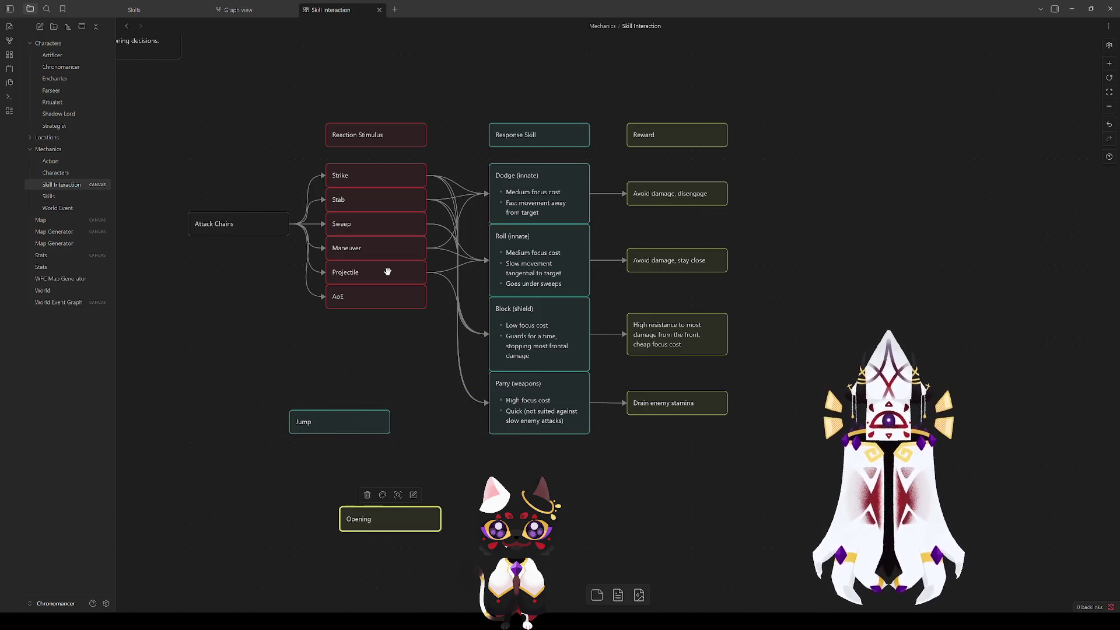
pyautogui.moveTo(373, 304)
pyautogui.mouseDown()
pyautogui.moveTo(345, 182)
pyautogui.moveTo(343, 205)
pyautogui.moveTo(367, 245)
pyautogui.mouseUp()
pyautogui.moveTo(386, 363)
pyautogui.mouseDown()
pyautogui.moveTo(362, 325)
pyautogui.moveTo(365, 262)
pyautogui.moveTo(367, 283)
pyautogui.mouseUp()
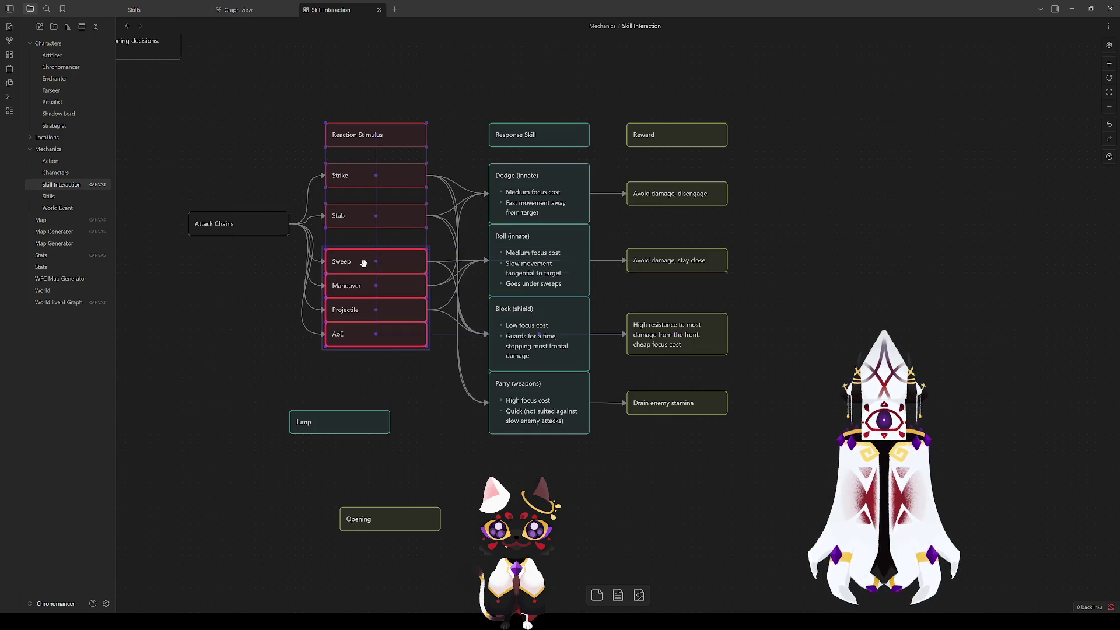
pyautogui.moveTo(387, 369)
pyautogui.mouseDown()
pyautogui.moveTo(368, 286)
pyautogui.moveTo(368, 317)
pyautogui.moveTo(364, 307)
pyautogui.mouseUp()
pyautogui.moveTo(388, 377)
pyautogui.mouseDown()
pyautogui.moveTo(367, 317)
pyautogui.moveTo(381, 383)
pyautogui.mouseUp()
pyautogui.click(407, 393)
pyautogui.click(439, 424)
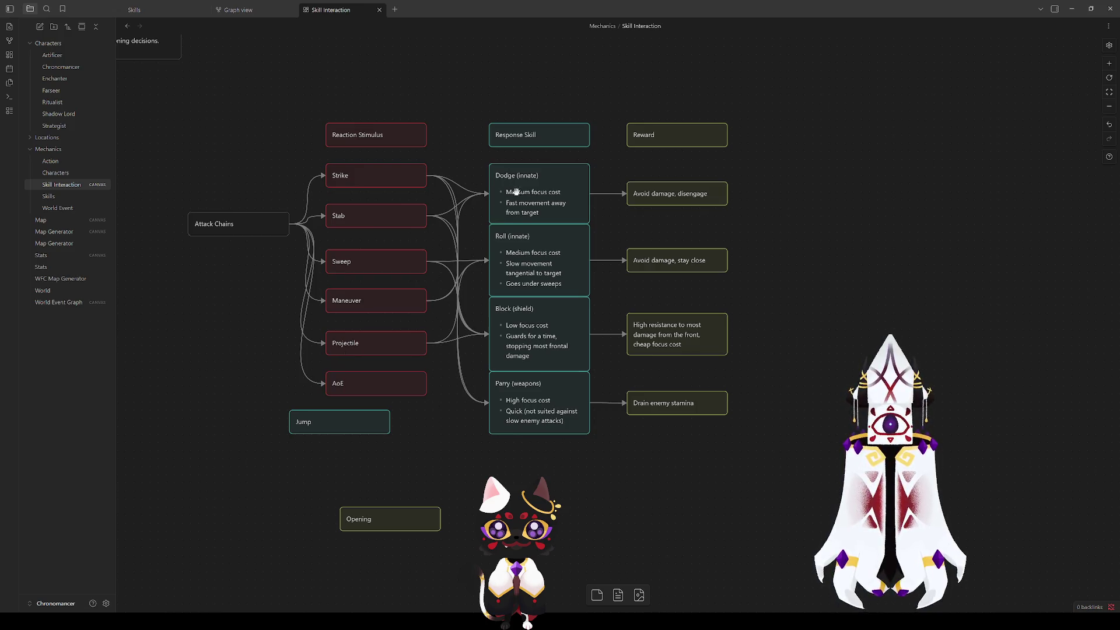
# Step: Move the Jump and Opening cards to the lower right, then pan to the older diagram
pyautogui.moveTo(426, 387)
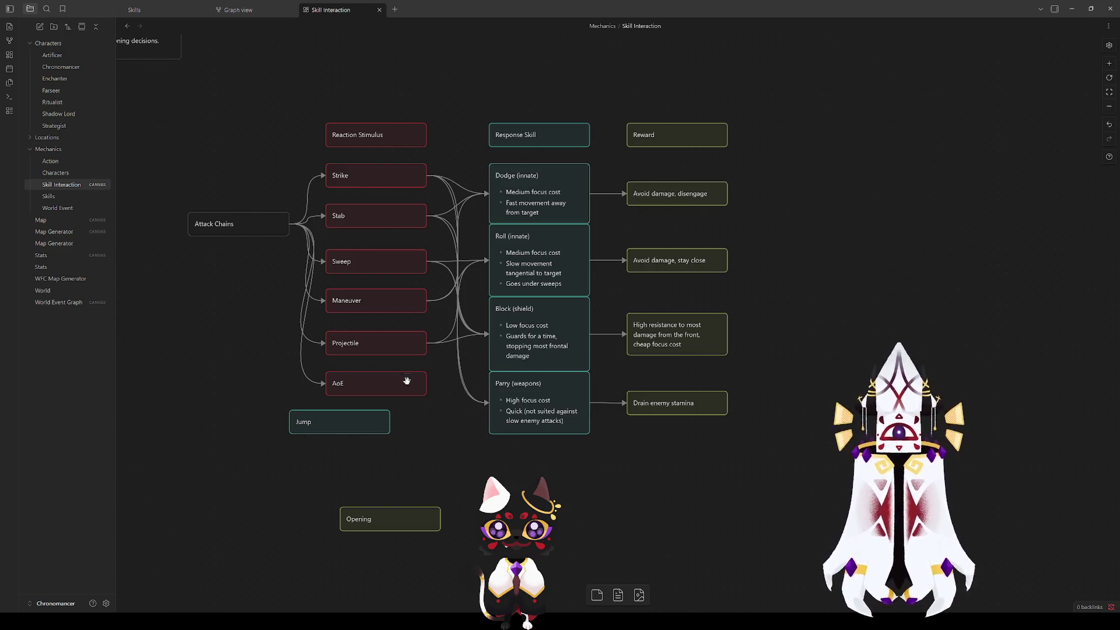
pyautogui.moveTo(323, 418)
pyautogui.mouseDown()
pyautogui.moveTo(336, 443)
pyautogui.moveTo(583, 503)
pyautogui.moveTo(652, 491)
pyautogui.mouseUp()
pyautogui.moveTo(384, 524); pyautogui.dragTo(809, 468)
pyautogui.moveTo(667, 505); pyautogui.dragTo(756, 521)
pyautogui.moveTo(251, 471); pyautogui.dragTo(758, 354)
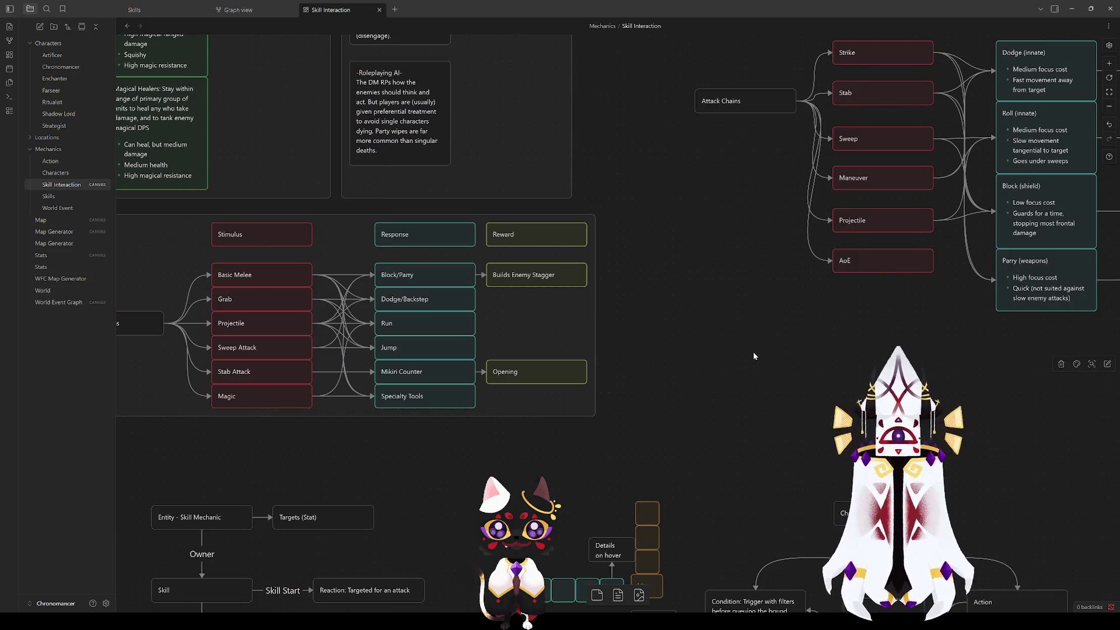
# Step: Reword the reward card to 'Prevents damage, drains enemy stamina' and make it taller
pyautogui.hscroll(10, 665, 370)
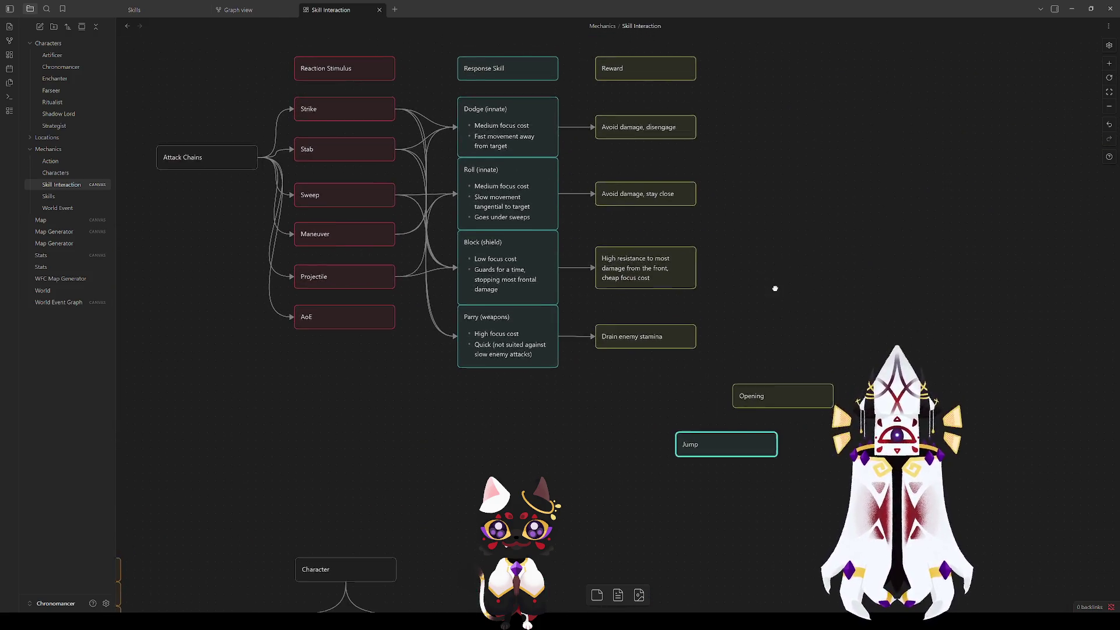
pyautogui.scroll(3, 780, 358)
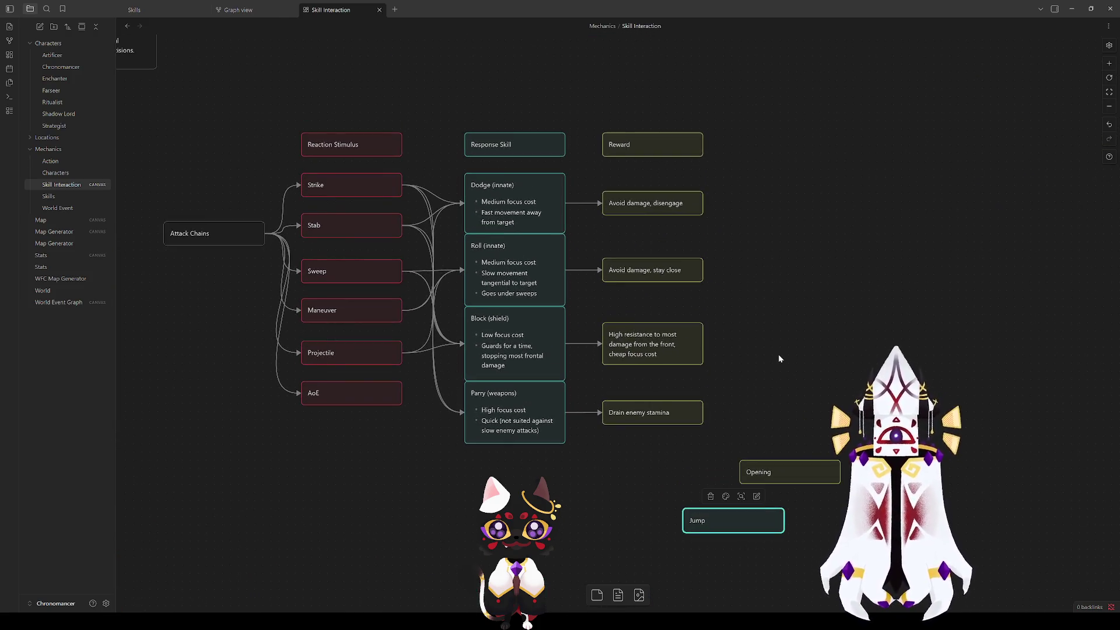
pyautogui.doubleClick(628, 412)
pyautogui.click(610, 415)
pyautogui.press('Delete')
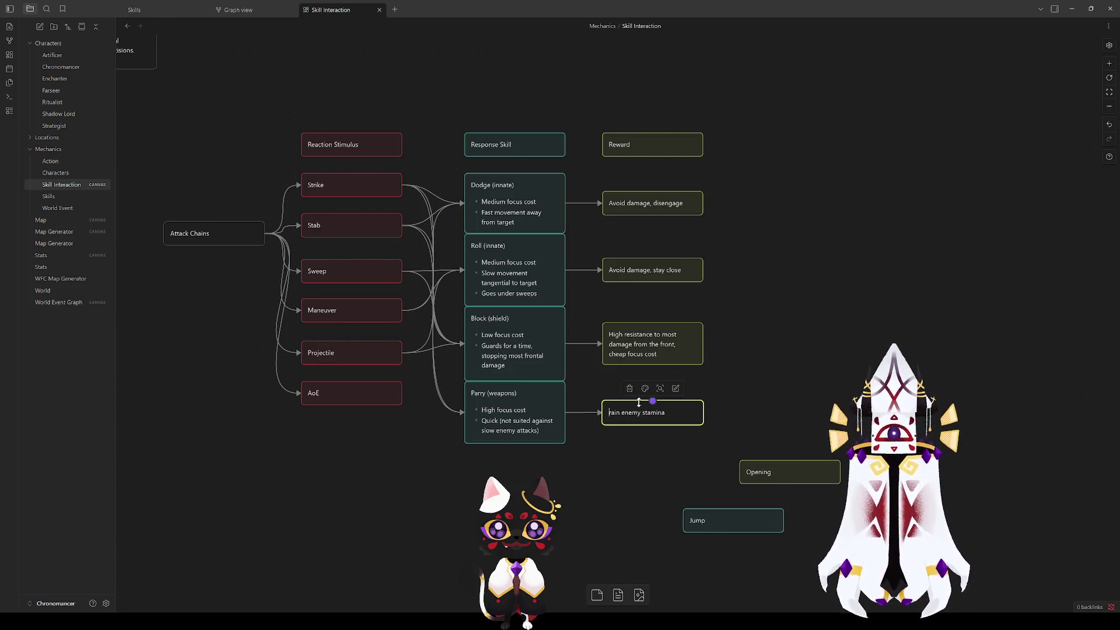
pyautogui.write('Prevent')
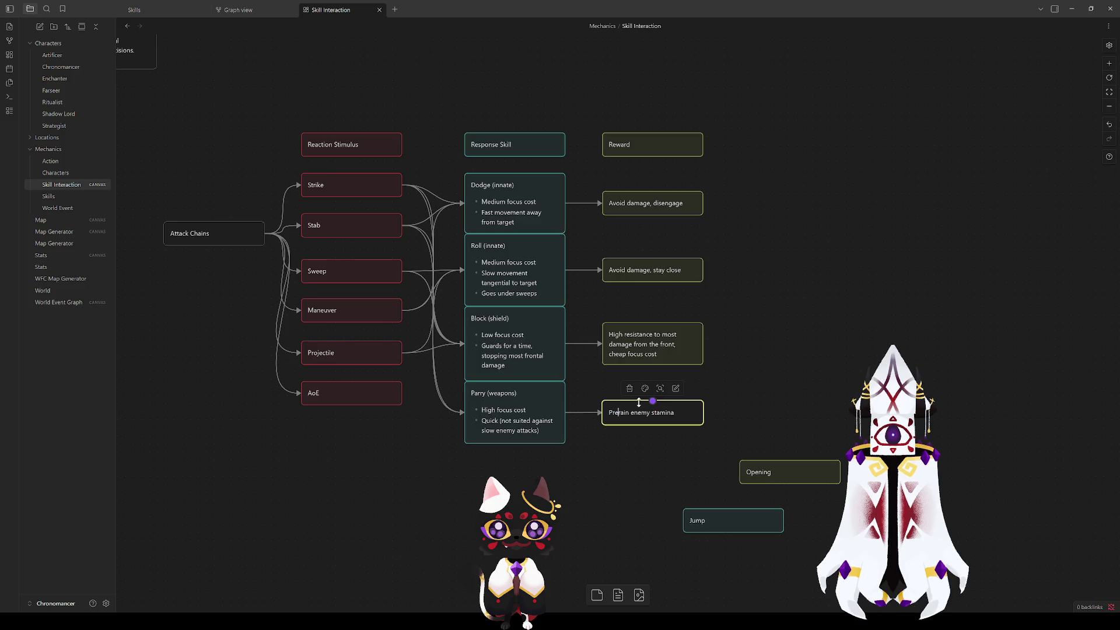
pyautogui.write('s damage, drain')
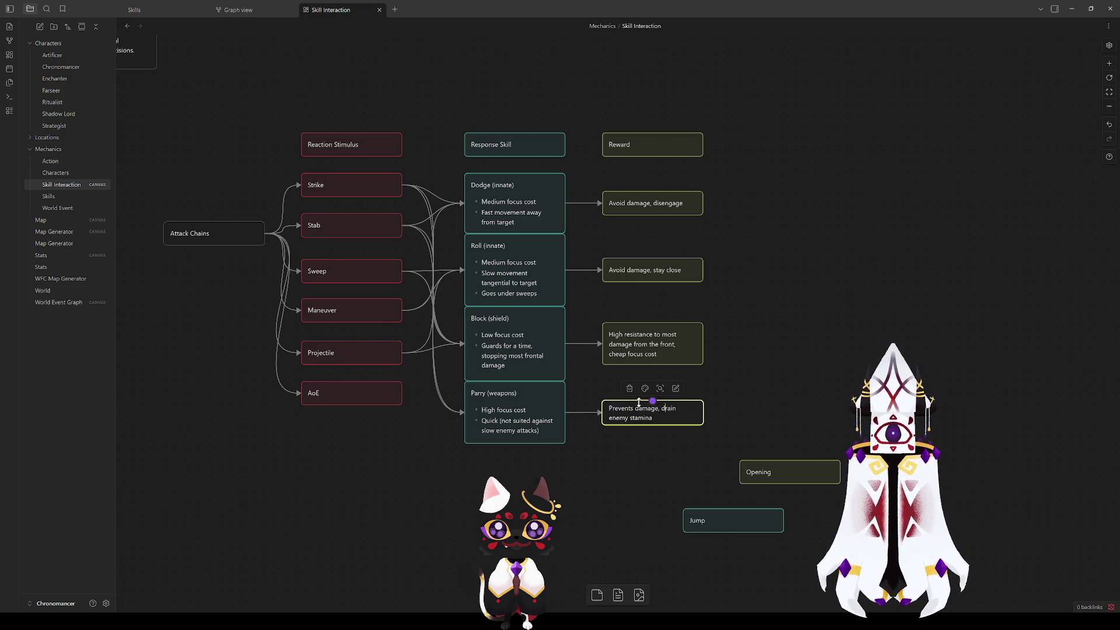
pyautogui.write('s')
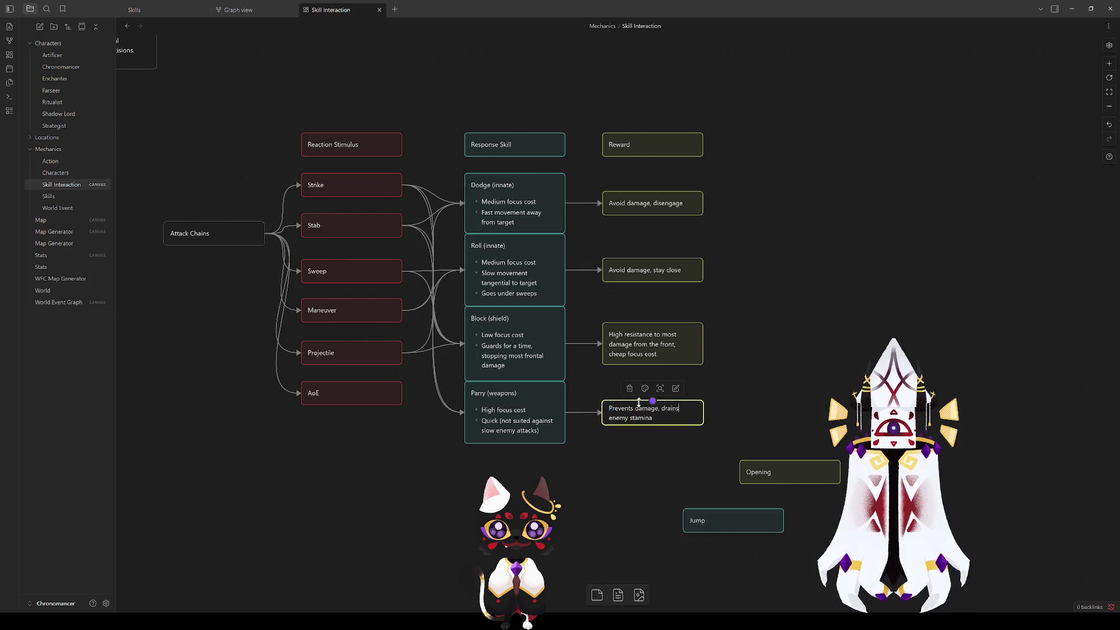
pyautogui.moveTo(670, 425); pyautogui.dragTo(669, 427)
# Step: Move the Opening card up beneath the reworded Parry reward card
pyautogui.moveTo(775, 470)
pyautogui.mouseDown()
pyautogui.moveTo(787, 454)
pyautogui.moveTo(645, 473)
pyautogui.mouseUp()
pyautogui.click(652, 417)
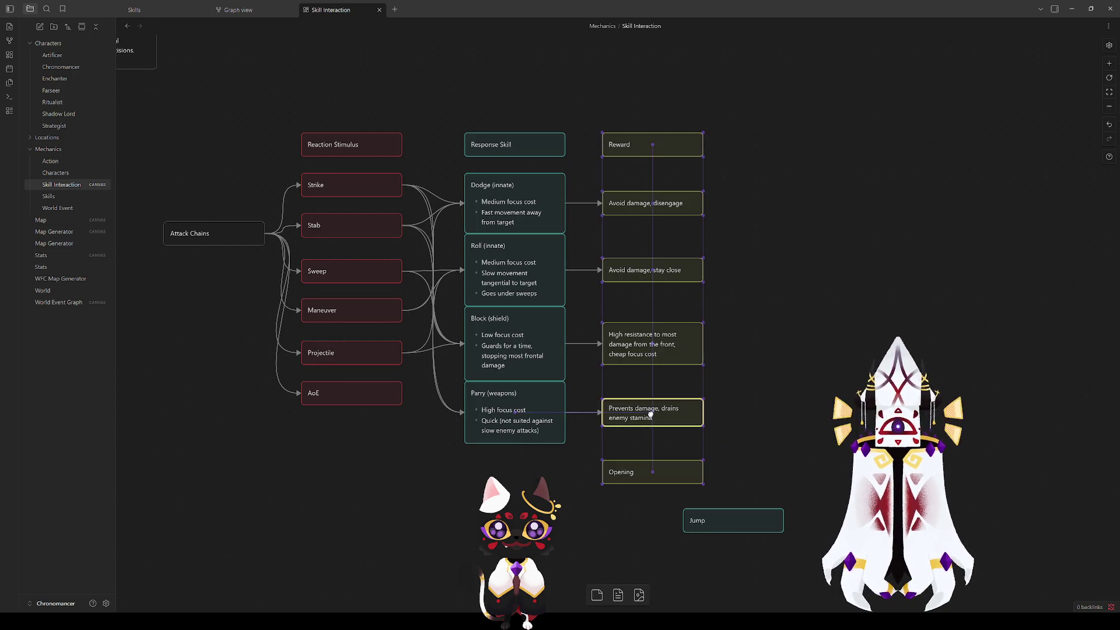
pyautogui.click(726, 374)
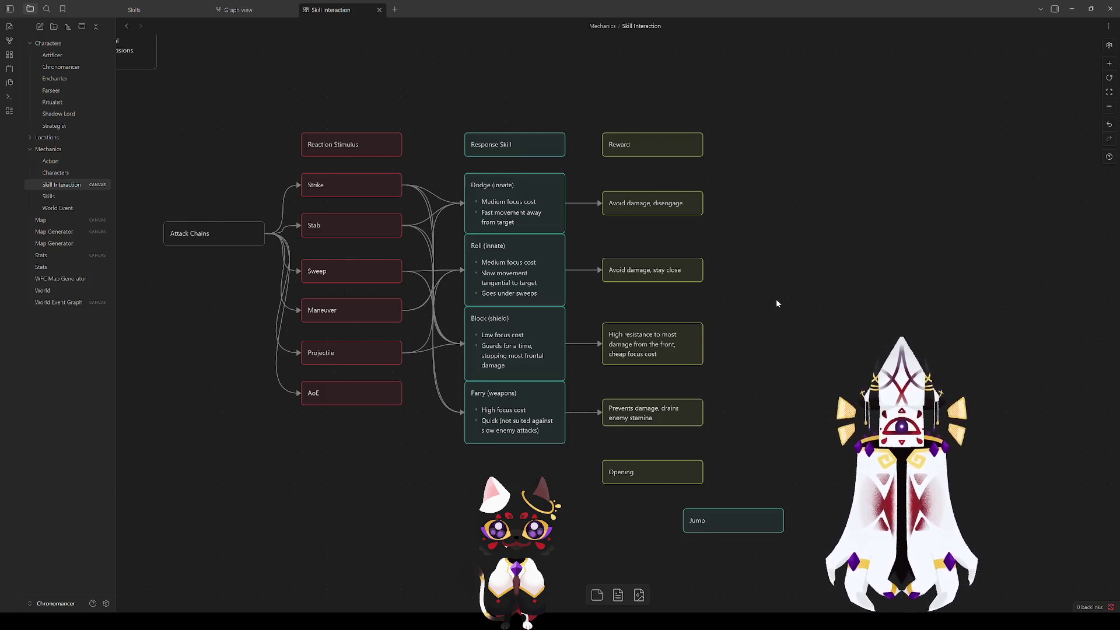
pyautogui.click(350, 392)
pyautogui.click(369, 427)
# Step: Shift Jump left under the skills and move Attack Chains down level with Sweep
pyautogui.moveTo(734, 522)
pyautogui.mouseDown()
pyautogui.moveTo(514, 472)
pyautogui.moveTo(508, 456)
pyautogui.moveTo(507, 520)
pyautogui.mouseUp()
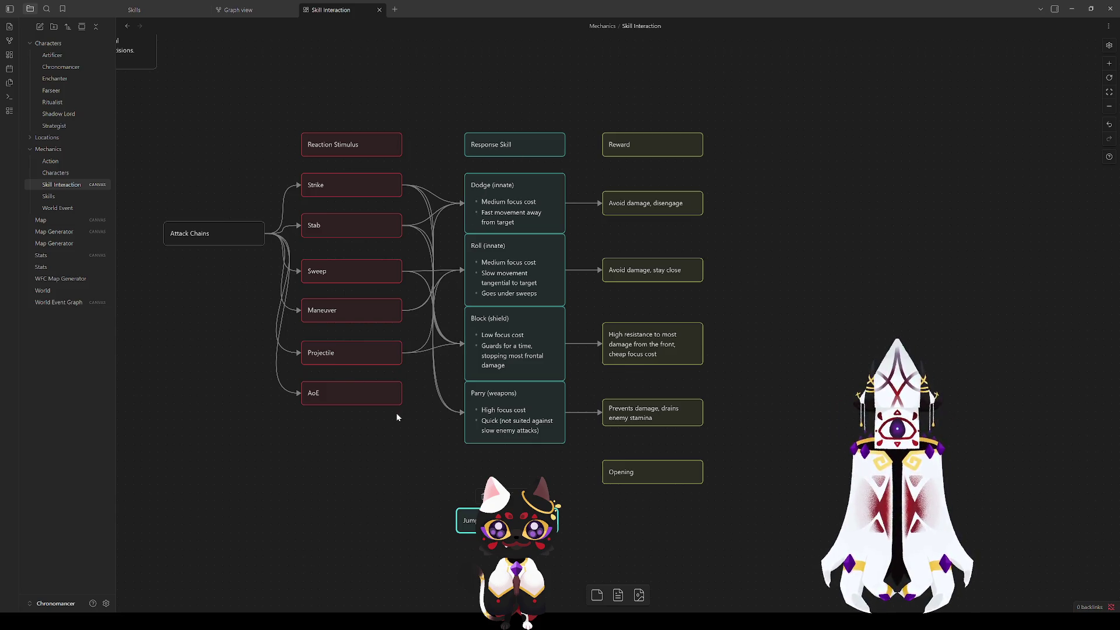
pyautogui.click(379, 438)
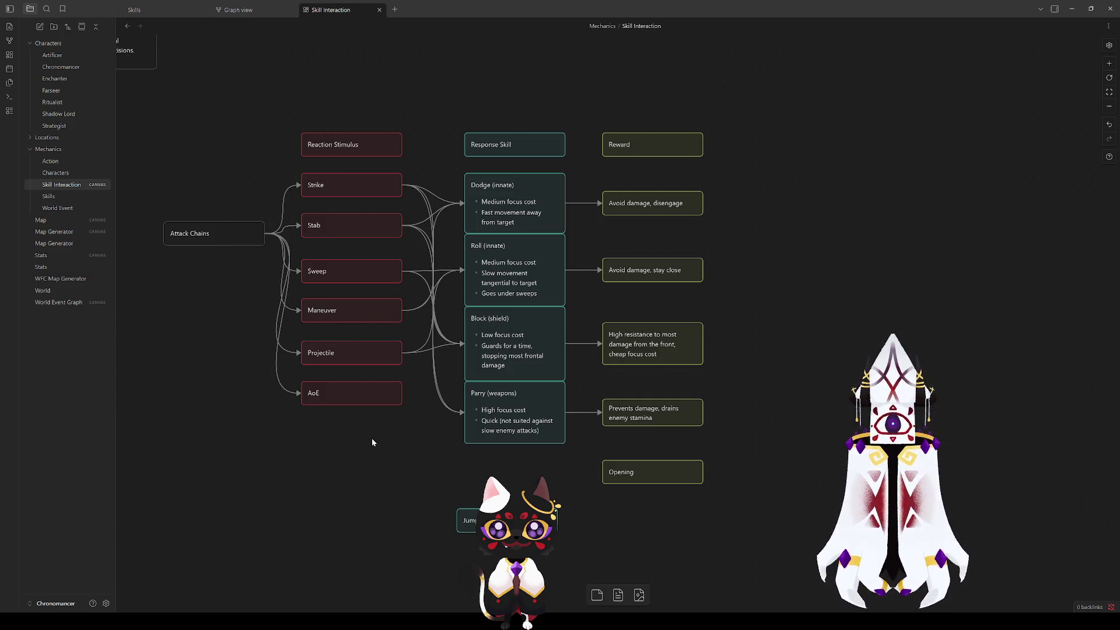
pyautogui.moveTo(212, 233)
pyautogui.mouseDown()
pyautogui.moveTo(206, 315)
pyautogui.moveTo(206, 290)
pyautogui.mouseUp()
pyautogui.click(320, 474)
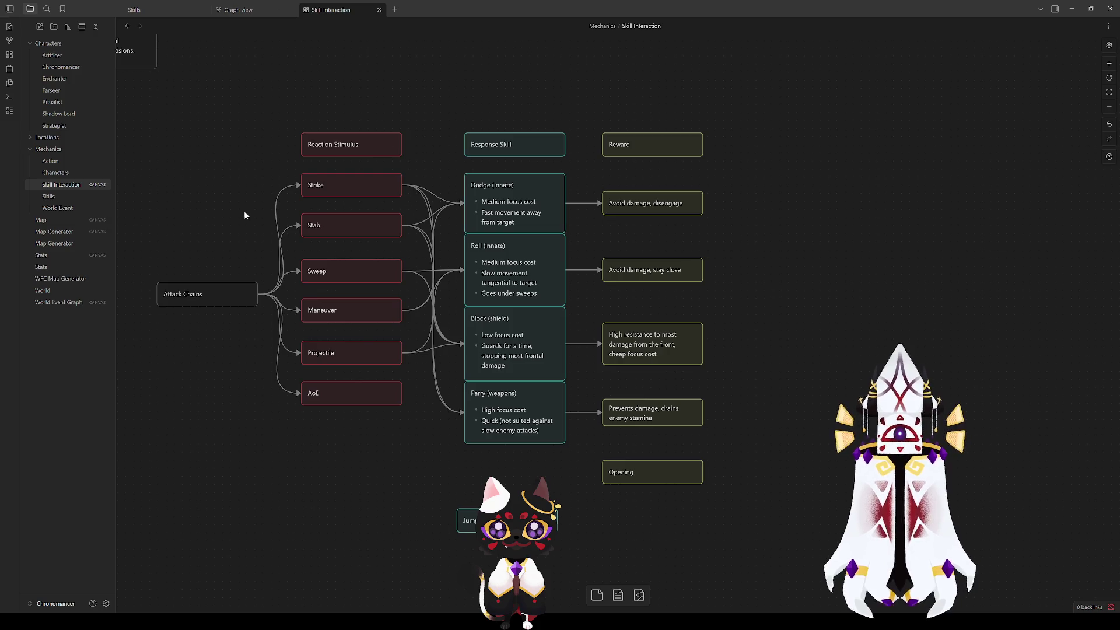
# Step: Check how the stimulus nodes from Strike to AoE line up with Attack Chains
pyautogui.moveTo(293, 286); pyautogui.dragTo(411, 176)
pyautogui.click(240, 248)
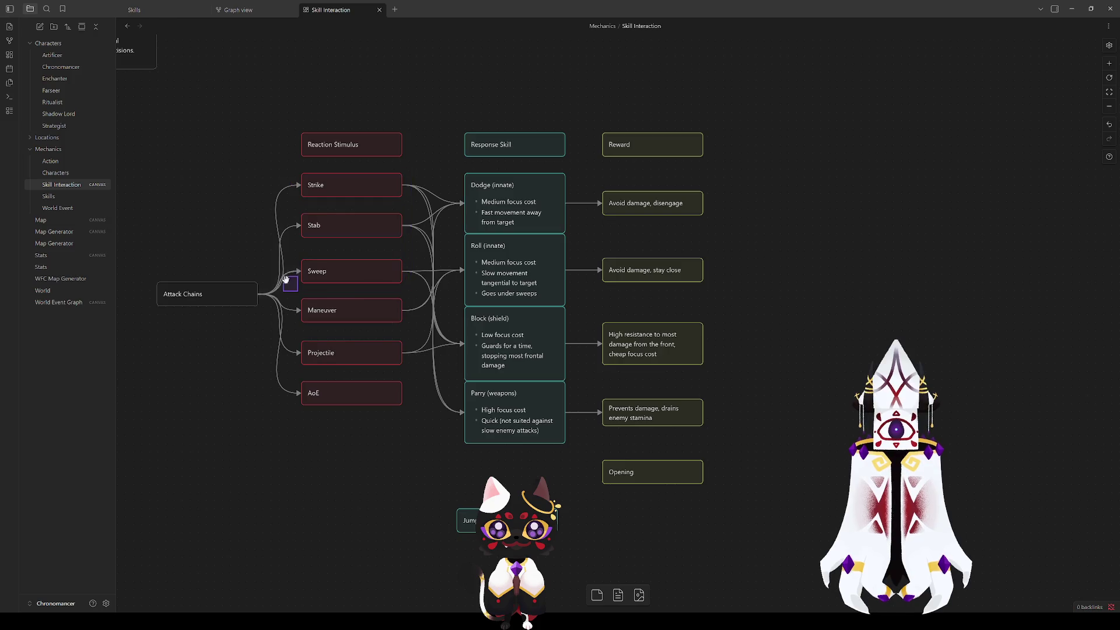
pyautogui.click(344, 356)
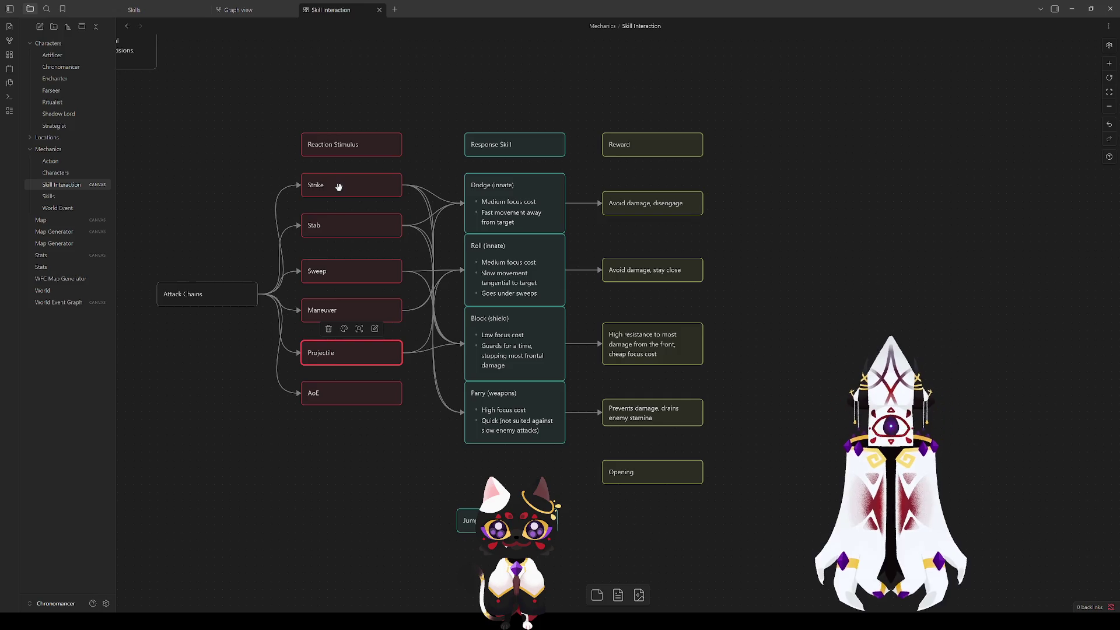
pyautogui.click(324, 433)
pyautogui.click(313, 268)
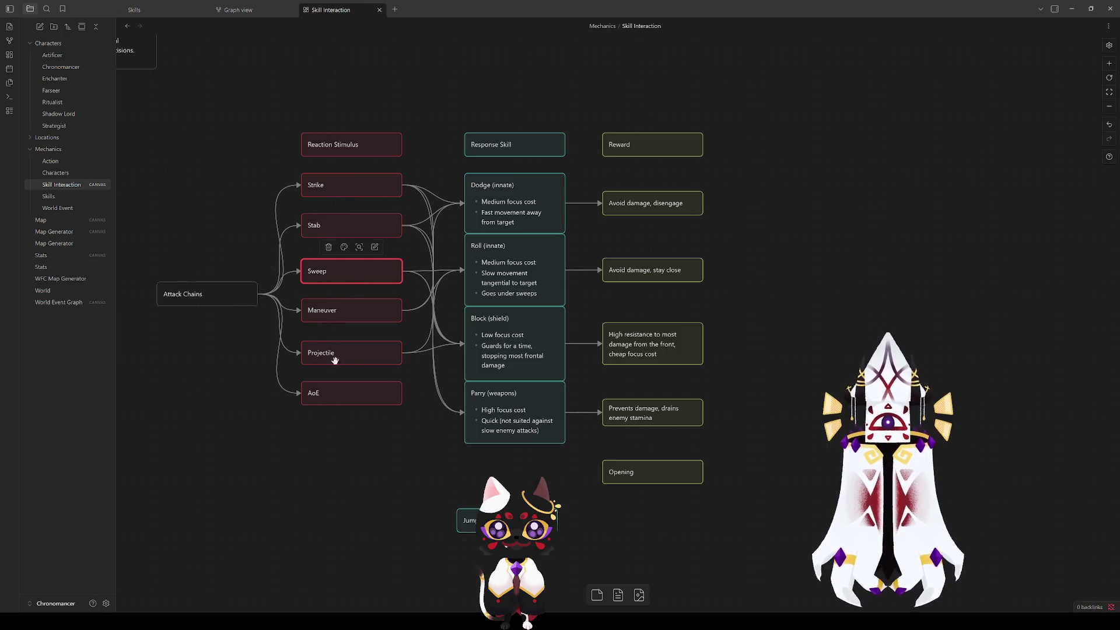
pyautogui.click(337, 390)
pyautogui.click(342, 463)
pyautogui.click(323, 391)
pyautogui.click(306, 432)
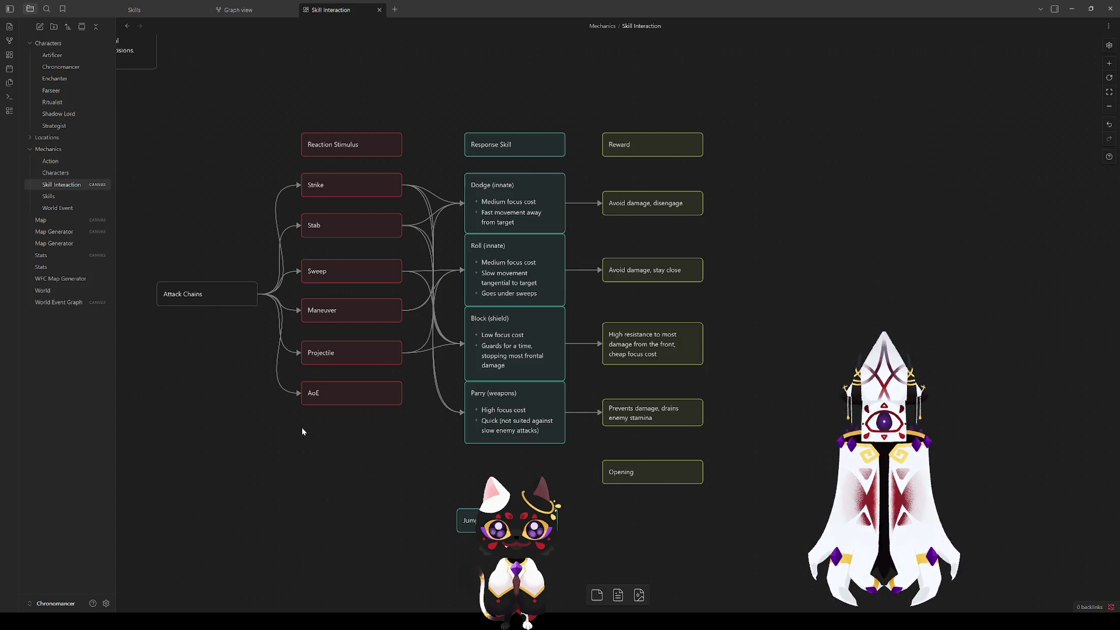
pyautogui.scroll(-2, 343, 381)
pyautogui.hscroll(-2, 343, 380)
pyautogui.scroll(1, 353, 210)
pyautogui.hscroll(2, 353, 210)
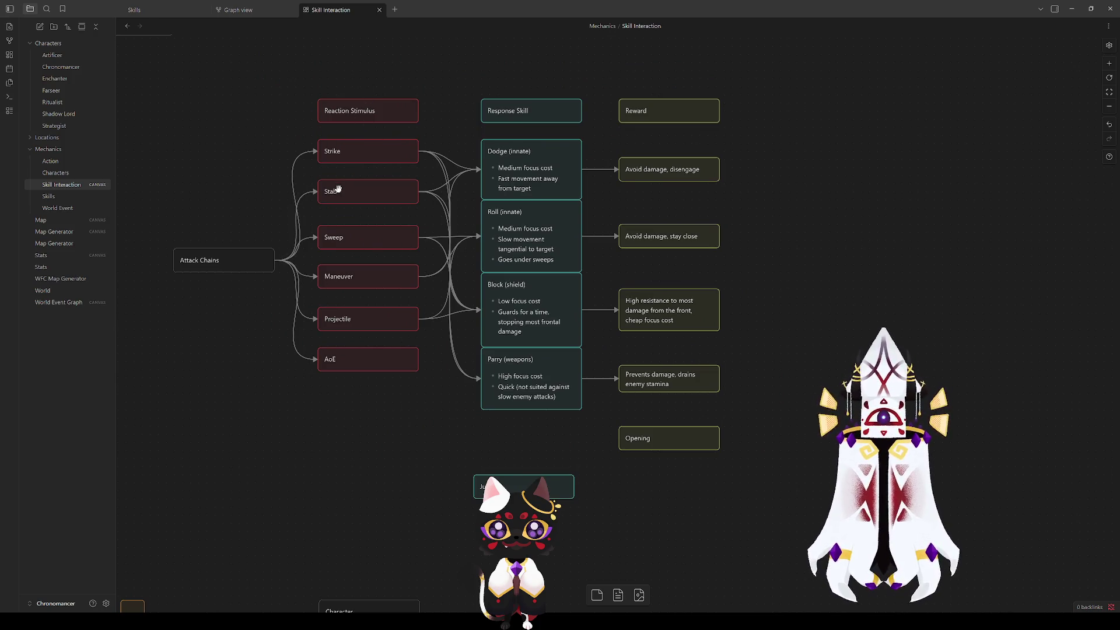
pyautogui.click(333, 151)
pyautogui.click(331, 191)
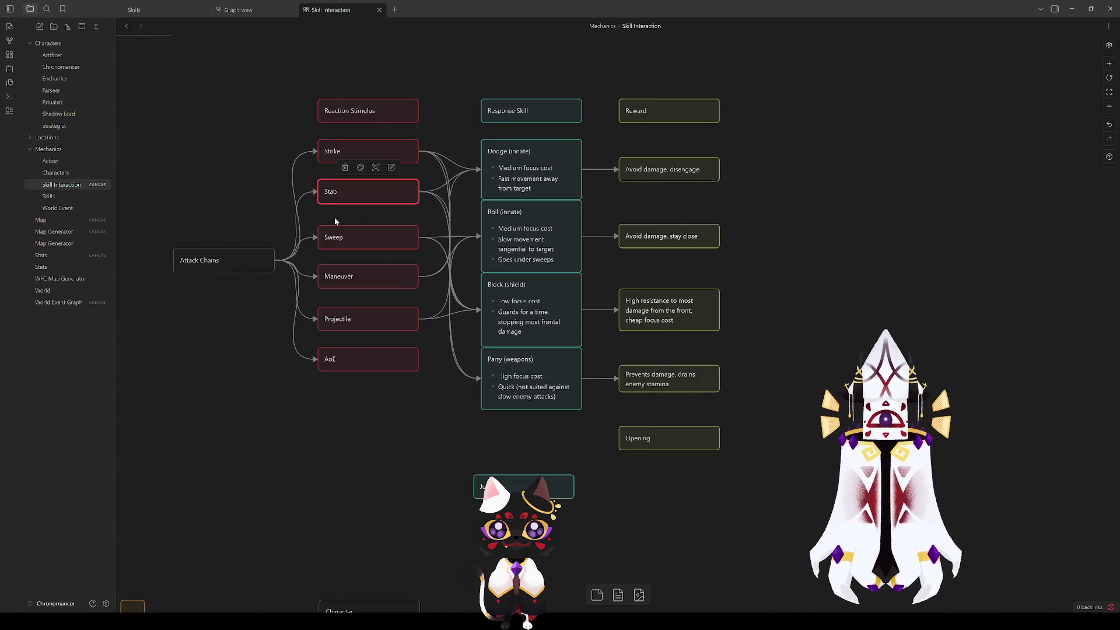
pyautogui.click(340, 232)
pyautogui.click(331, 190)
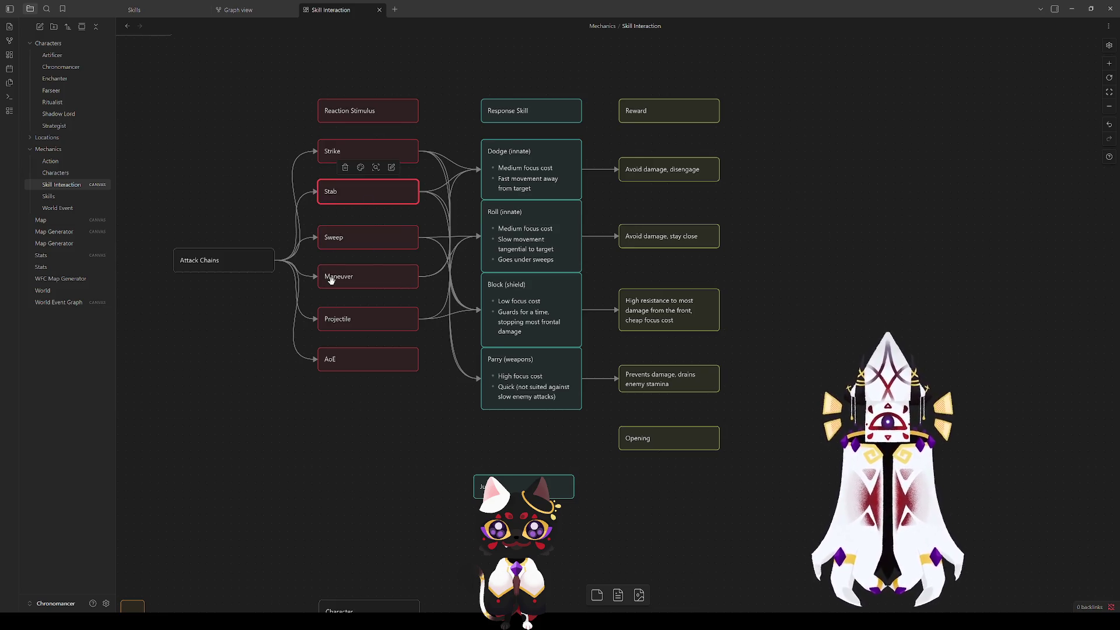
pyautogui.click(331, 233)
pyautogui.click(330, 282)
pyautogui.click(328, 240)
pyautogui.click(246, 210)
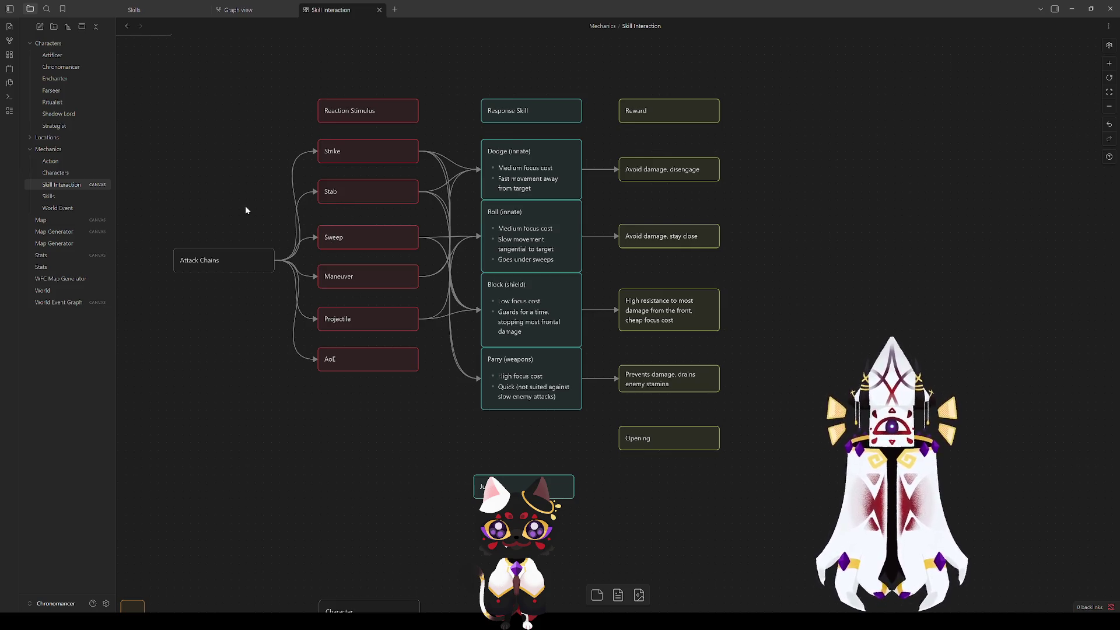
pyautogui.click(337, 277)
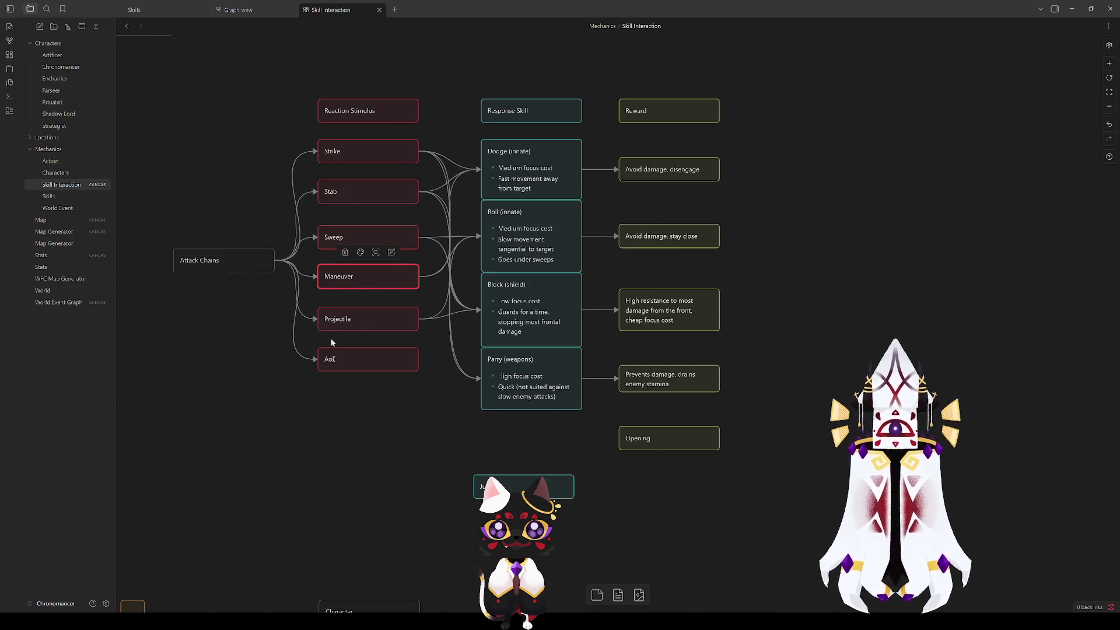
pyautogui.click(249, 314)
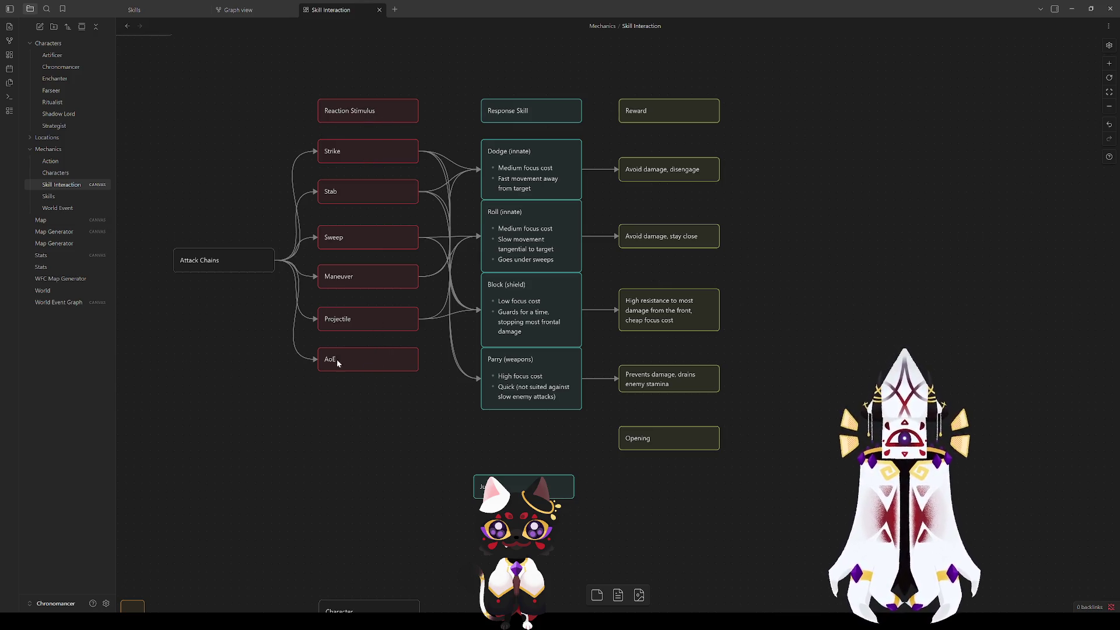
pyautogui.click(370, 124)
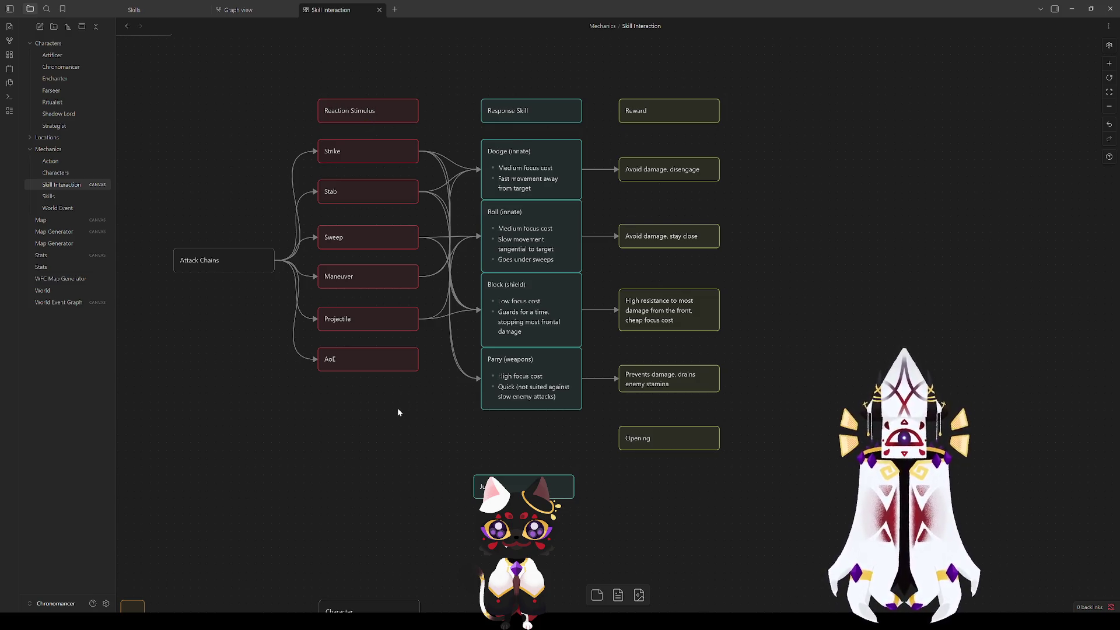
pyautogui.rightClick(334, 438)
pyautogui.click(266, 375)
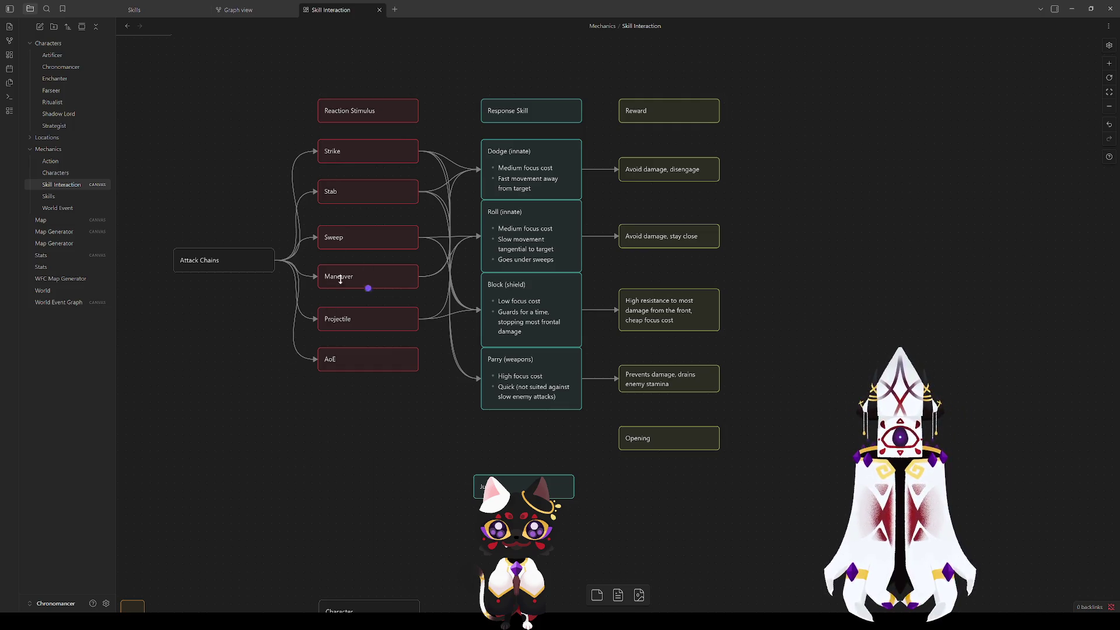
pyautogui.moveTo(305, 135); pyautogui.dragTo(435, 390)
pyautogui.moveTo(421, 408)
pyautogui.mouseDown()
pyautogui.moveTo(437, 378)
pyautogui.moveTo(429, 392)
pyautogui.mouseUp()
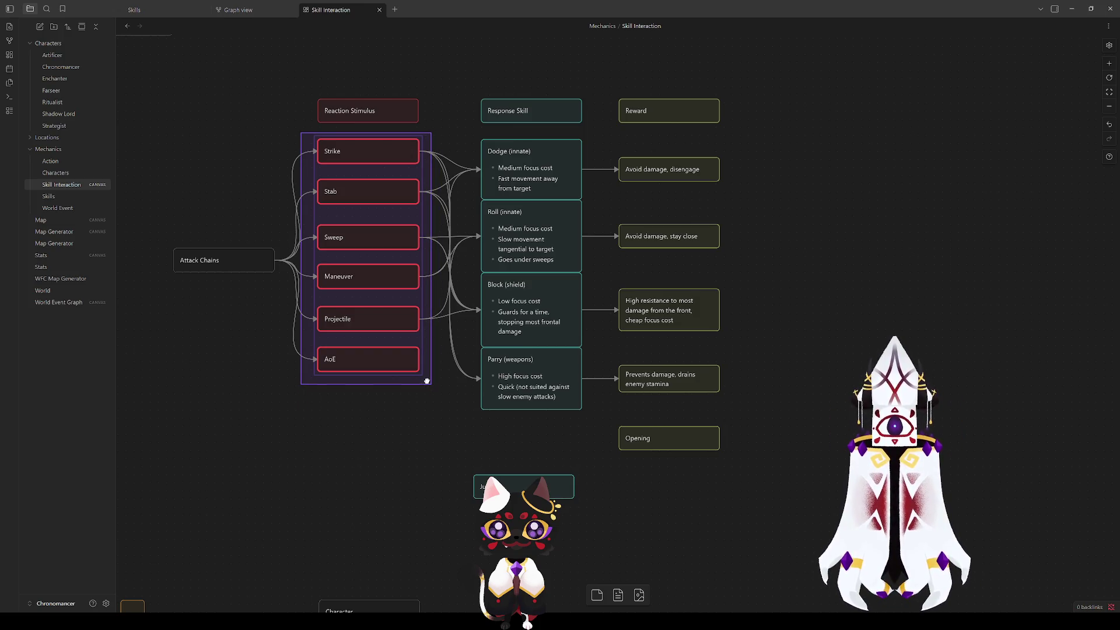
pyautogui.moveTo(301, 134)
pyautogui.mouseDown()
pyautogui.moveTo(340, 151)
pyautogui.moveTo(308, 131)
pyautogui.mouseUp()
pyautogui.click(308, 131)
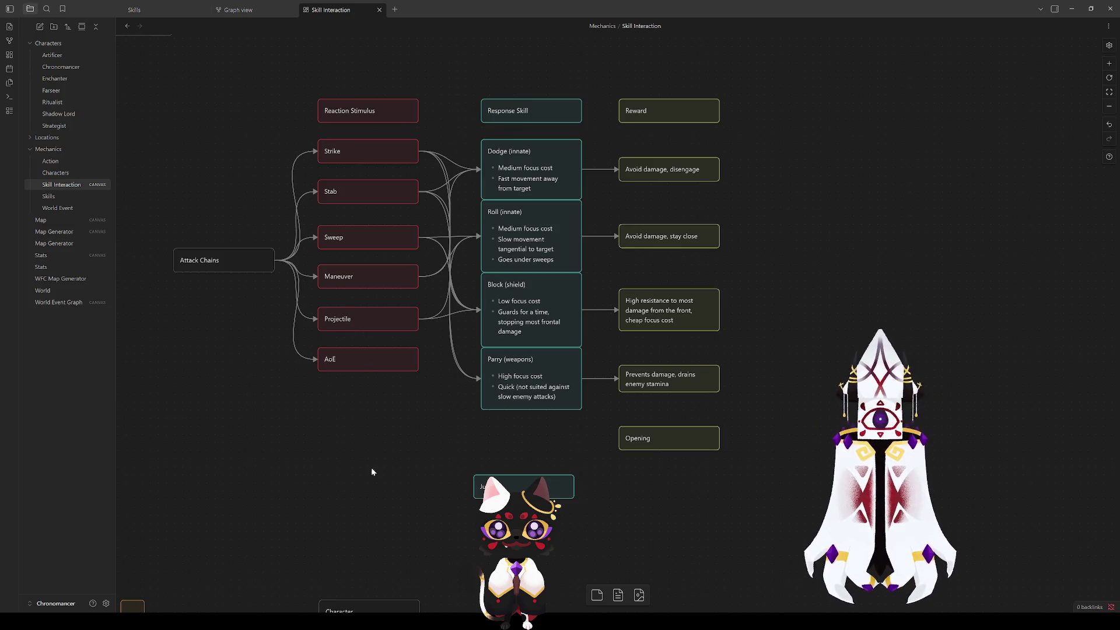
pyautogui.moveTo(417, 280)
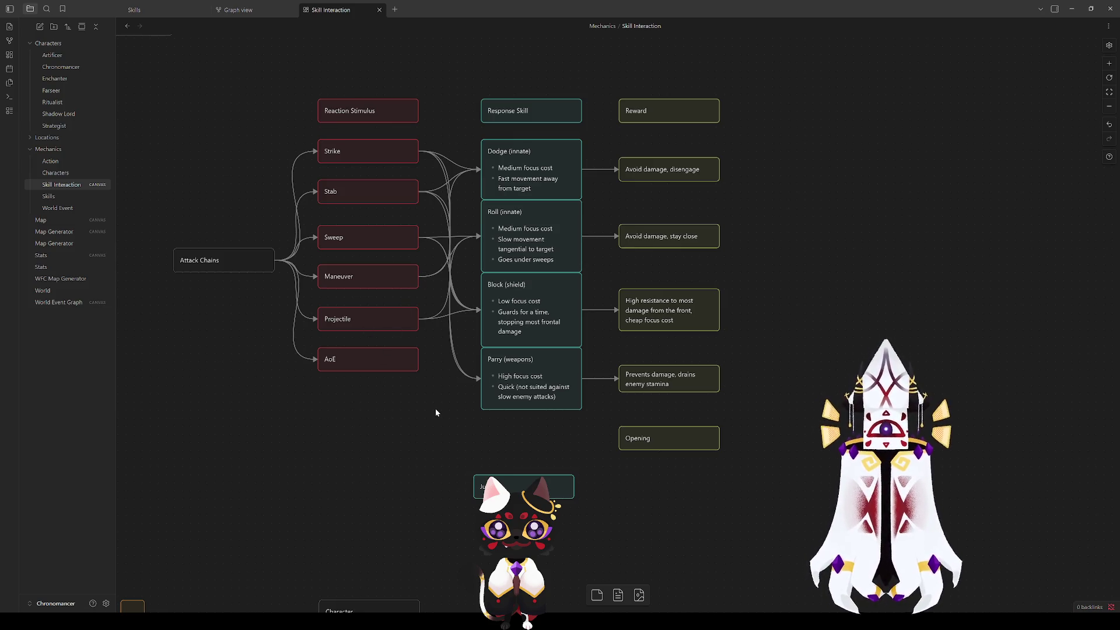
# Step: Nudge Attack Chains up to align with Maneuver and move Jump up beneath Parry
pyautogui.moveTo(223, 261); pyautogui.dragTo(223, 258)
pyautogui.click(279, 404)
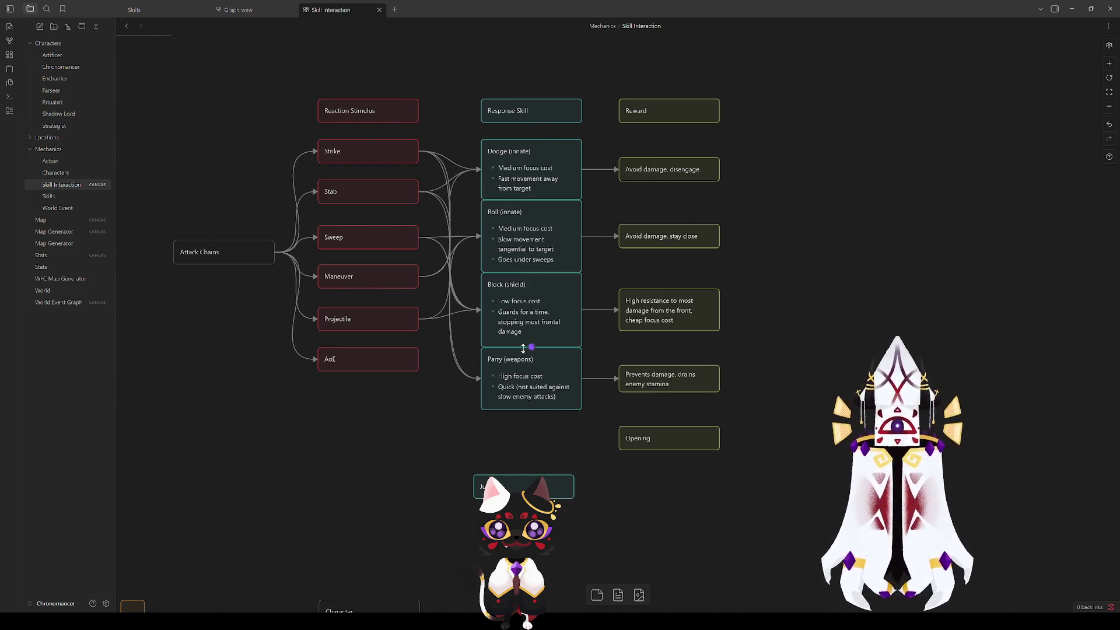
pyautogui.click(512, 488)
pyautogui.moveTo(509, 492); pyautogui.dragTo(514, 427)
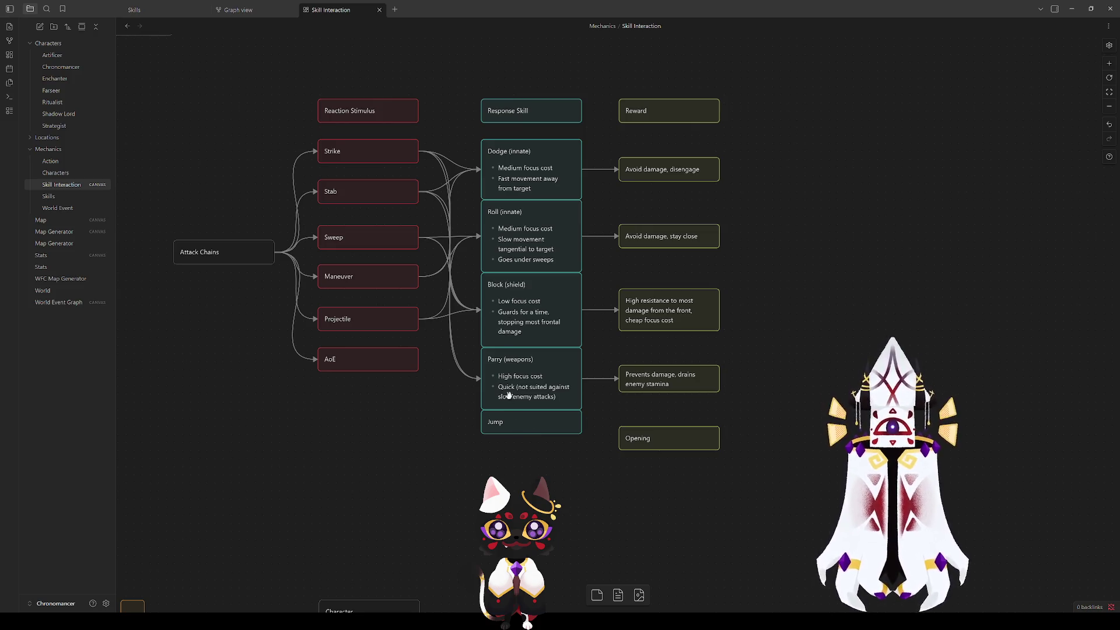
# Step: Check the Reaction Stimulus and Response Skill headers, then pan to the text card above
pyautogui.click(403, 107)
pyautogui.click(526, 110)
pyautogui.click(471, 83)
pyautogui.moveTo(405, 387)
pyautogui.mouseDown()
pyautogui.moveTo(468, 408)
pyautogui.moveTo(429, 443)
pyautogui.moveTo(406, 446)
pyautogui.mouseUp()
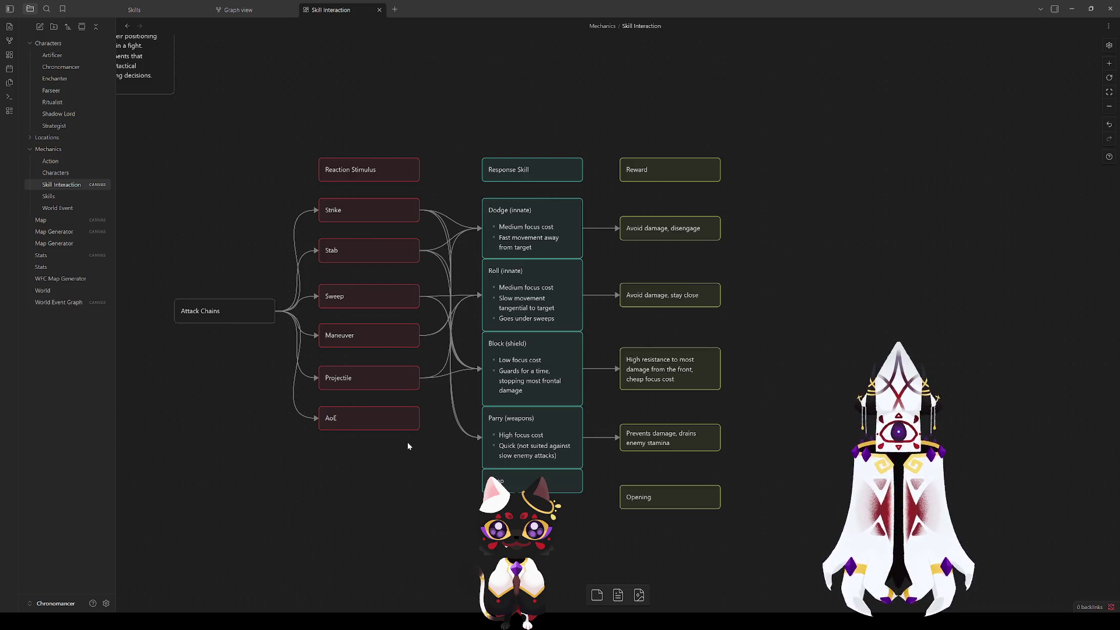
pyautogui.moveTo(433, 509); pyautogui.dragTo(287, 97)
pyautogui.click(283, 150)
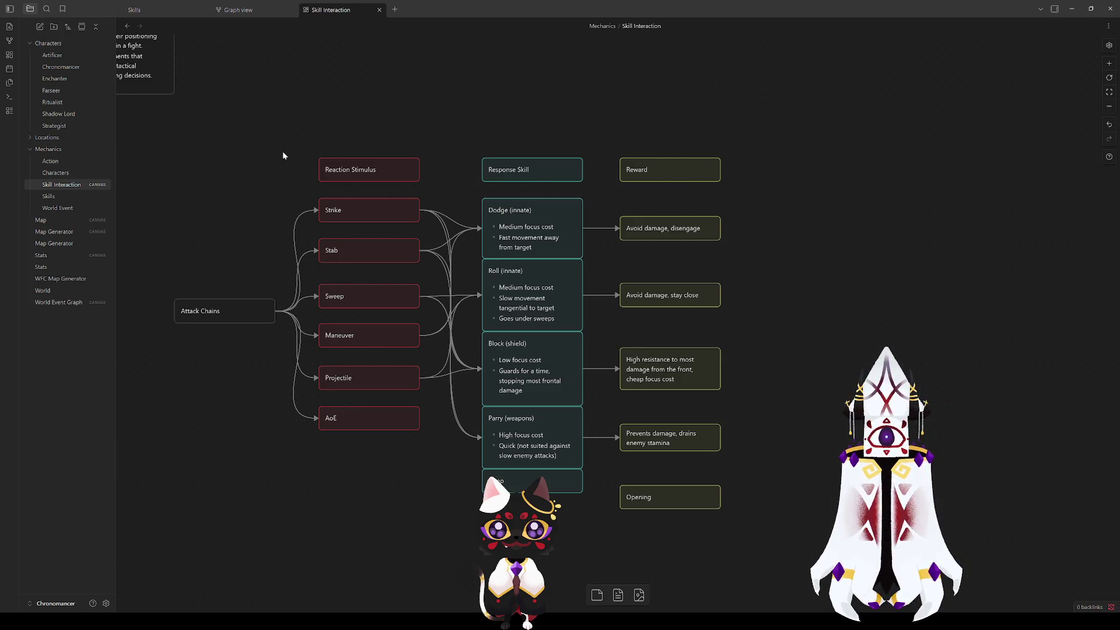
pyautogui.moveTo(304, 121); pyautogui.dragTo(429, 492)
pyautogui.click(369, 171)
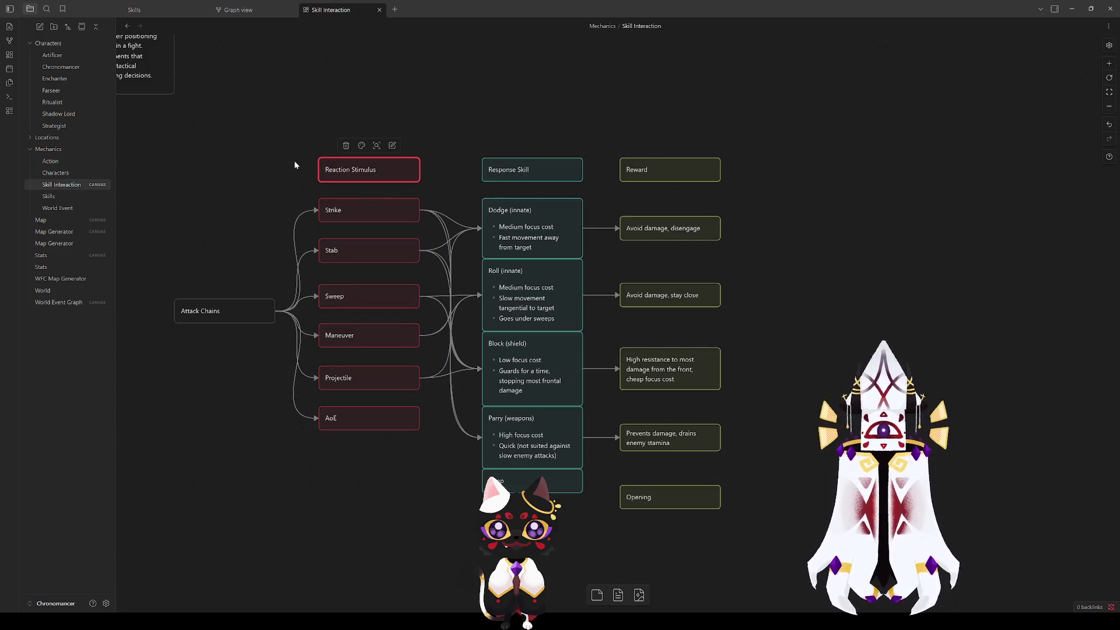
pyautogui.click(311, 184)
pyautogui.moveTo(425, 466)
pyautogui.mouseDown()
pyautogui.moveTo(305, 110)
pyautogui.moveTo(270, 110)
pyautogui.moveTo(447, 456)
pyautogui.moveTo(428, 445)
pyautogui.moveTo(309, 205)
pyautogui.moveTo(315, 193)
pyautogui.mouseUp()
pyautogui.click(270, 110)
pyautogui.click(426, 456)
pyautogui.click(277, 192)
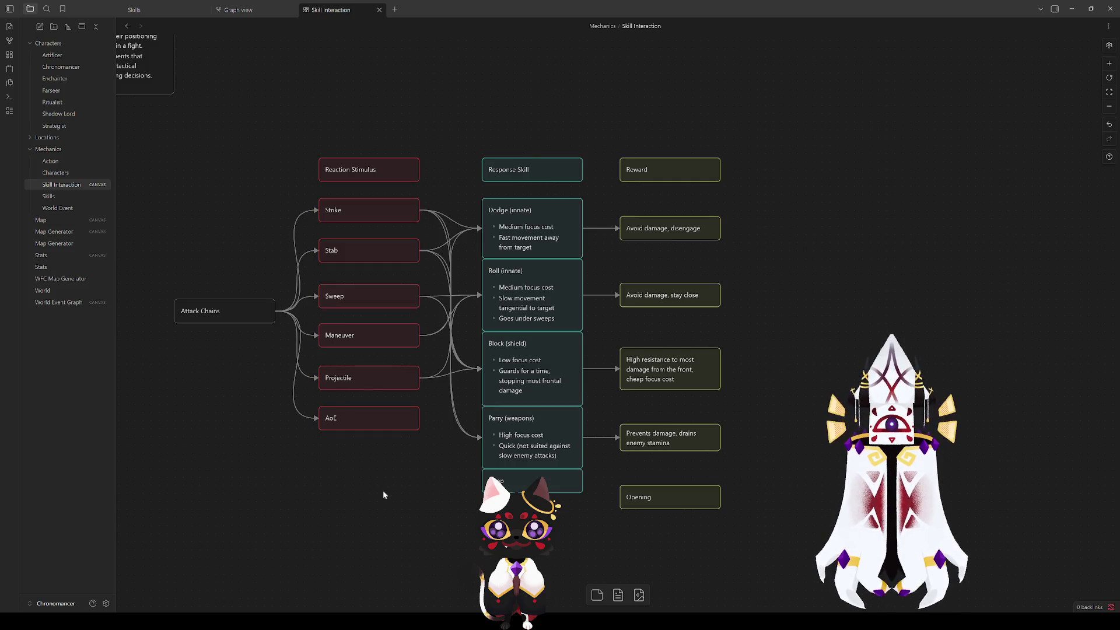
pyautogui.moveTo(426, 496); pyautogui.dragTo(310, 196)
pyautogui.click(310, 196)
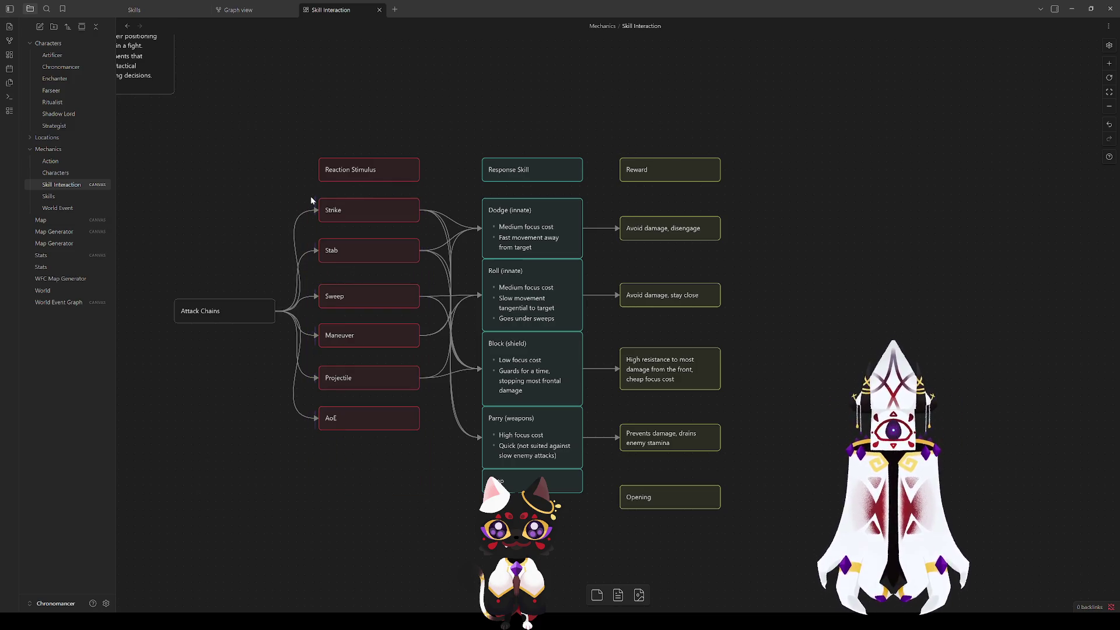
pyautogui.click(348, 212)
pyautogui.click(554, 225)
pyautogui.click(356, 247)
pyautogui.click(448, 483)
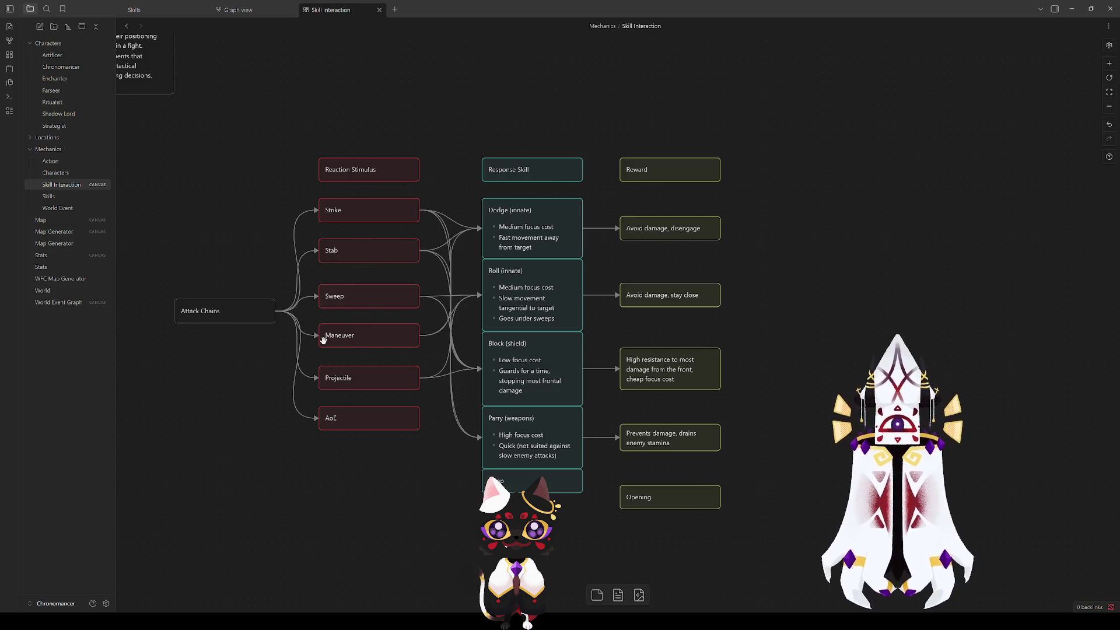
pyautogui.moveTo(418, 211)
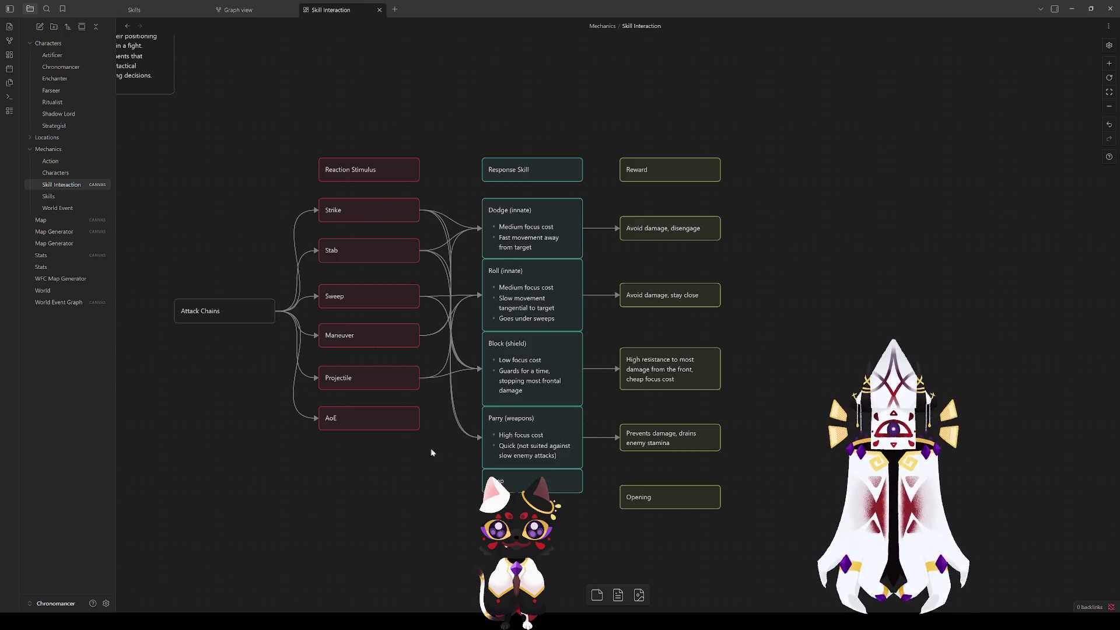
# Step: Add a 'Reactions' text card and place it in open canvas space
pyautogui.rightClick(376, 495)
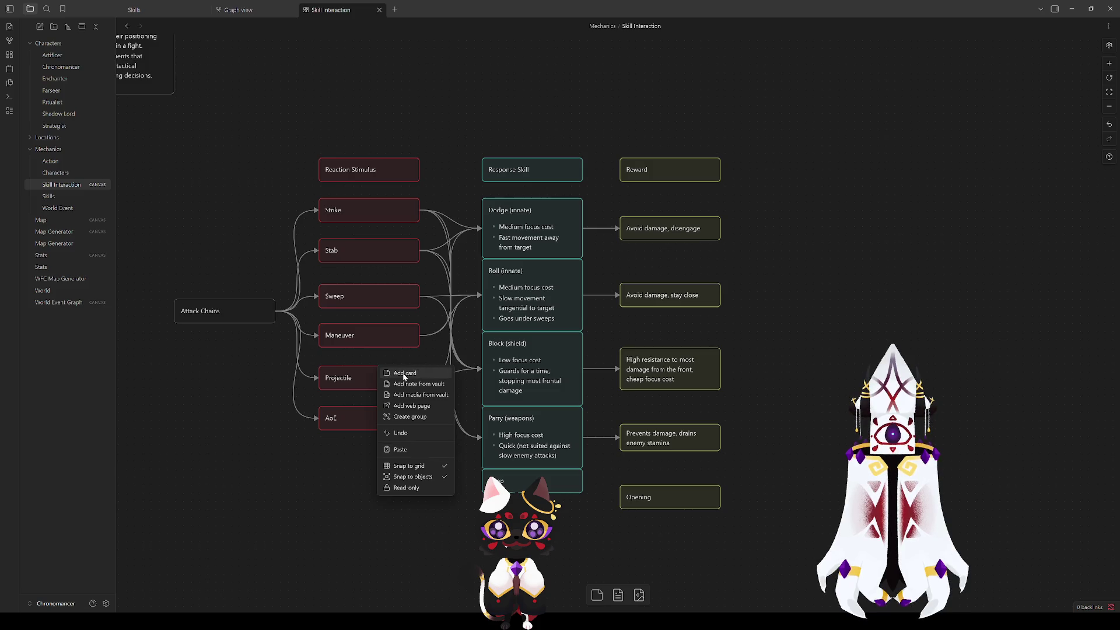
pyautogui.click(402, 374)
pyautogui.write('Reactions')
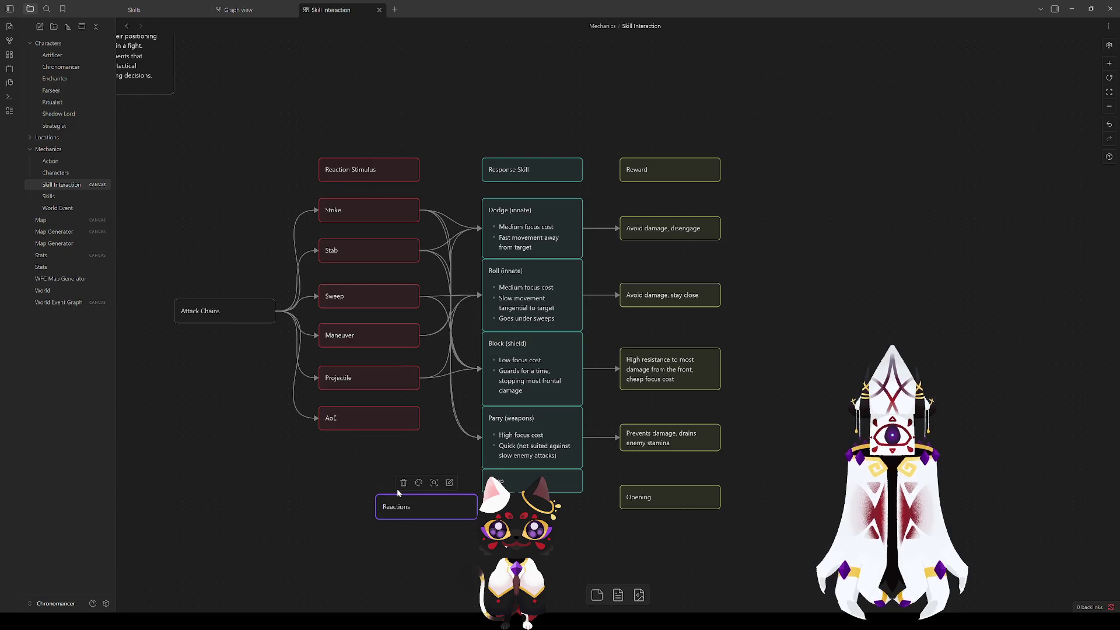
pyautogui.moveTo(402, 506); pyautogui.dragTo(764, 81)
pyautogui.scroll(3, 783, 228)
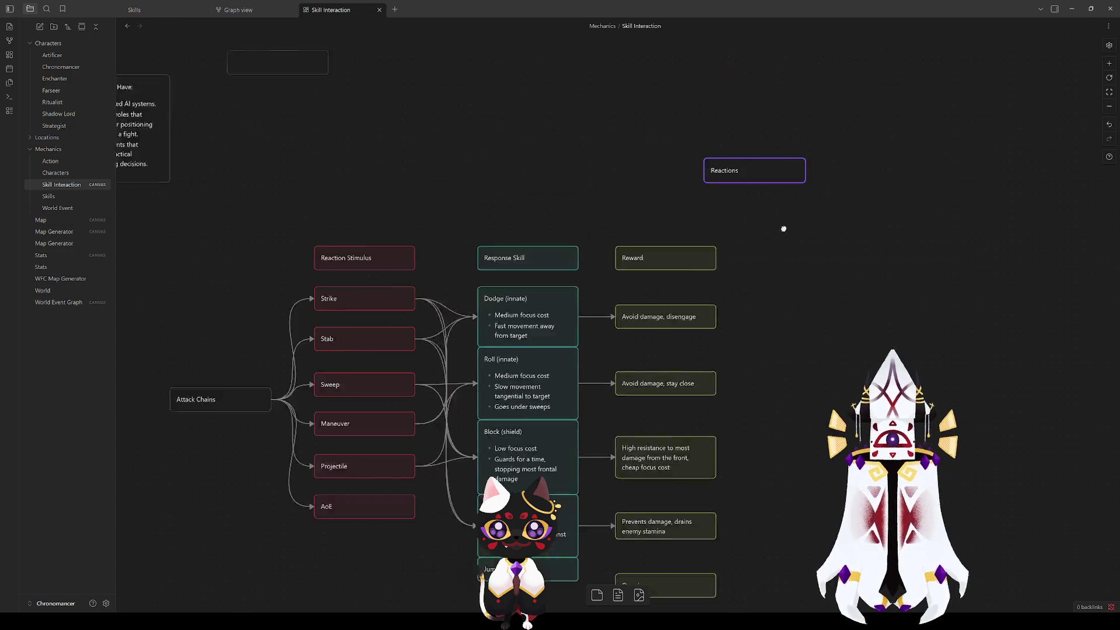
pyautogui.scroll(10, 783, 229)
pyautogui.moveTo(706, 475)
pyautogui.mouseDown()
pyautogui.moveTo(550, 338)
pyautogui.moveTo(608, 330)
pyautogui.moveTo(595, 322)
pyautogui.moveTo(529, 371)
pyautogui.mouseUp()
# Step: Change the duplicated card's text to 'Targeted by melee attack'
pyautogui.doubleClick(529, 371)
pyautogui.hotkey('ctrl', 'a')
pyautogui.write('Targeted')
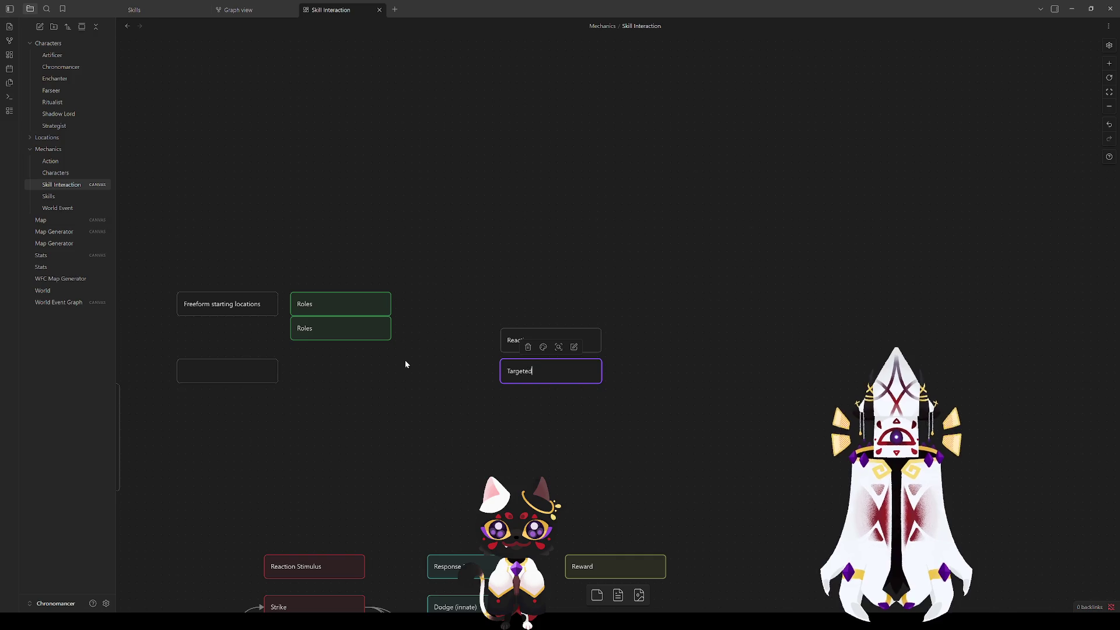
pyautogui.write(' by ')
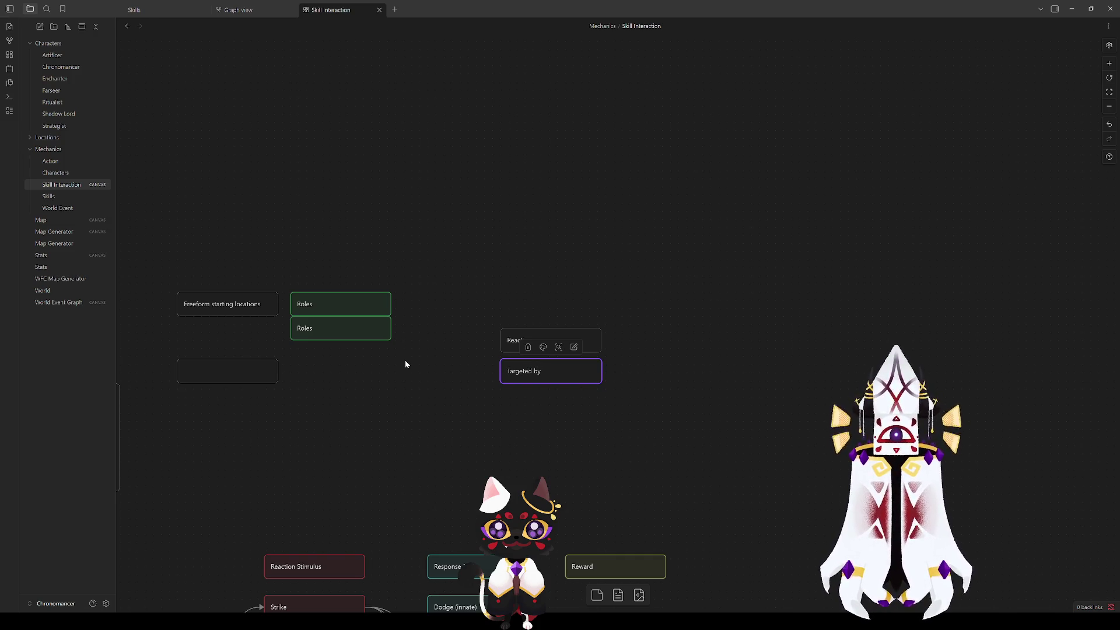
pyautogui.write('mel')
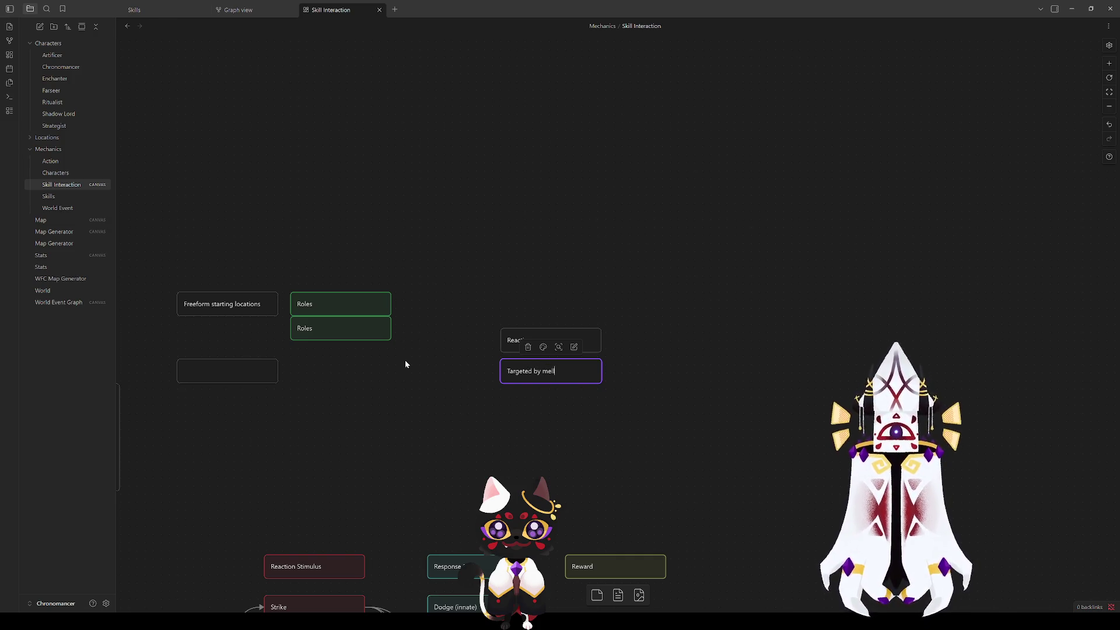
pyautogui.write('ee')
pyautogui.click(406, 364)
pyautogui.doubleClick(582, 367)
pyautogui.write('attack')
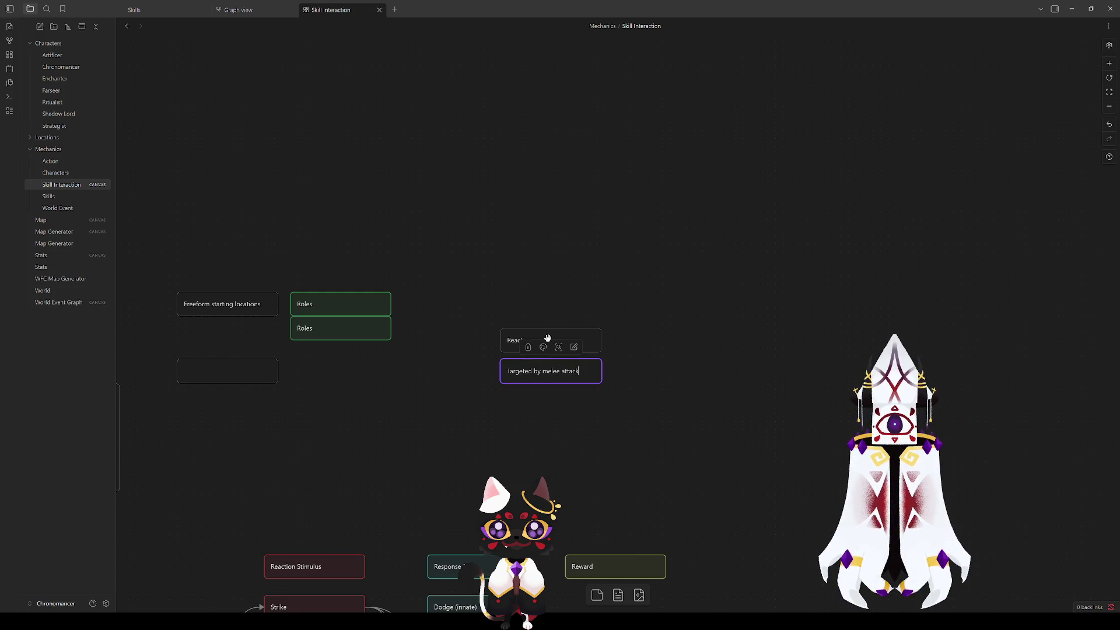
pyautogui.click(550, 387)
pyautogui.click(540, 373)
# Step: Reword the card to 'Target performing melee attack'
pyautogui.hotkey('ctrl', 'z')
pyautogui.write('performed ')
pyautogui.write('melee attack')
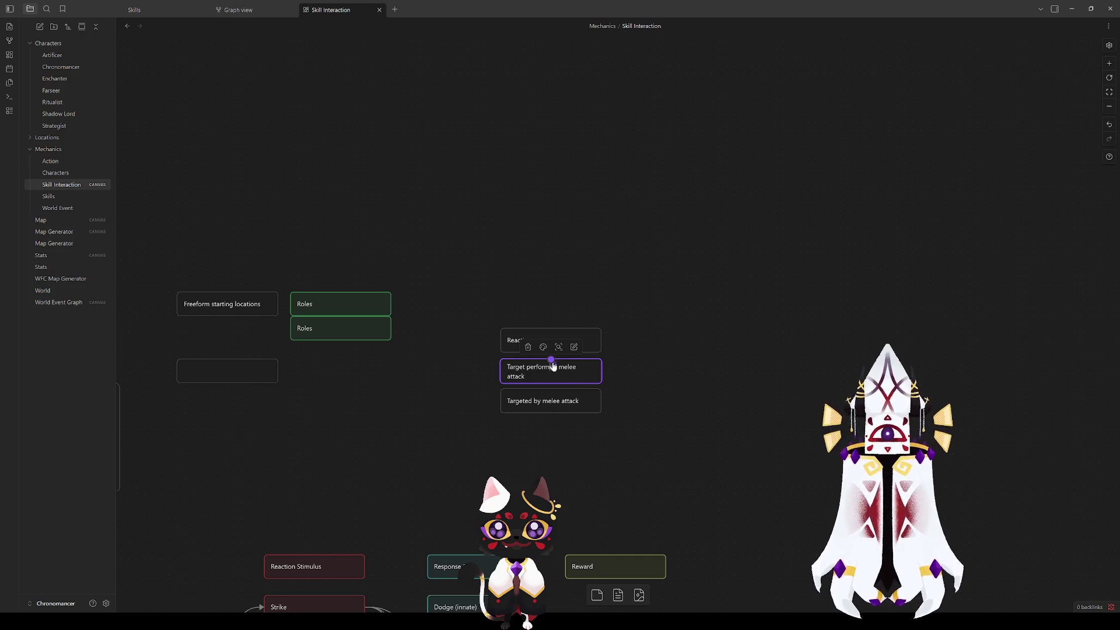
pyautogui.click(612, 421)
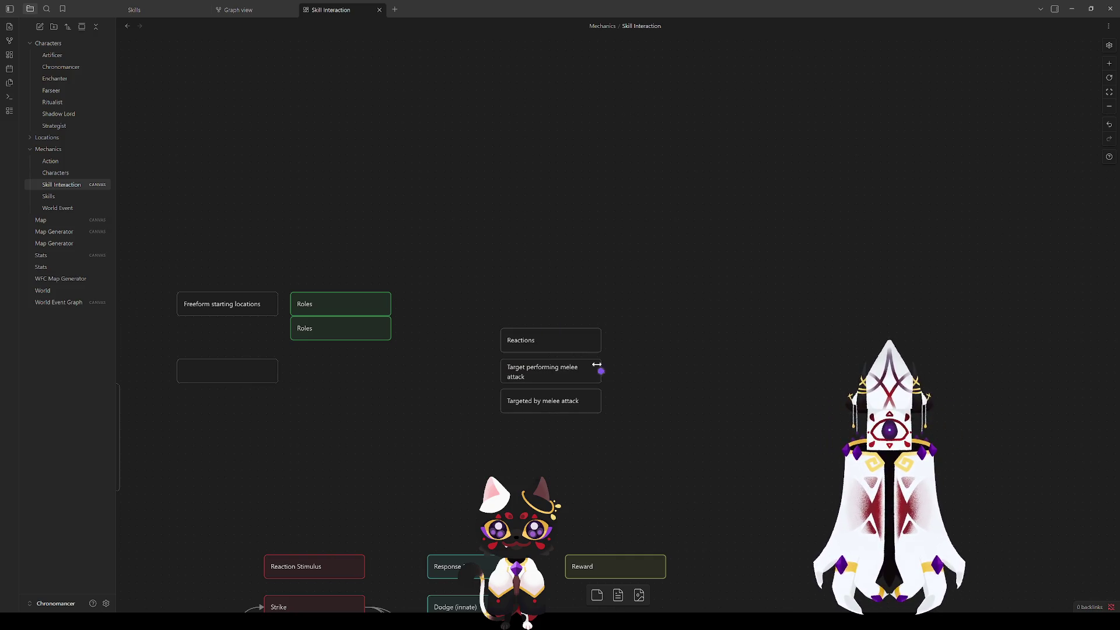
pyautogui.click(573, 383)
# Step: Make the second card 'Target performing ranged attack' and delete the stray duplicate card
pyautogui.doubleClick(558, 401)
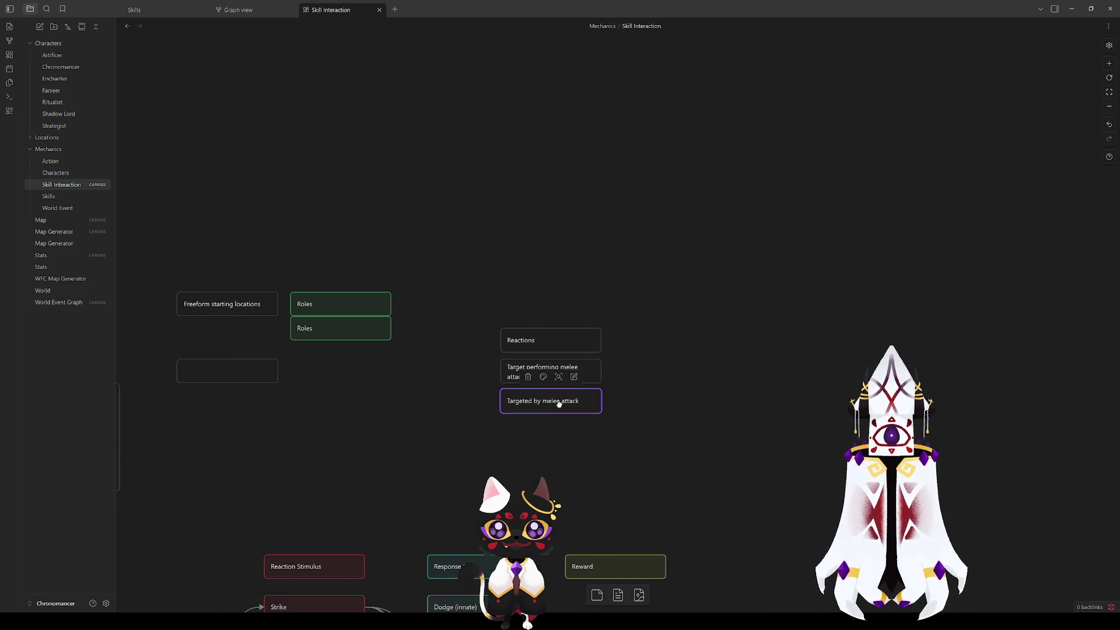
pyautogui.hotkey('ctrl', 'a')
pyautogui.write('Tar')
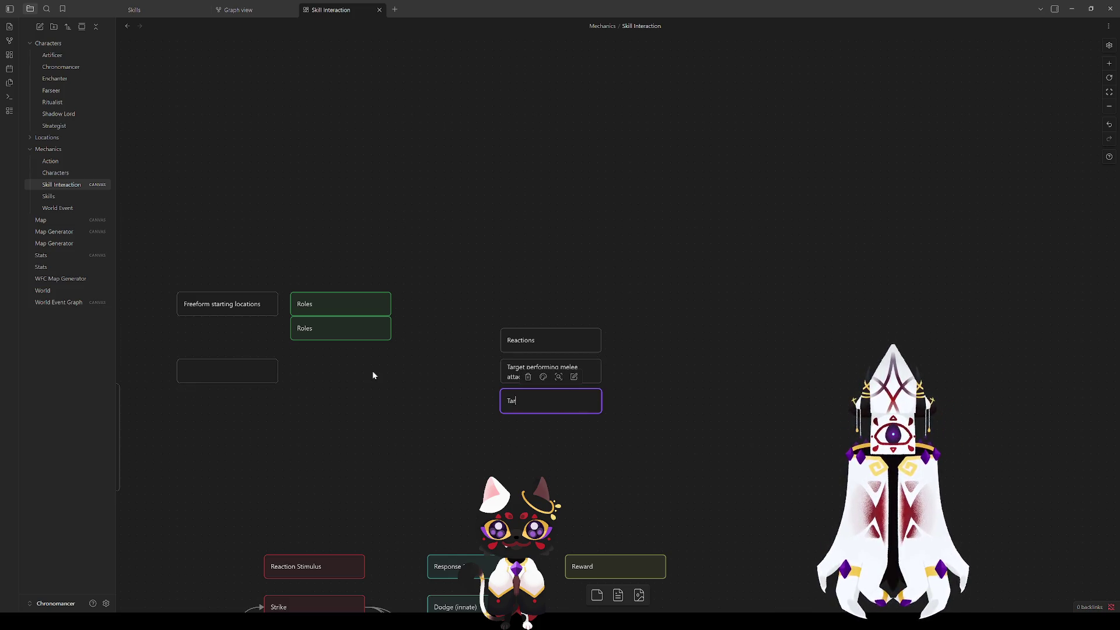
pyautogui.write('get perfor')
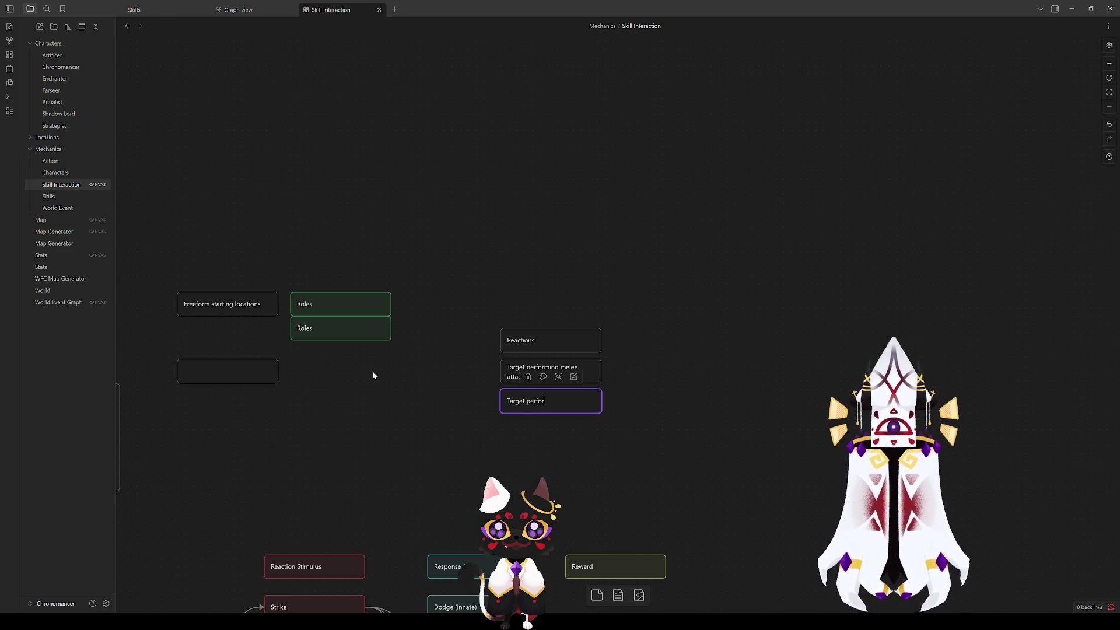
pyautogui.write('ming ranged attack')
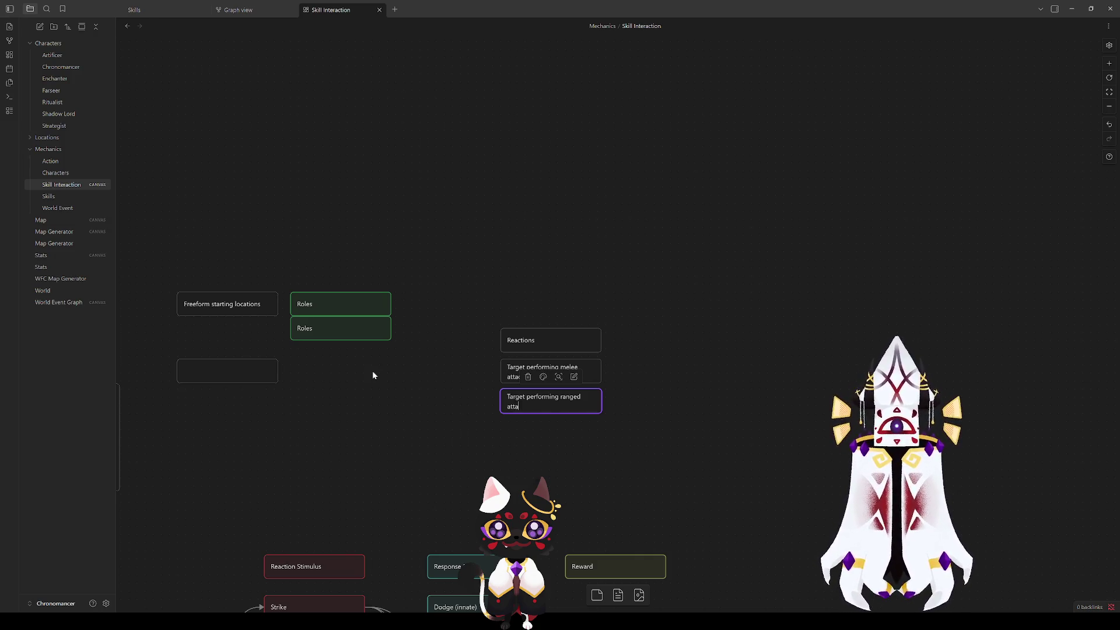
pyautogui.moveTo(543, 404)
pyautogui.mouseDown()
pyautogui.moveTo(607, 355)
pyautogui.moveTo(543, 434)
pyautogui.mouseUp()
pyautogui.press('Delete')
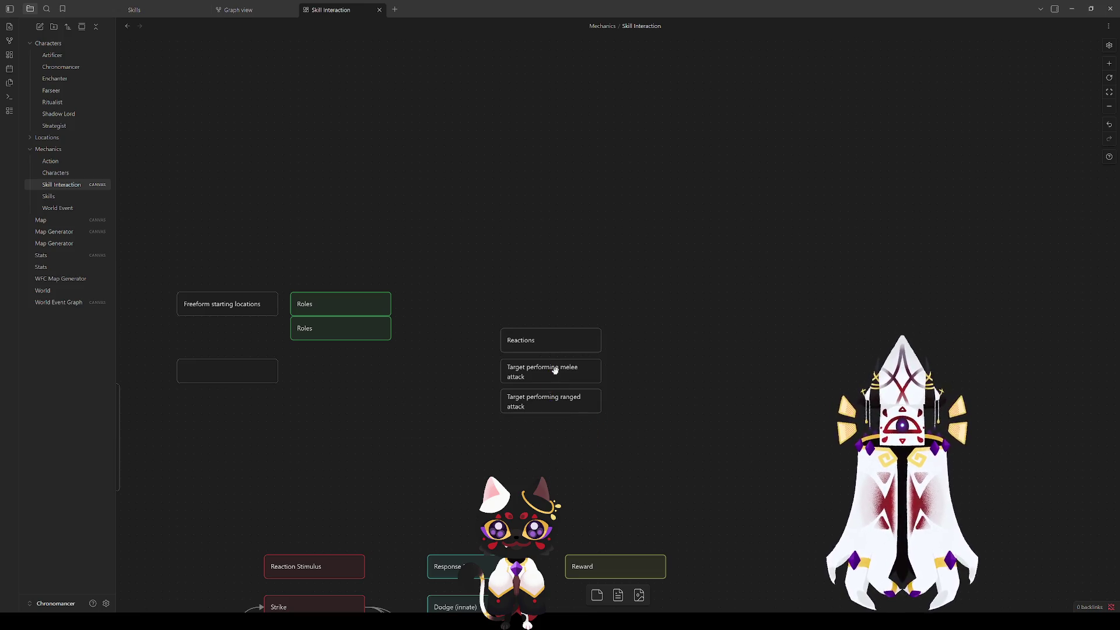
pyautogui.moveTo(488, 410)
pyautogui.mouseDown()
pyautogui.moveTo(560, 259)
pyautogui.moveTo(560, 154)
pyautogui.moveTo(559, 177)
pyautogui.moveTo(588, 235)
pyautogui.moveTo(715, 75)
pyautogui.moveTo(625, 183)
pyautogui.mouseUp()
pyautogui.click(602, 162)
# Step: Review the six attack stimulus cards in the flowchart, then pan back to the Reactions cards
pyautogui.click(619, 181)
pyautogui.click(541, 239)
pyautogui.moveTo(397, 421); pyautogui.dragTo(426, 284)
pyautogui.moveTo(351, 517); pyautogui.dragTo(472, 236)
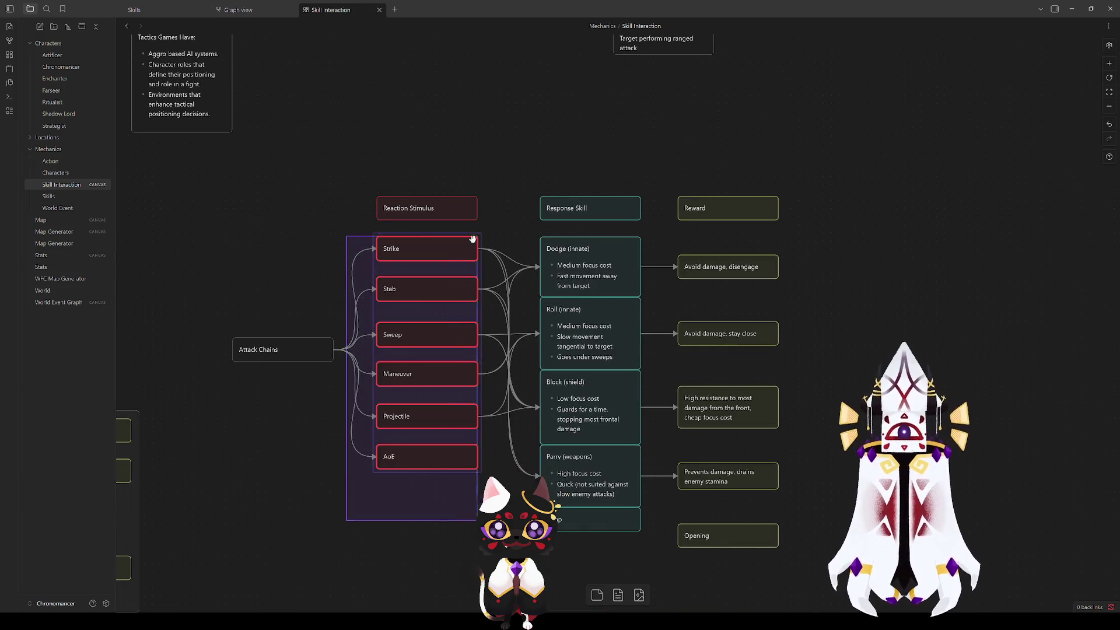
pyautogui.moveTo(501, 503)
pyautogui.mouseDown()
pyautogui.moveTo(365, 263)
pyautogui.moveTo(368, 237)
pyautogui.mouseUp()
pyautogui.click(418, 127)
pyautogui.moveTo(417, 127); pyautogui.dragTo(348, 380)
pyautogui.moveTo(662, 358); pyautogui.dragTo(477, 256)
pyautogui.click(480, 299)
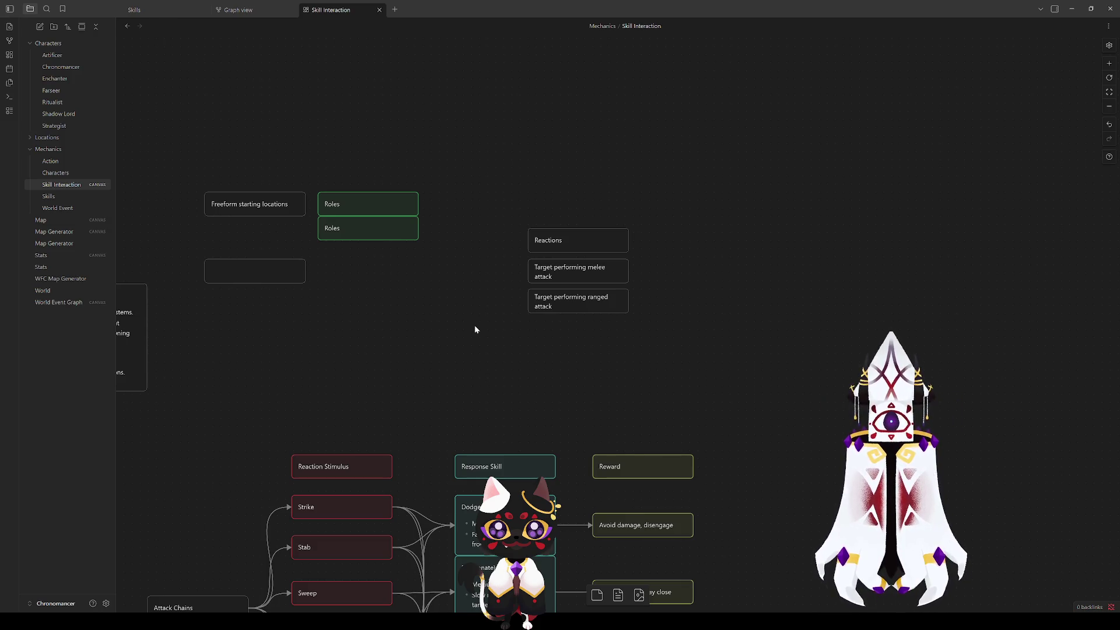
# Step: Append 'nearby' after 'attack' on the melee card, leaving the ranged card unchanged
pyautogui.click(557, 275)
pyautogui.click(554, 298)
pyautogui.click(552, 275)
pyautogui.click(507, 330)
pyautogui.click(550, 277)
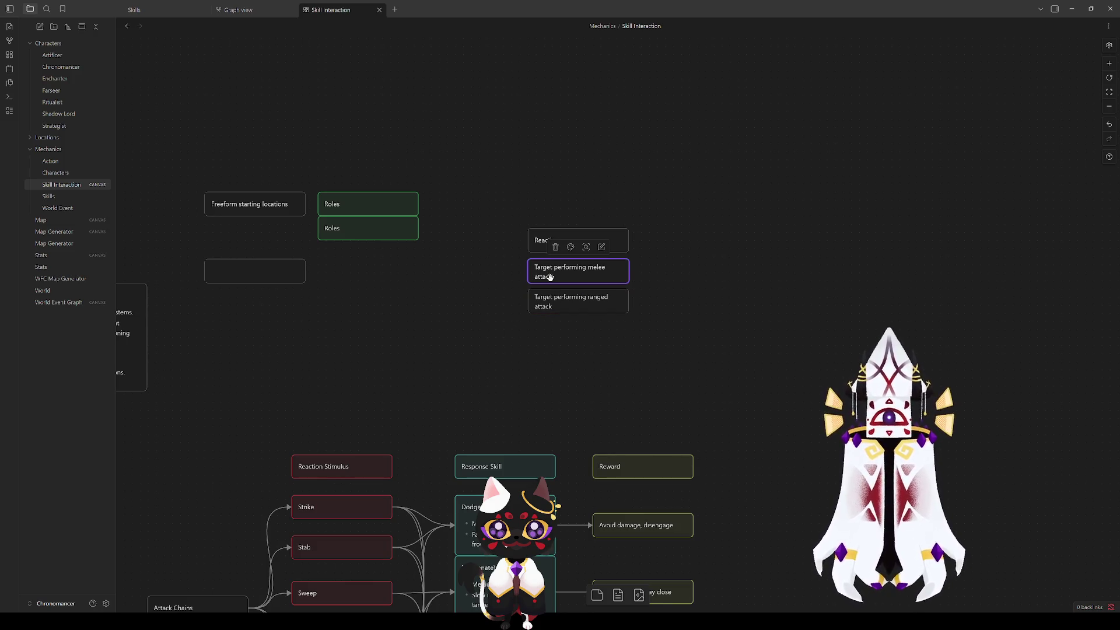
pyautogui.click(534, 389)
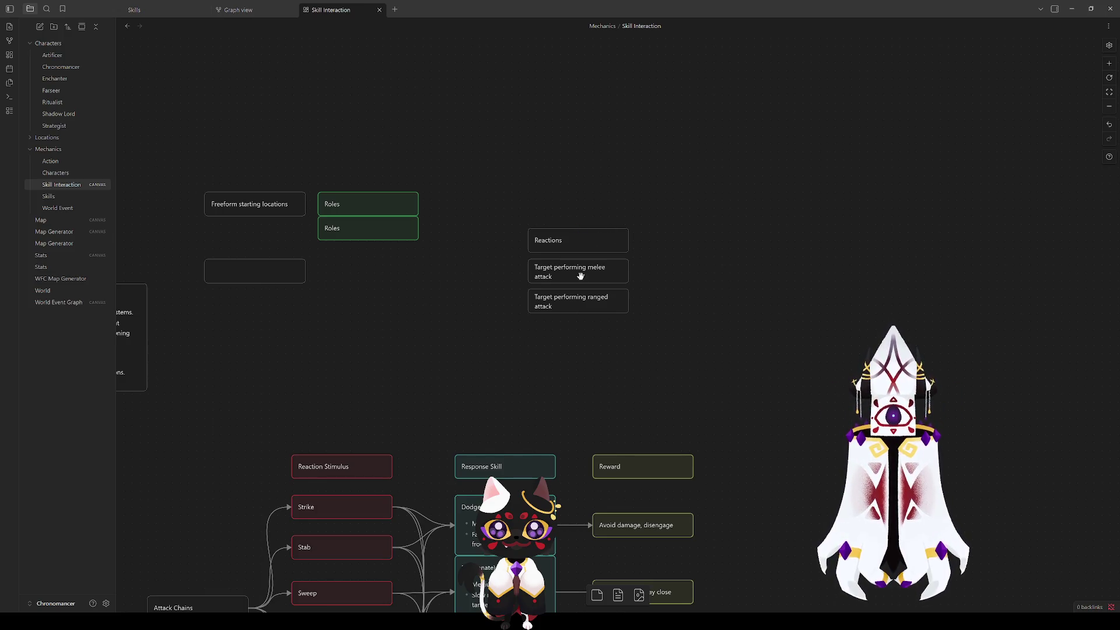
pyautogui.doubleClick(556, 274)
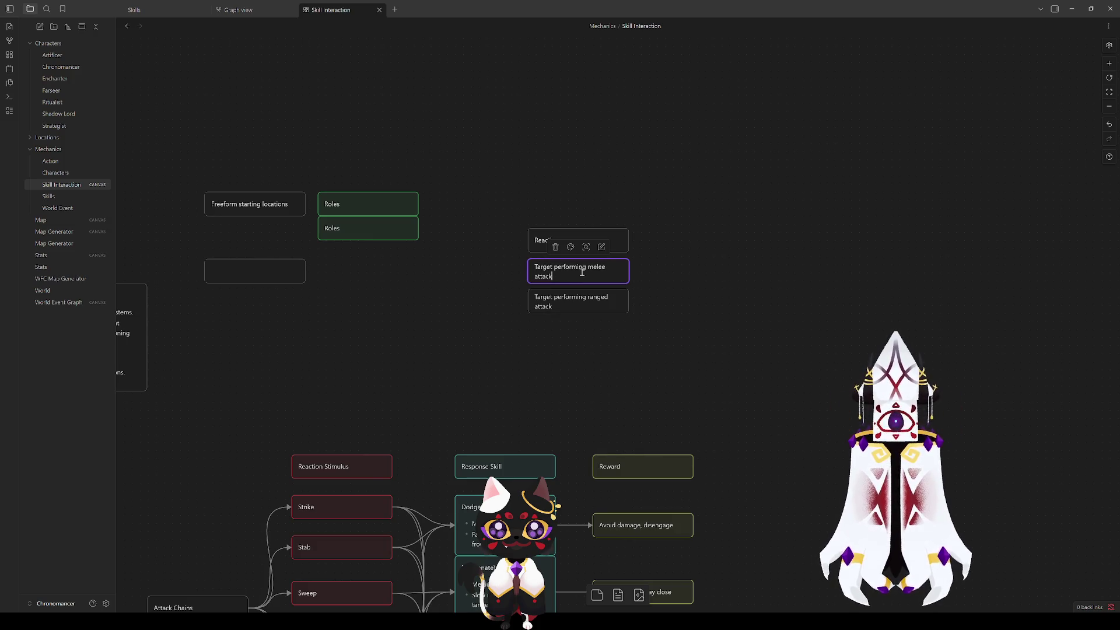
pyautogui.write('nearby')
pyautogui.click(565, 375)
pyautogui.doubleClick(563, 304)
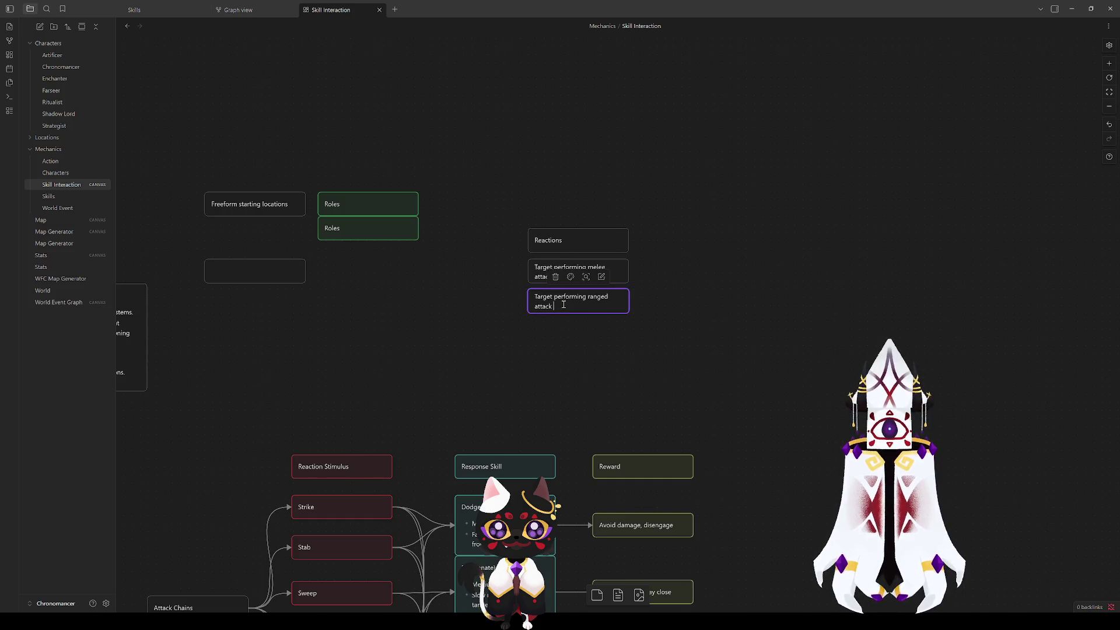
pyautogui.click(560, 276)
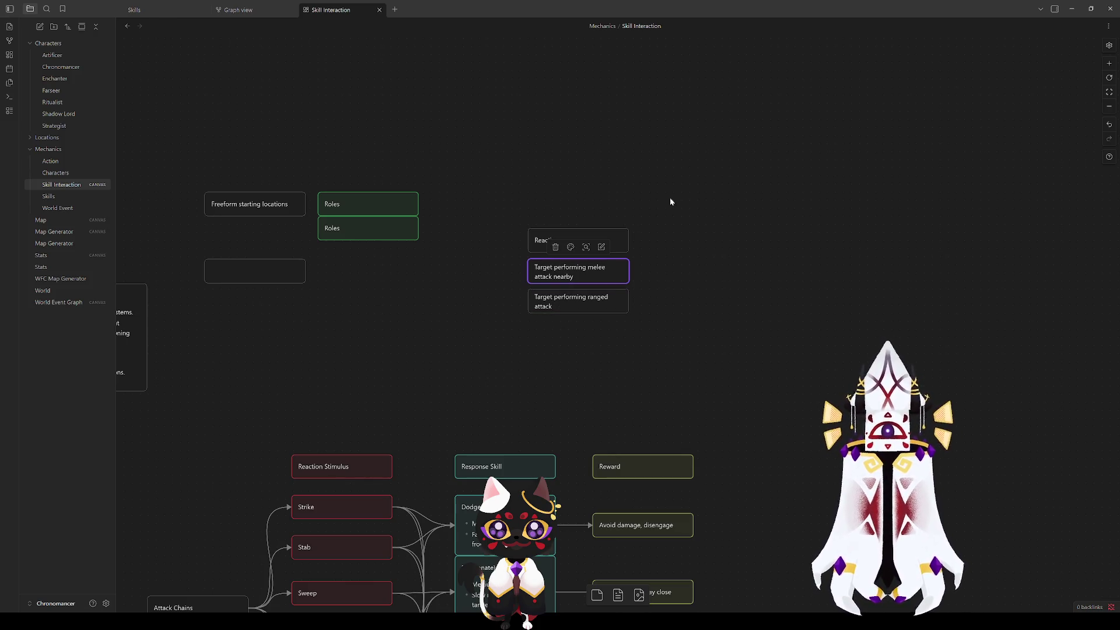
pyautogui.click(608, 397)
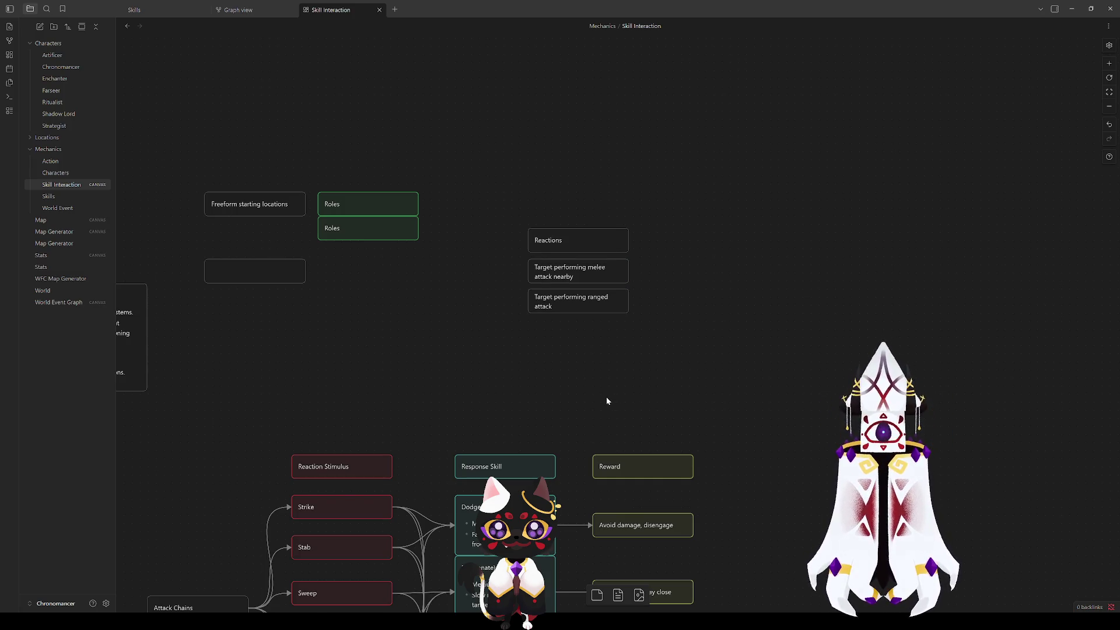
pyautogui.scroll(-5, 607, 357)
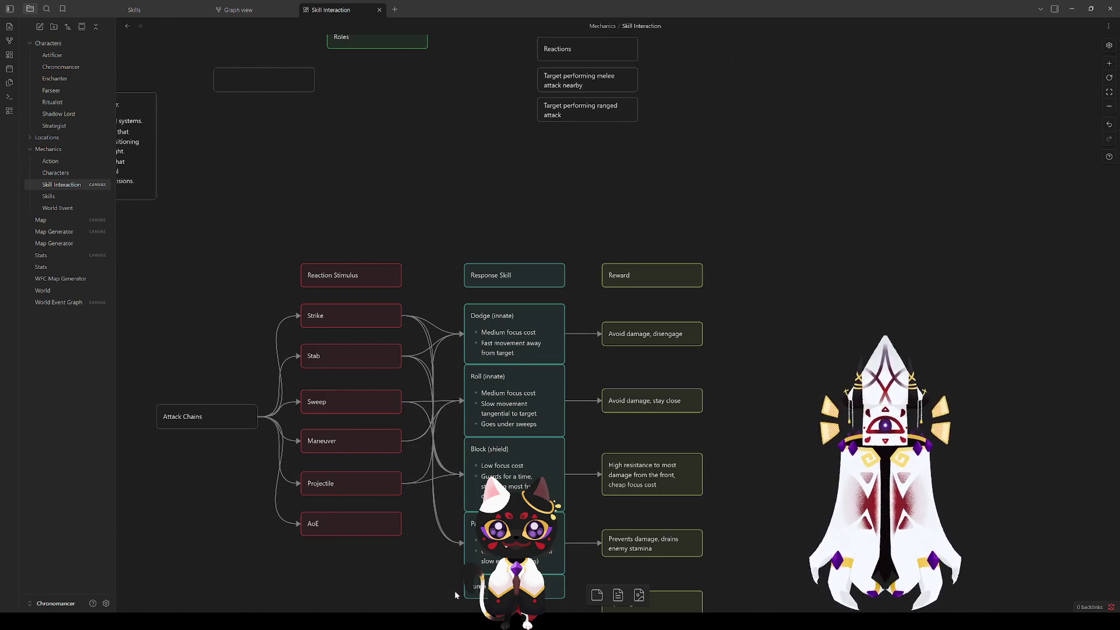
# Step: Delete the Jump card from the Response Skill column
pyautogui.scroll(-3, 477, 506)
pyautogui.click(483, 467)
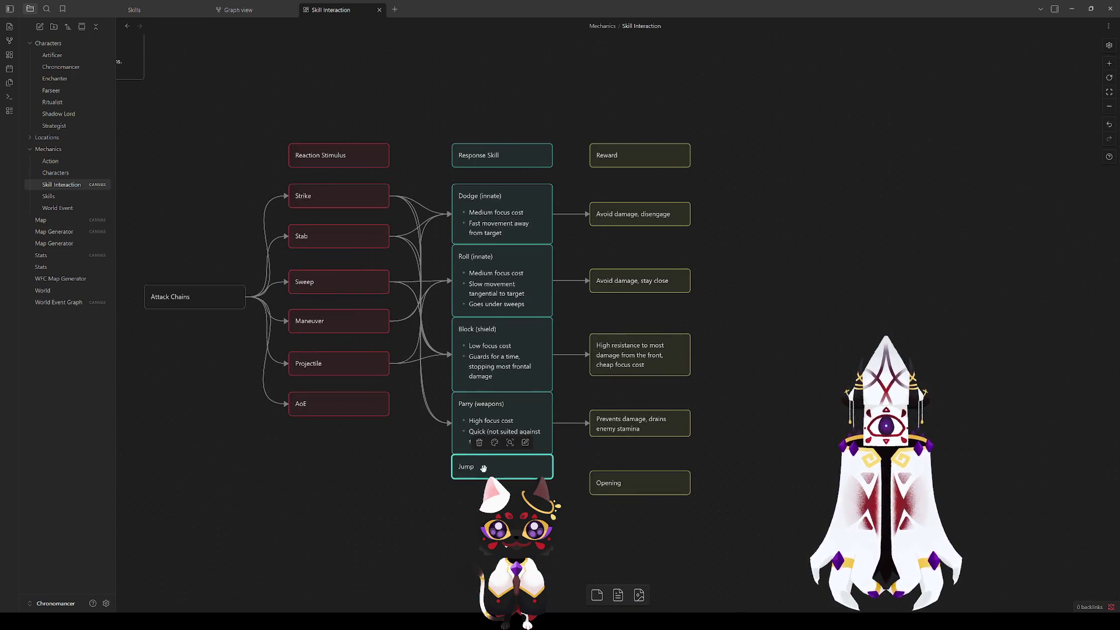
pyautogui.press('Delete')
# Step: Check the remaining Parry, Block, Dodge and Roll response-skill cards one by one
pyautogui.moveTo(564, 496)
pyautogui.mouseDown()
pyautogui.moveTo(449, 242)
pyautogui.moveTo(451, 178)
pyautogui.moveTo(440, 168)
pyautogui.mouseUp()
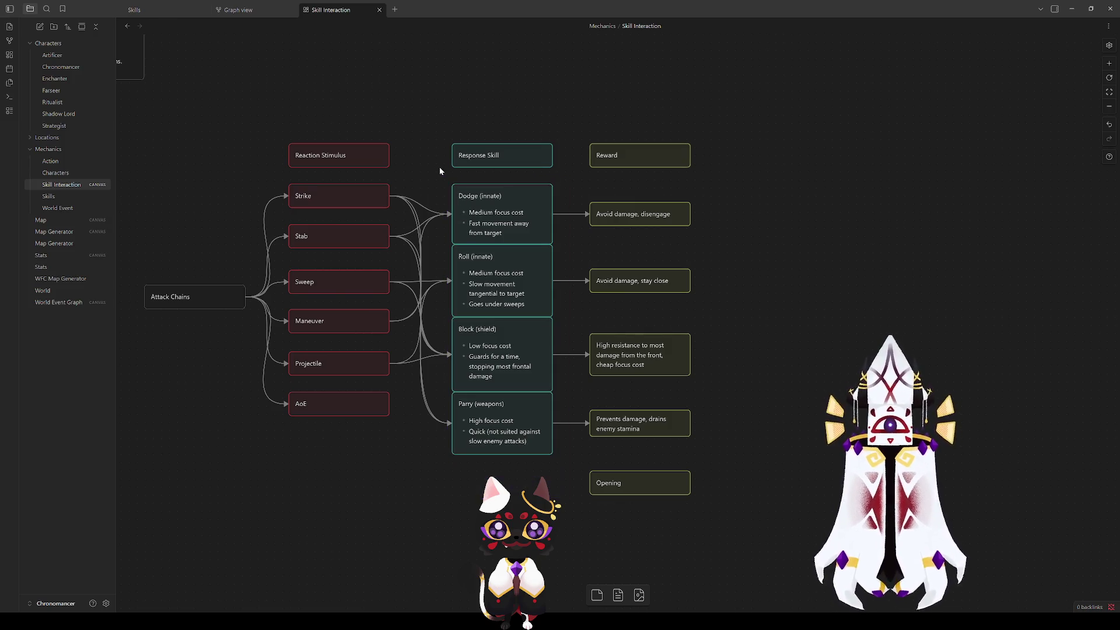
pyautogui.click(482, 366)
pyautogui.click(488, 411)
pyautogui.click(485, 337)
pyautogui.click(487, 417)
pyautogui.click(366, 511)
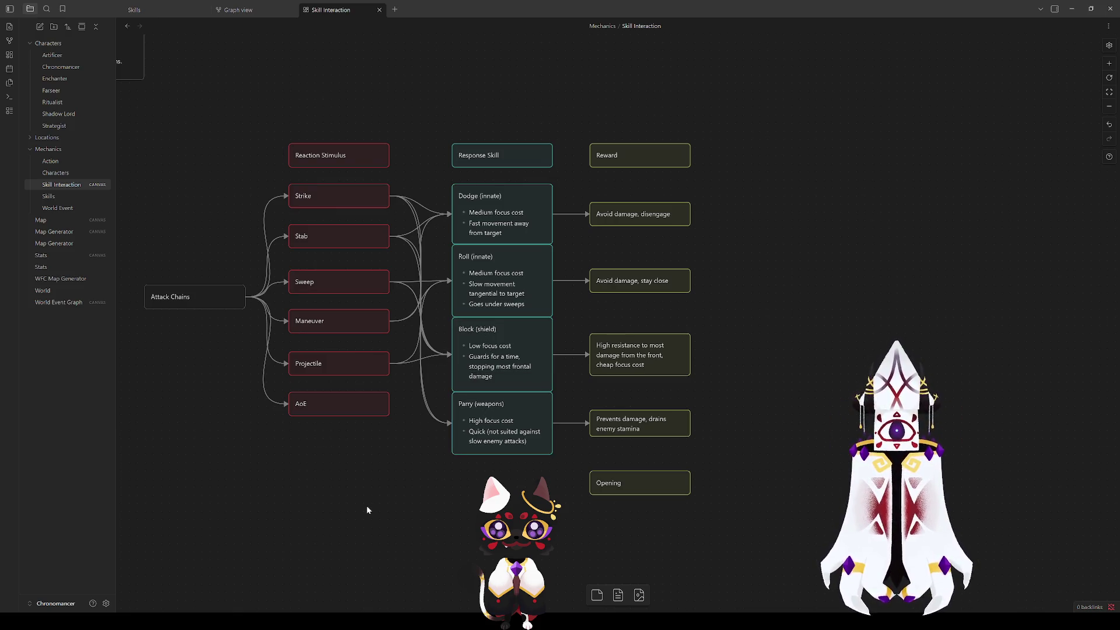
pyautogui.scroll(3, 455, 543)
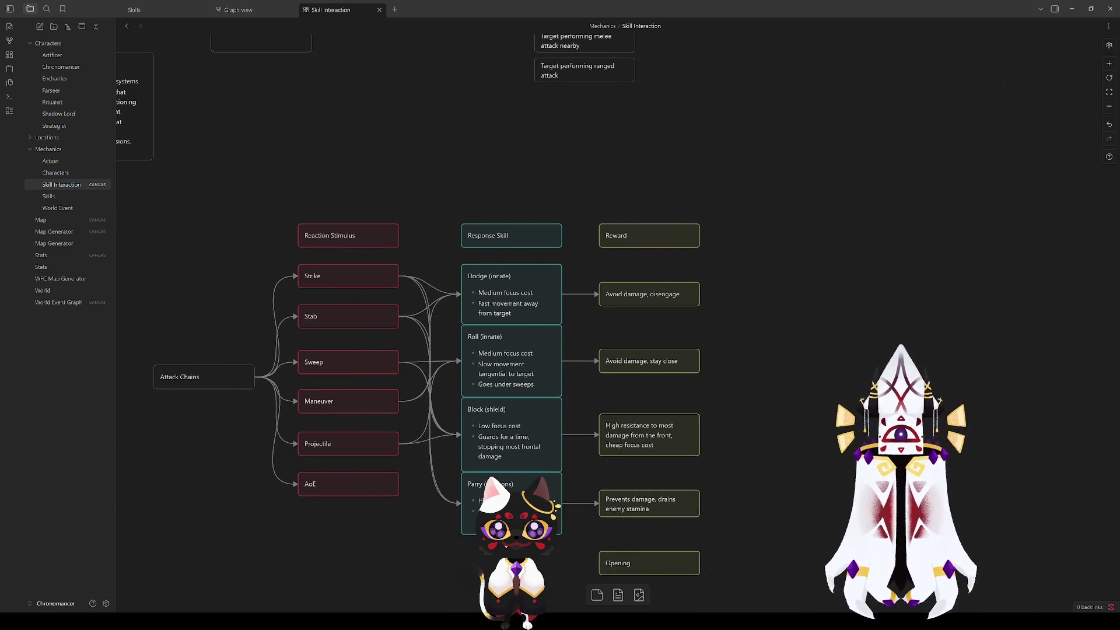
pyautogui.click(470, 516)
pyautogui.click(418, 546)
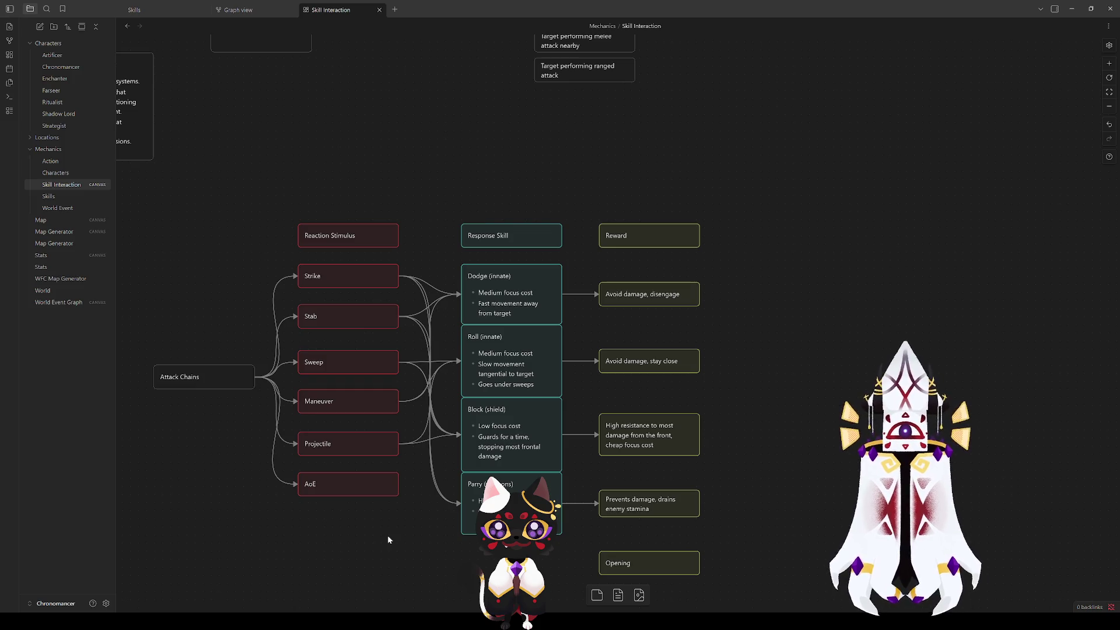
pyautogui.click(508, 508)
pyautogui.click(440, 526)
pyautogui.click(515, 292)
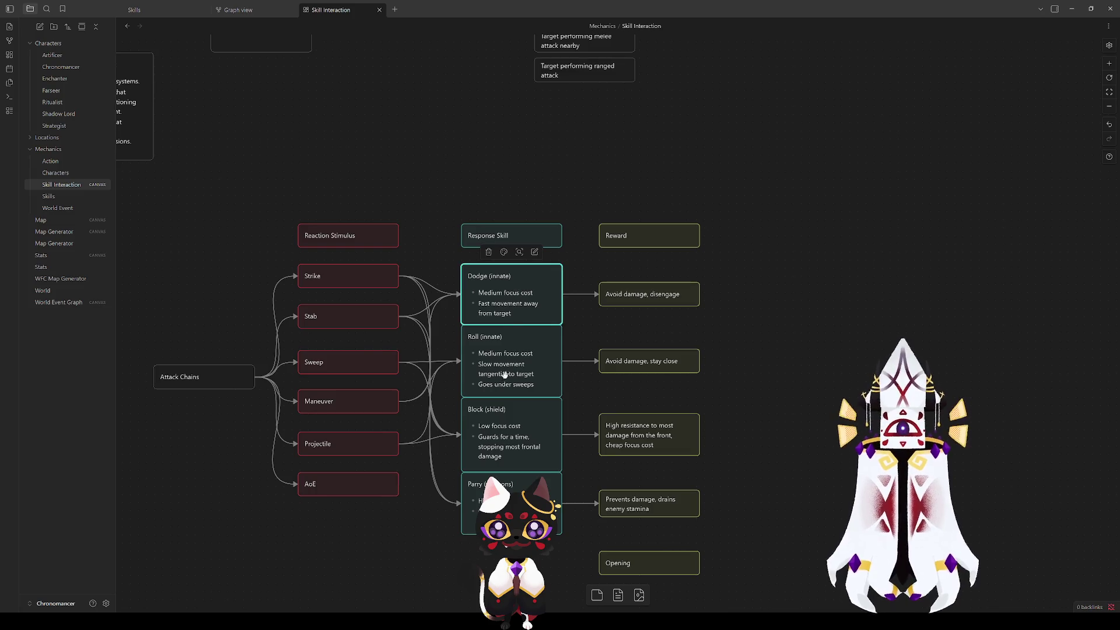
pyautogui.click(502, 371)
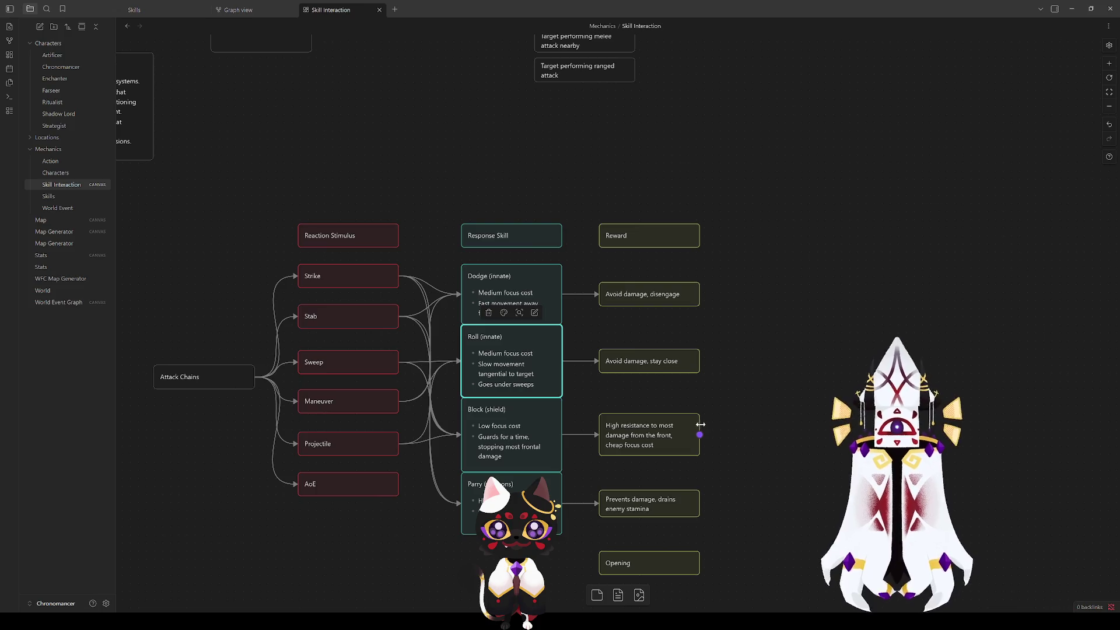
# Step: Review the Stab, Sweep, Maneuver, Projectile and Strike attack cards
pyautogui.click(365, 316)
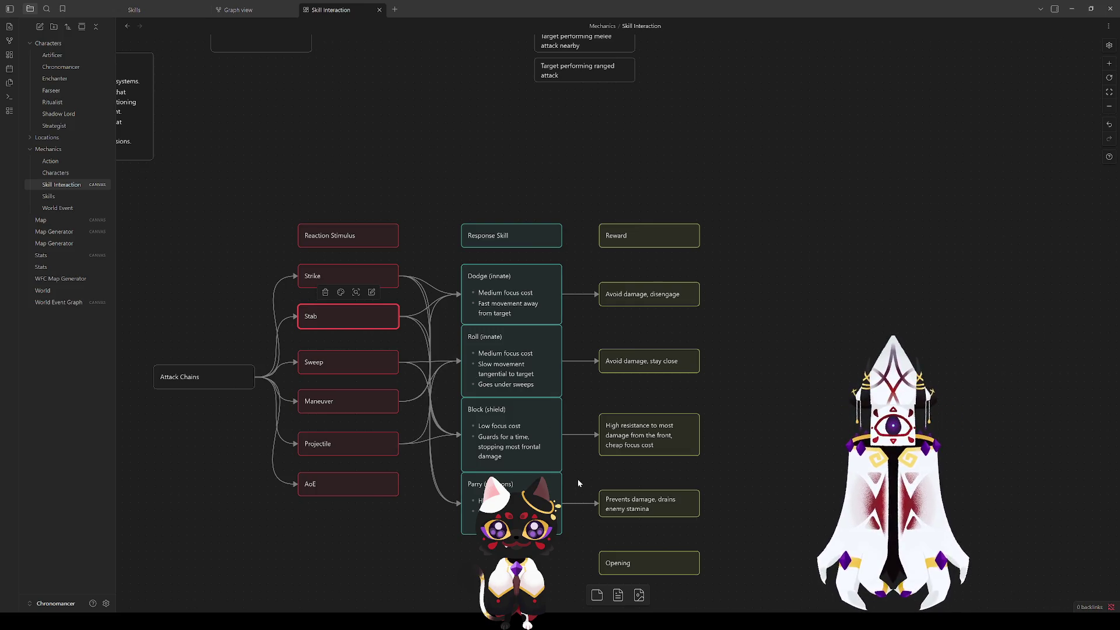
pyautogui.click(315, 578)
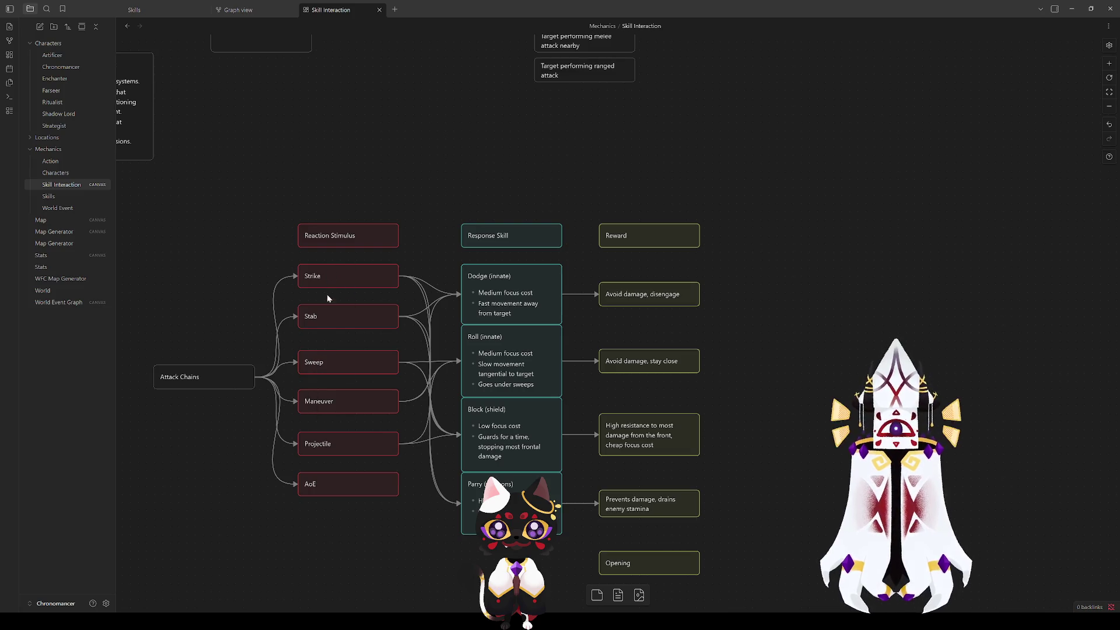
pyautogui.click(319, 359)
pyautogui.click(320, 401)
pyautogui.click(341, 447)
pyautogui.click(344, 525)
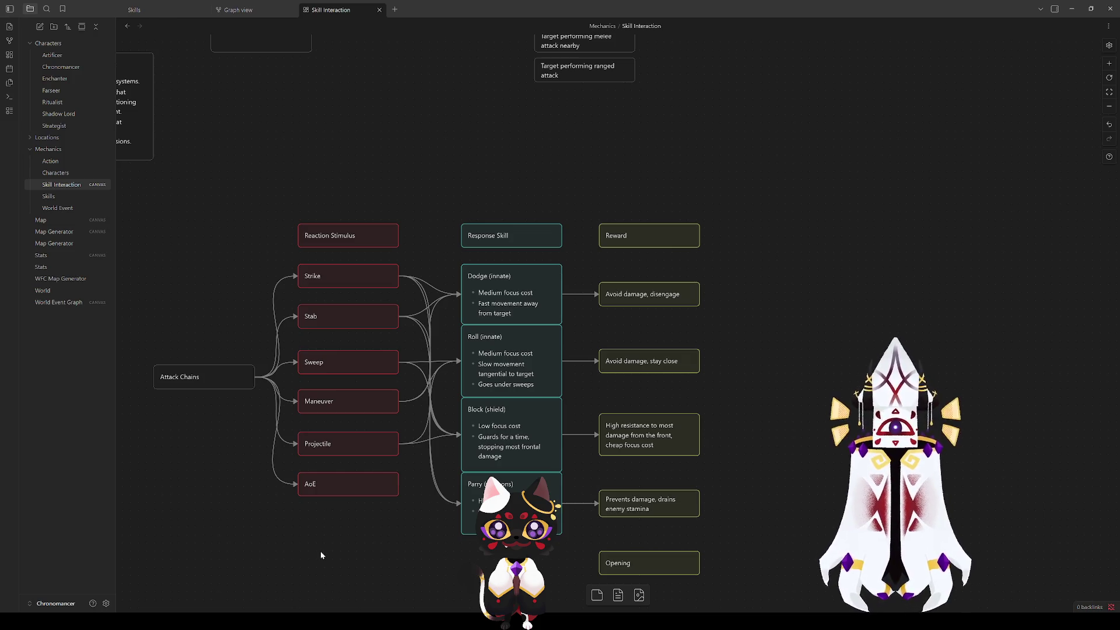
pyautogui.click(334, 274)
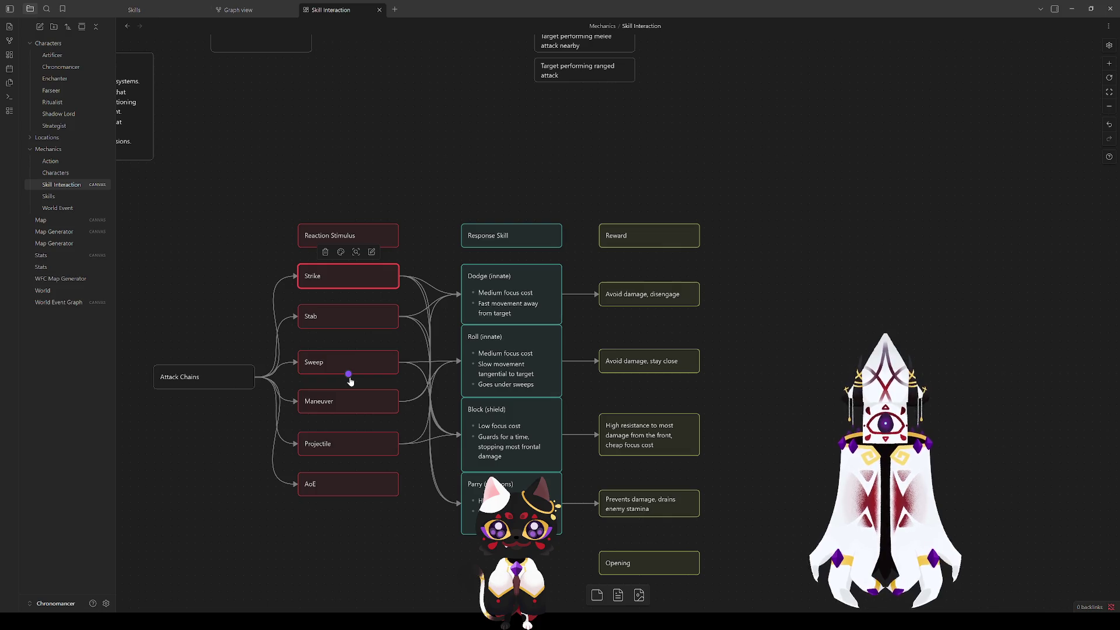
pyautogui.click(421, 315)
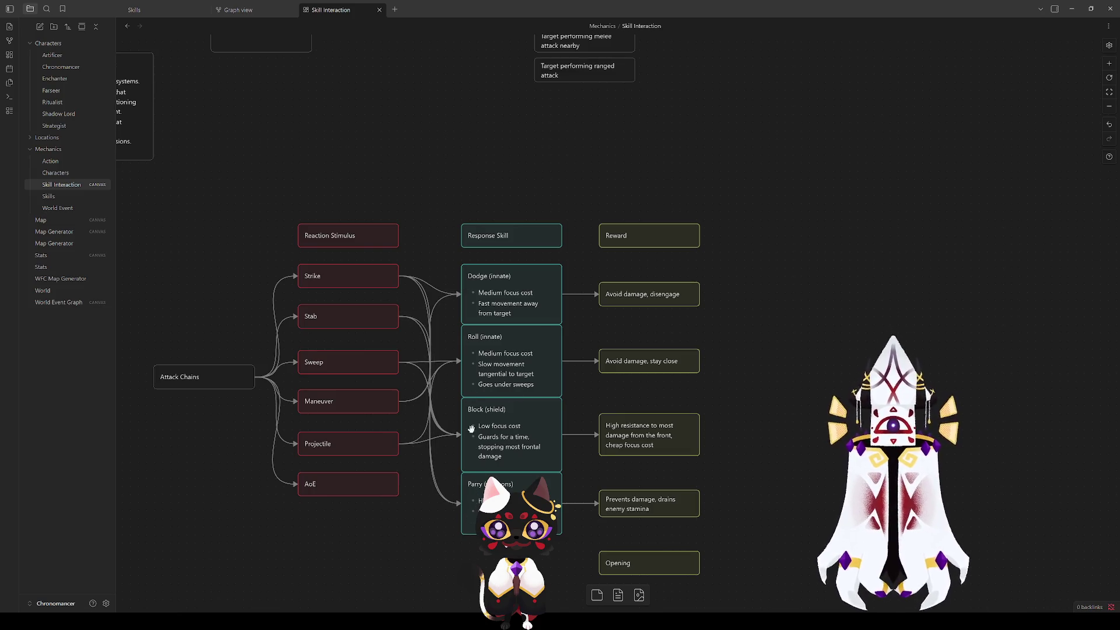
pyautogui.click(324, 317)
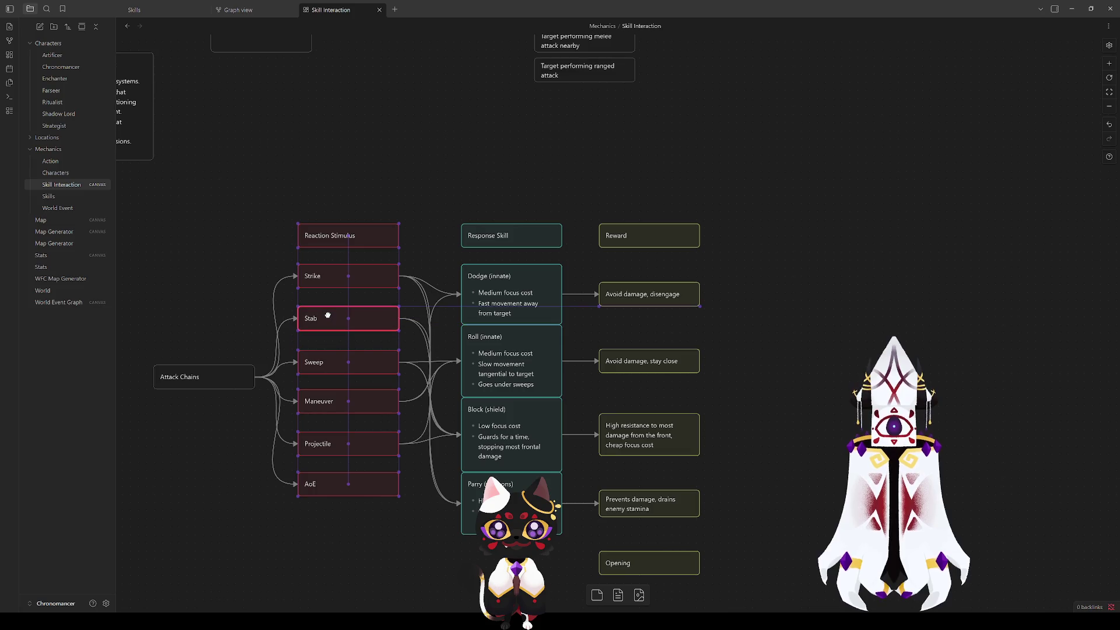
pyautogui.click(407, 543)
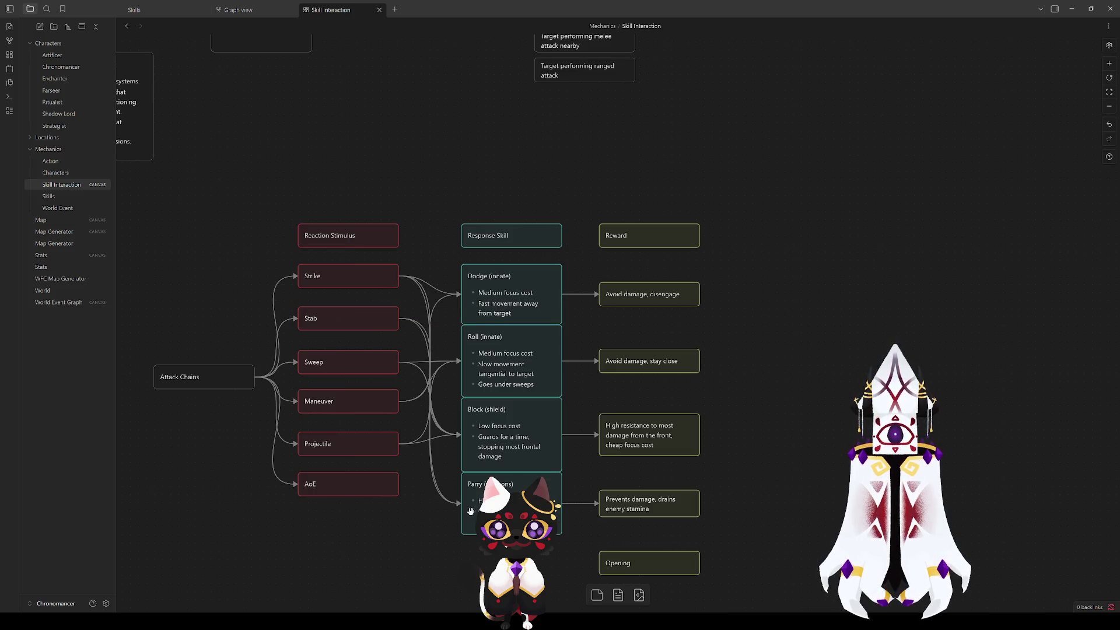
# Step: Re-check Dodge, Roll, Block and Parry, then box-select the Response Skill header and cards
pyautogui.click(490, 286)
pyautogui.click(759, 347)
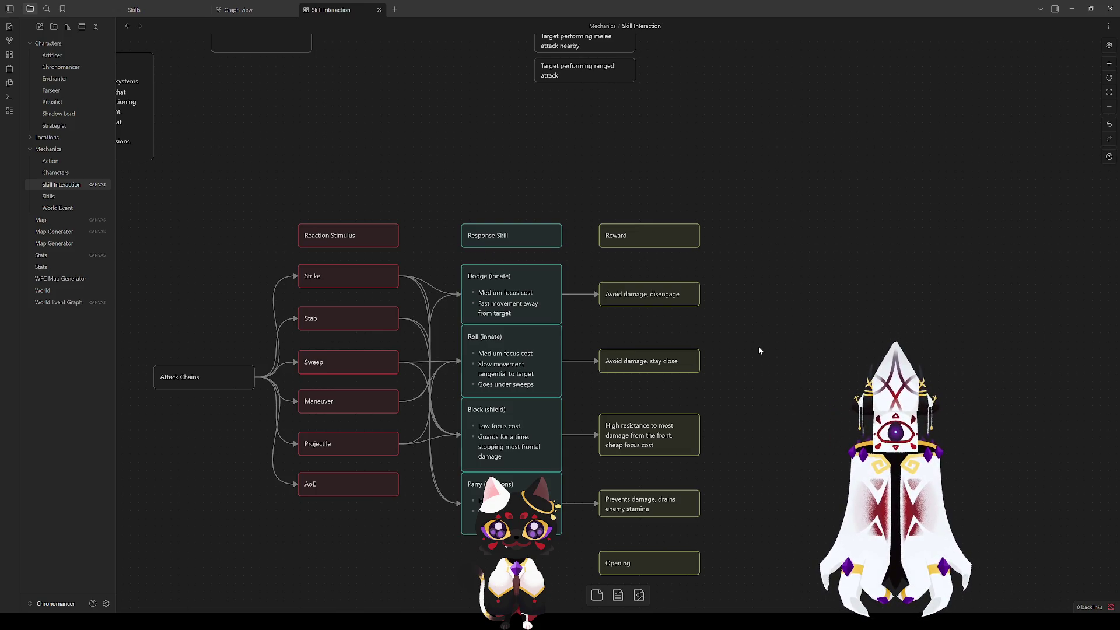
pyautogui.click(487, 353)
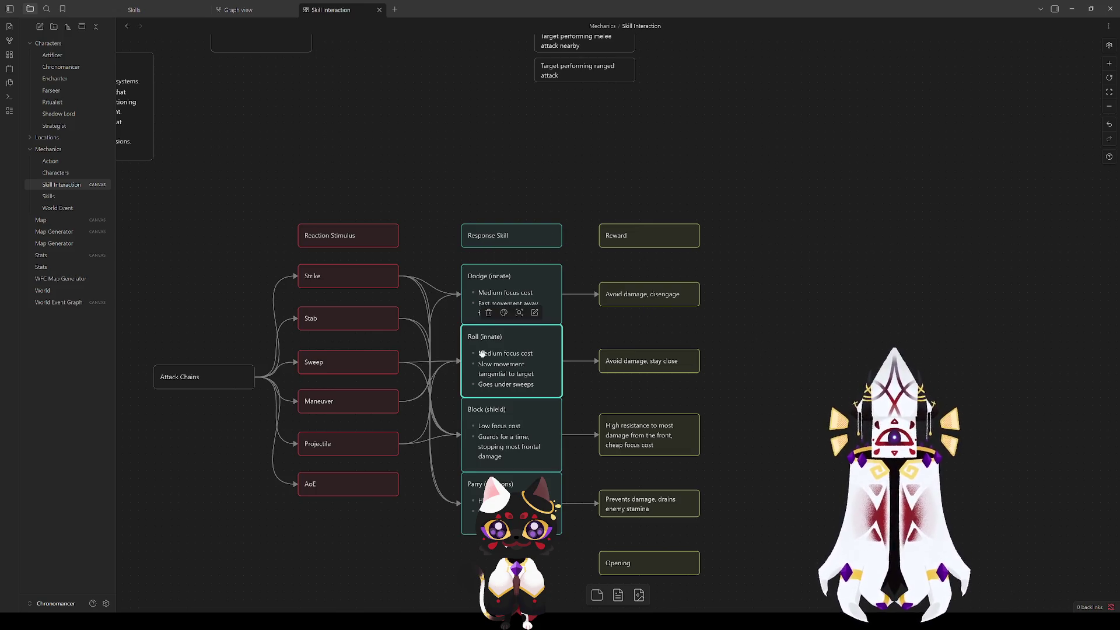
pyautogui.click(513, 502)
pyautogui.click(507, 438)
pyautogui.click(804, 358)
pyautogui.click(473, 494)
pyautogui.press('Escape')
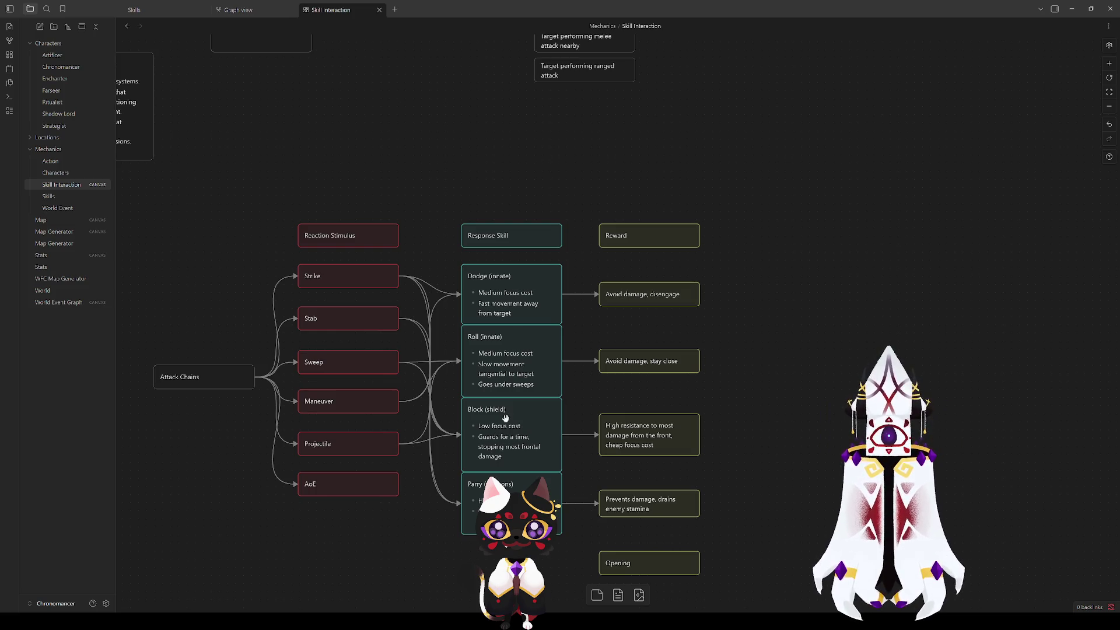
pyautogui.click(502, 437)
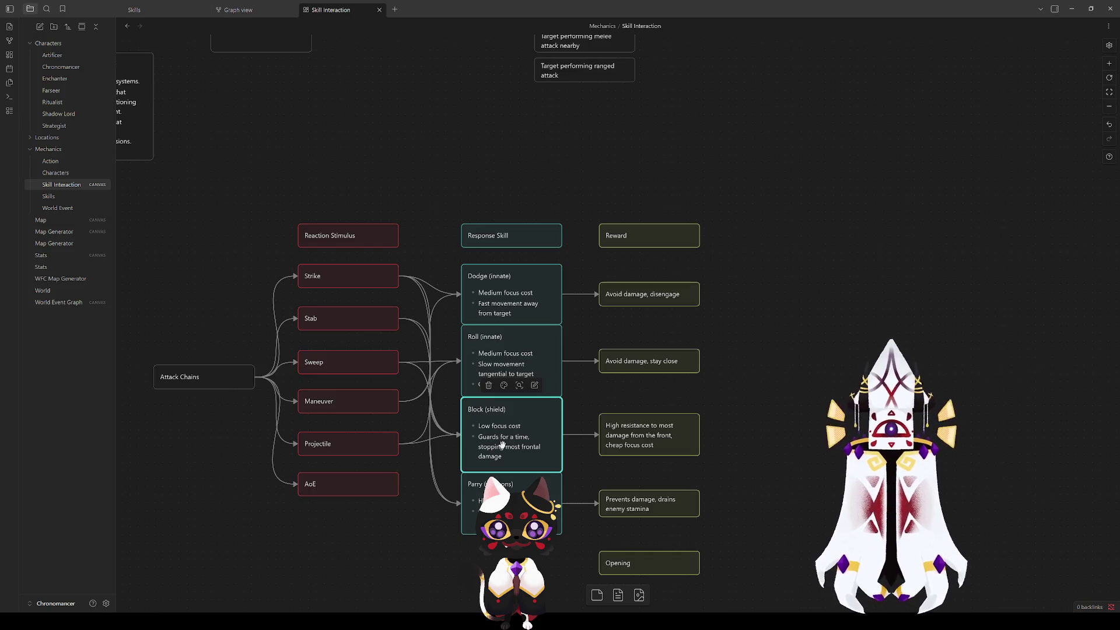
pyautogui.click(761, 408)
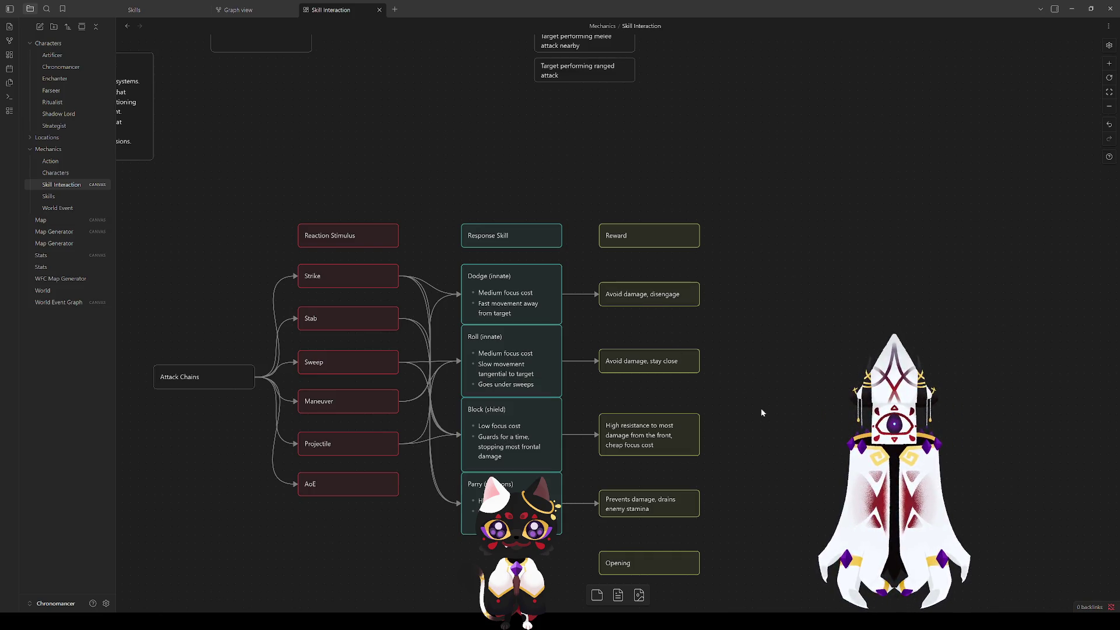
pyautogui.click(490, 298)
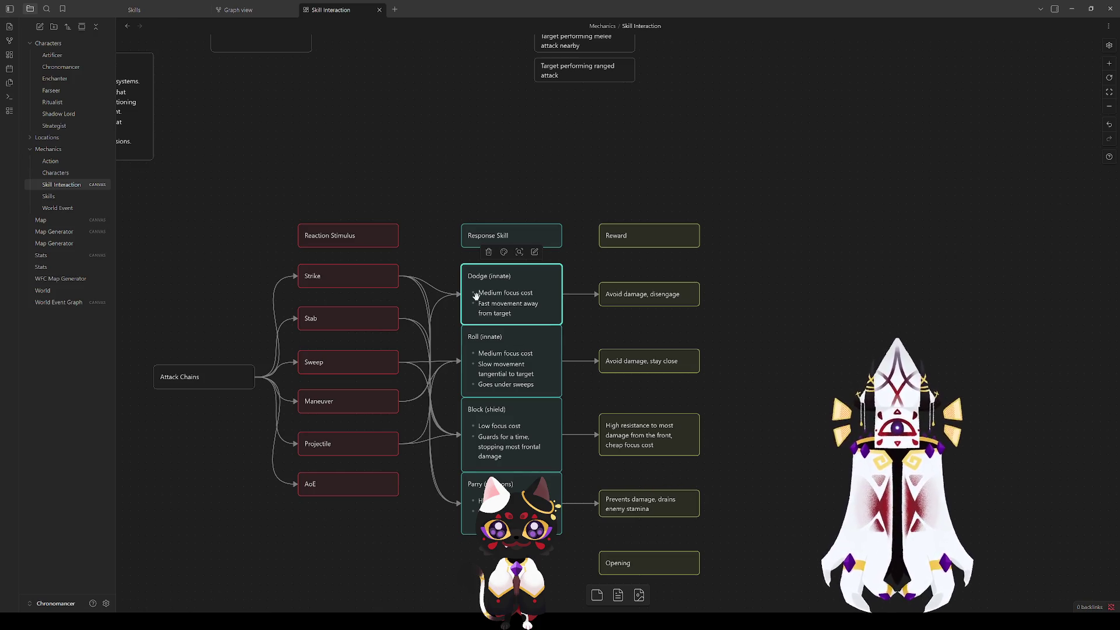
pyautogui.click(514, 374)
pyautogui.click(708, 341)
pyautogui.click(506, 306)
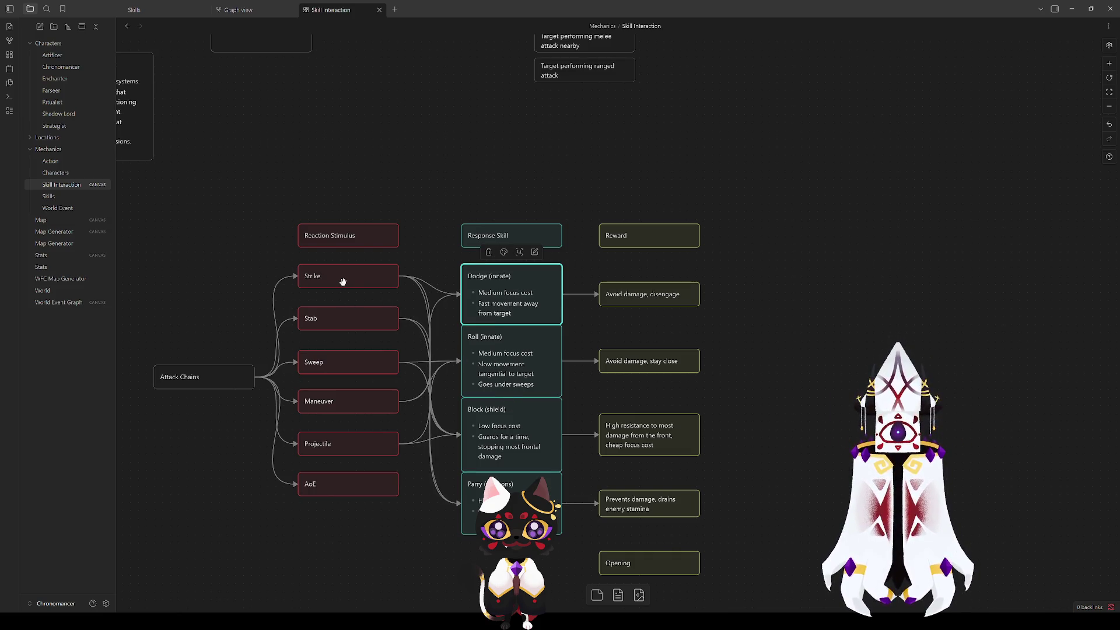
pyautogui.click(507, 172)
pyautogui.moveTo(471, 175); pyautogui.dragTo(506, 249)
# Step: Duplicate the Dodge card and place the copy in the gap beneath Dodge
pyautogui.scroll(-3, 521, 401)
pyautogui.moveTo(531, 459)
pyautogui.mouseDown()
pyautogui.moveTo(511, 395)
pyautogui.moveTo(512, 214)
pyautogui.moveTo(512, 279)
pyautogui.mouseUp()
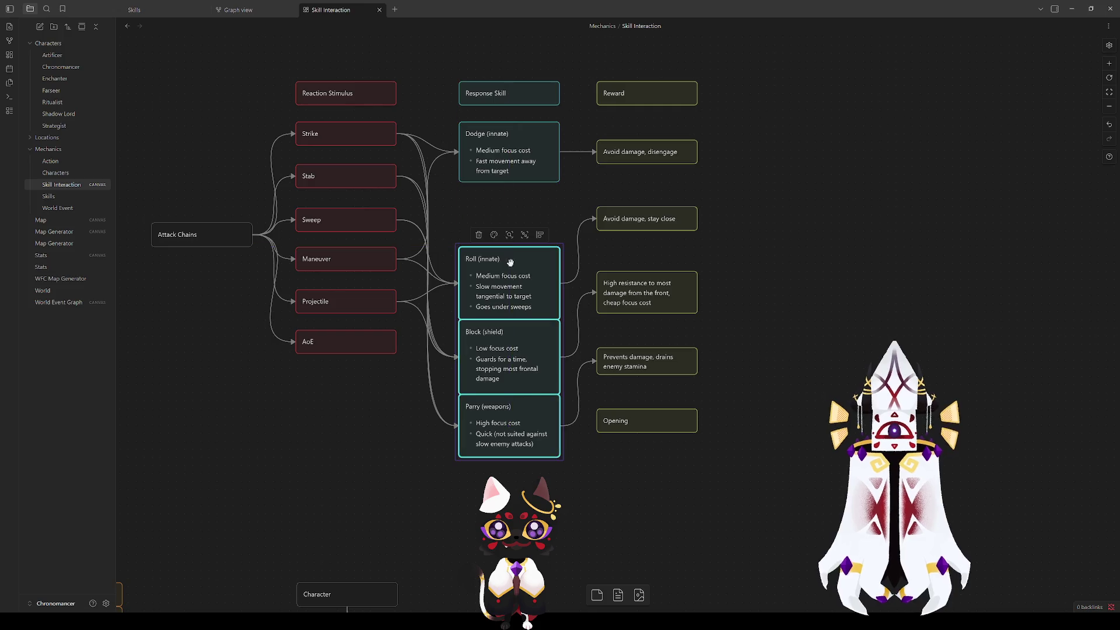
pyautogui.click(513, 156)
pyautogui.hotkey('ctrl', 'c')
pyautogui.hotkey('ctrl', 'v')
pyautogui.moveTo(597, 321); pyautogui.dragTo(489, 211)
# Step: Rename the duplicated card to Sidestep
pyautogui.doubleClick(488, 211)
pyautogui.doubleClick(474, 195)
pyautogui.write('Sidestep')
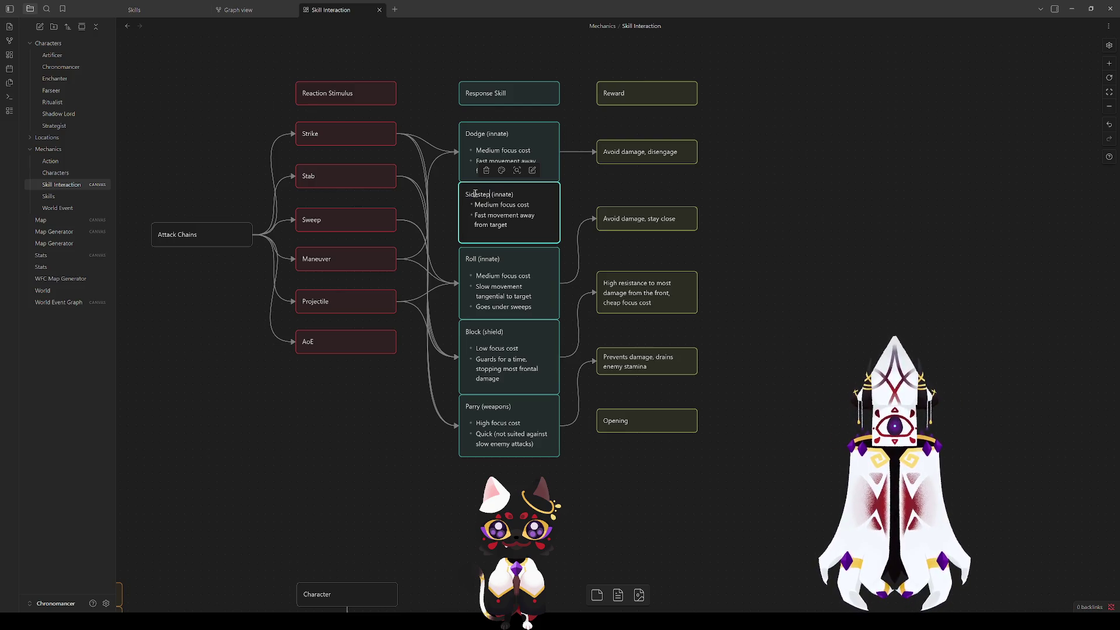
# Step: Replace 'away from target' with 'tangential to target' in Sidestep's fast movement bullet
pyautogui.tripleClick(517, 225)
pyautogui.click(517, 226)
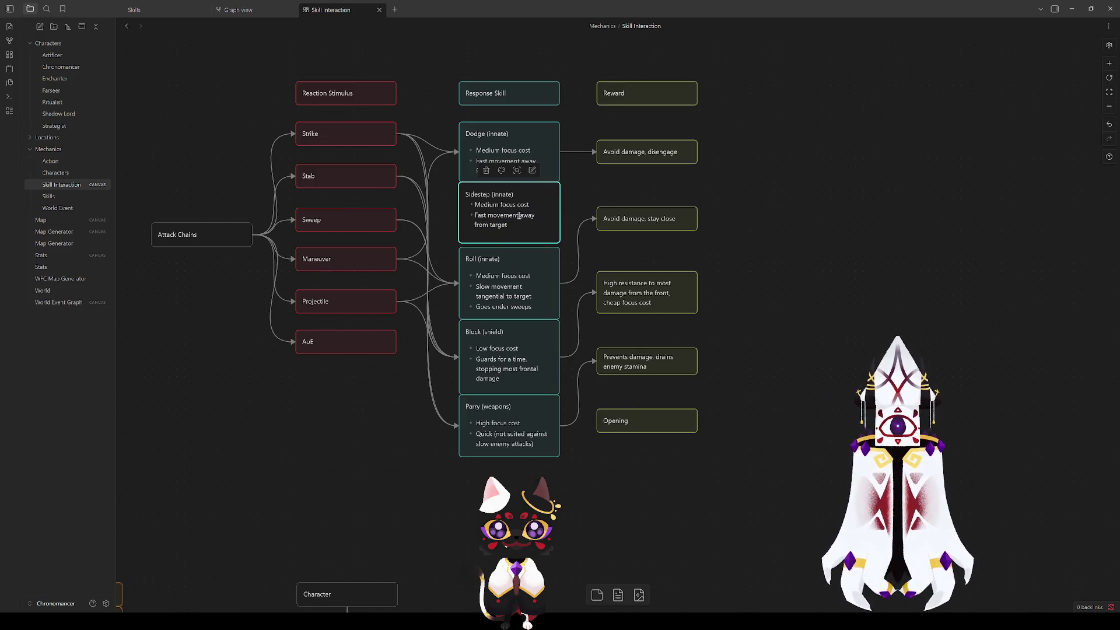
pyautogui.doubleClick(512, 300)
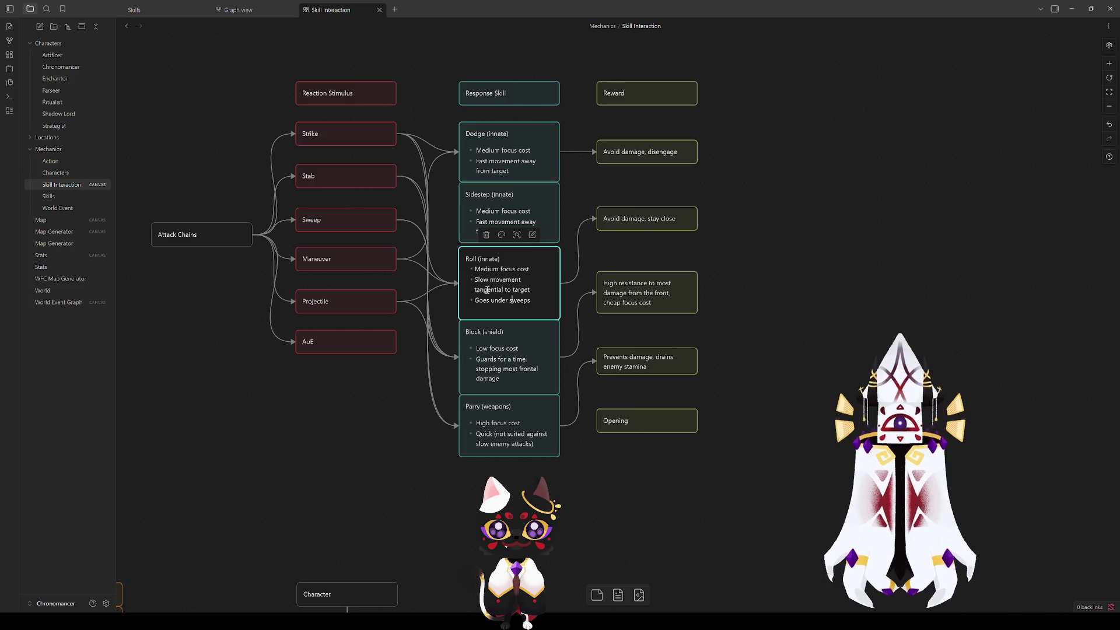
pyautogui.moveTo(476, 288); pyautogui.dragTo(533, 290)
pyautogui.doubleClick(512, 223)
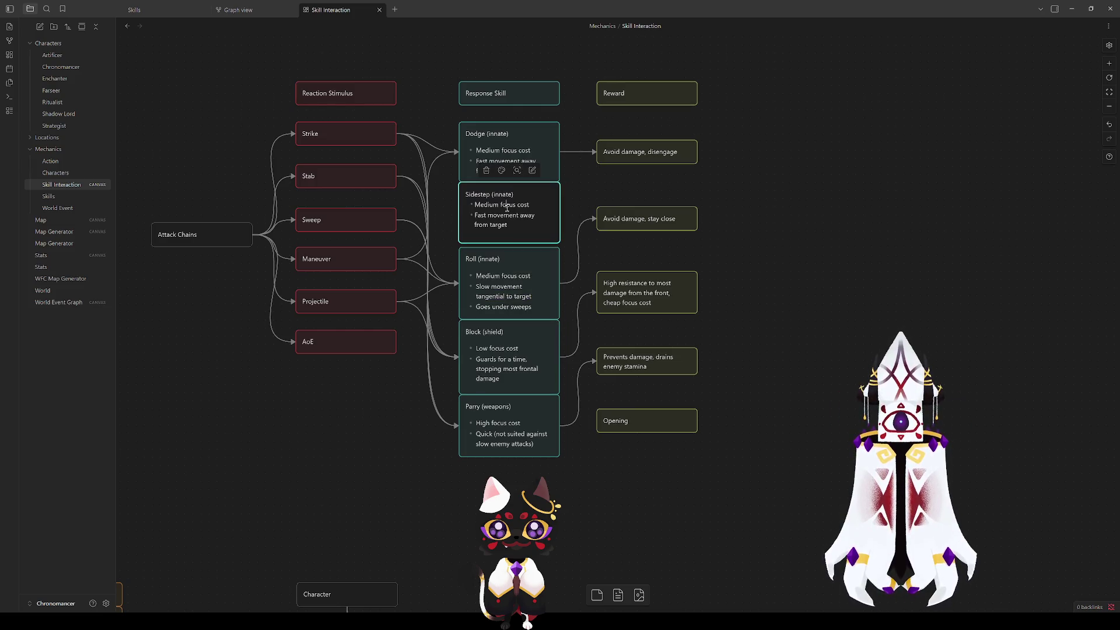
pyautogui.moveTo(515, 226); pyautogui.dragTo(518, 216)
pyautogui.hotkey('ctrl', 'v')
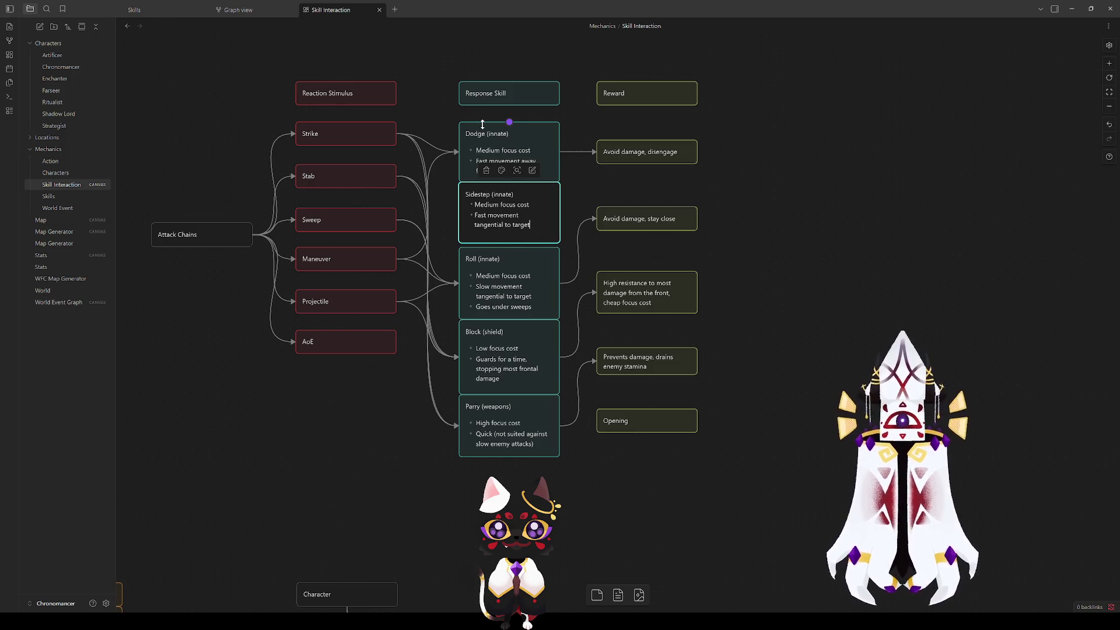
pyautogui.press('Return')
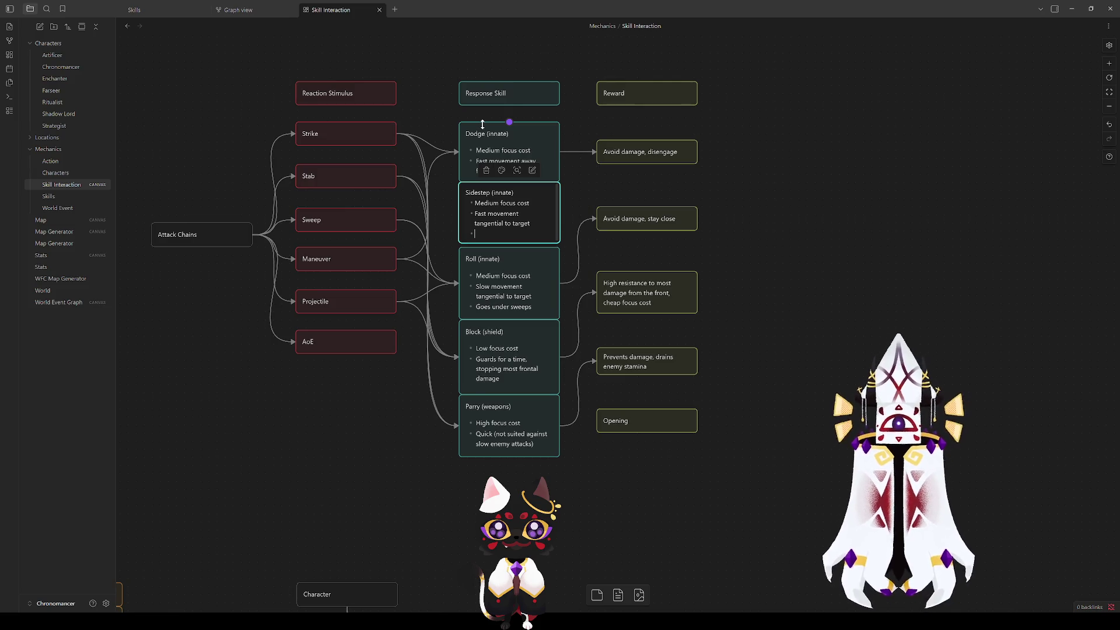
pyautogui.press('BackSpace')
pyautogui.press('BackSpace')
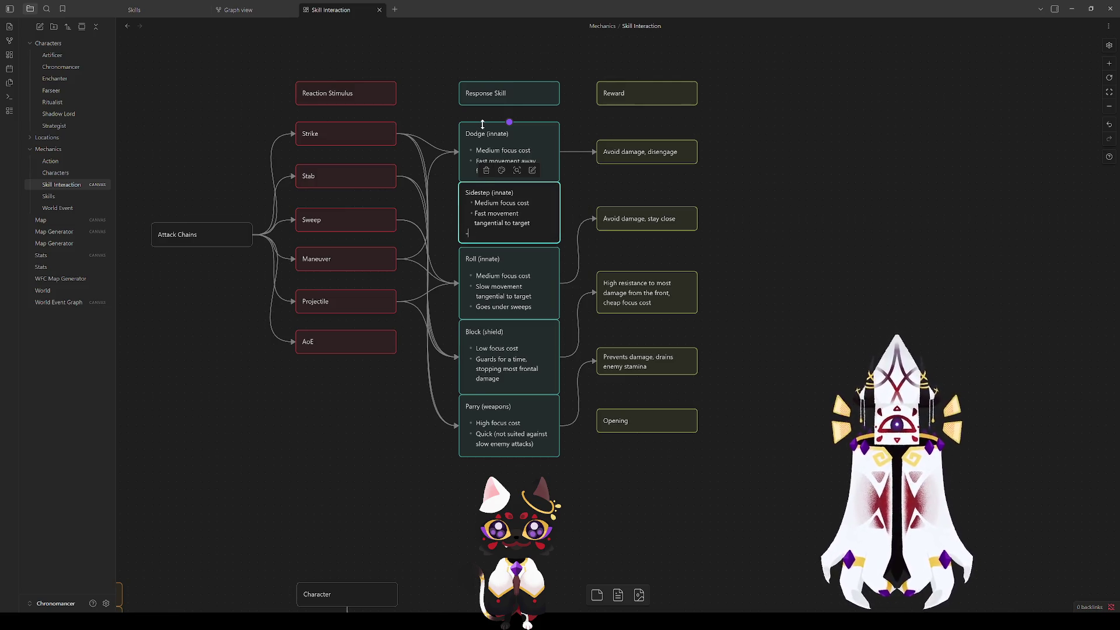
pyautogui.click(768, 272)
# Step: Check the Roll and Sidestep cards and move the 'Avoid damage, stay close' reward lower
pyautogui.doubleClick(536, 302)
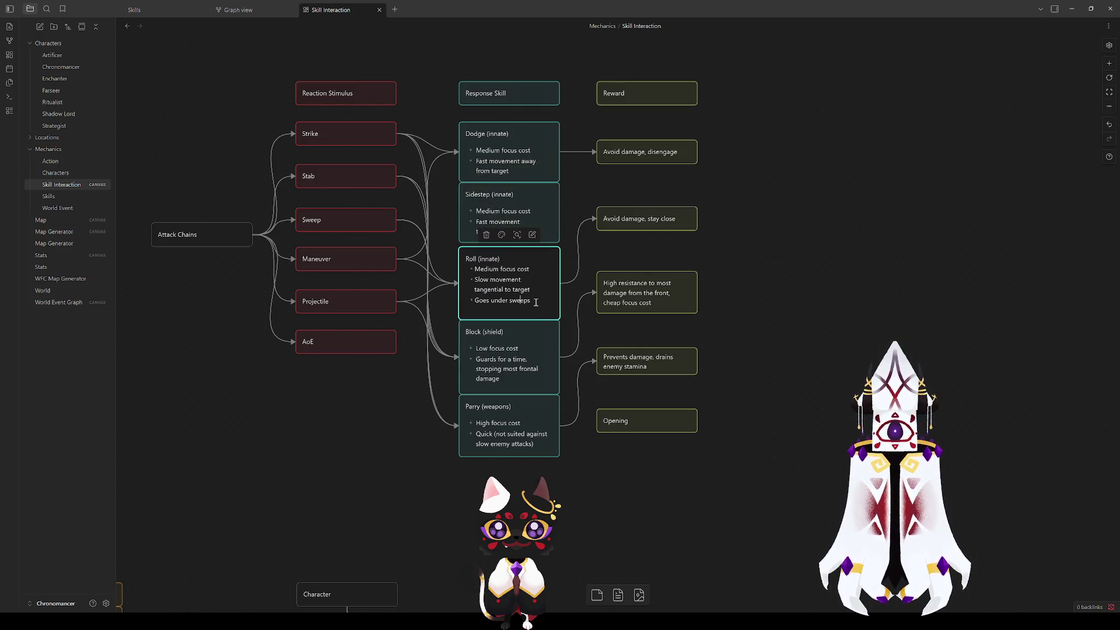
pyautogui.click(814, 206)
pyautogui.click(491, 204)
pyautogui.click(513, 283)
pyautogui.click(767, 242)
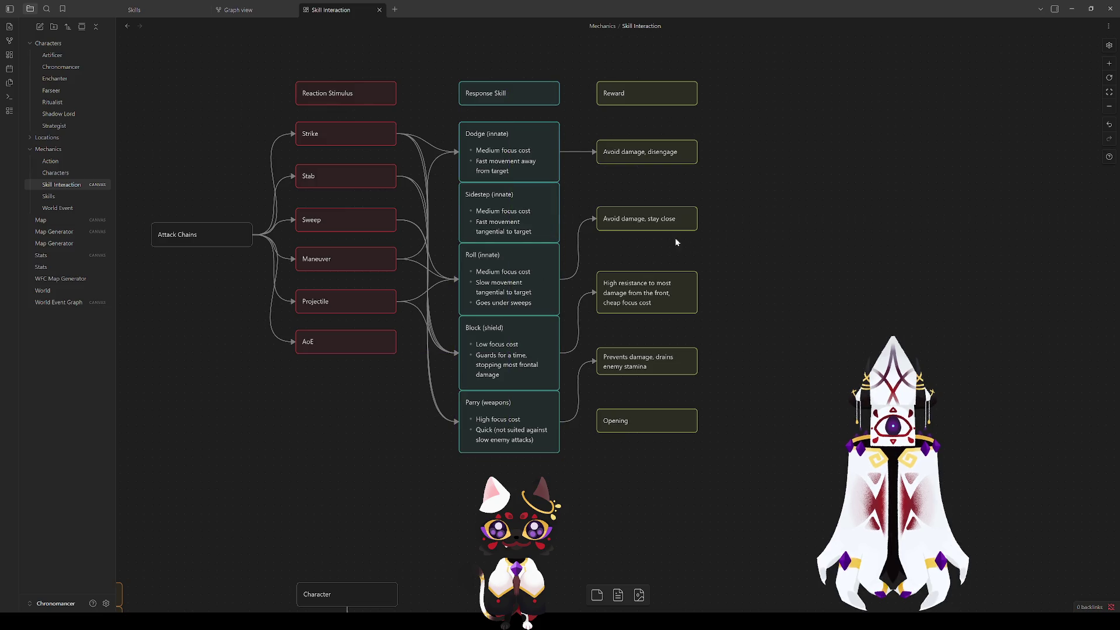
pyautogui.moveTo(637, 220); pyautogui.dragTo(639, 237)
# Step: Shift the three lower reward cards down and delete the Opening reward card
pyautogui.moveTo(722, 489)
pyautogui.mouseDown()
pyautogui.moveTo(592, 267)
pyautogui.moveTo(627, 341)
pyautogui.mouseUp()
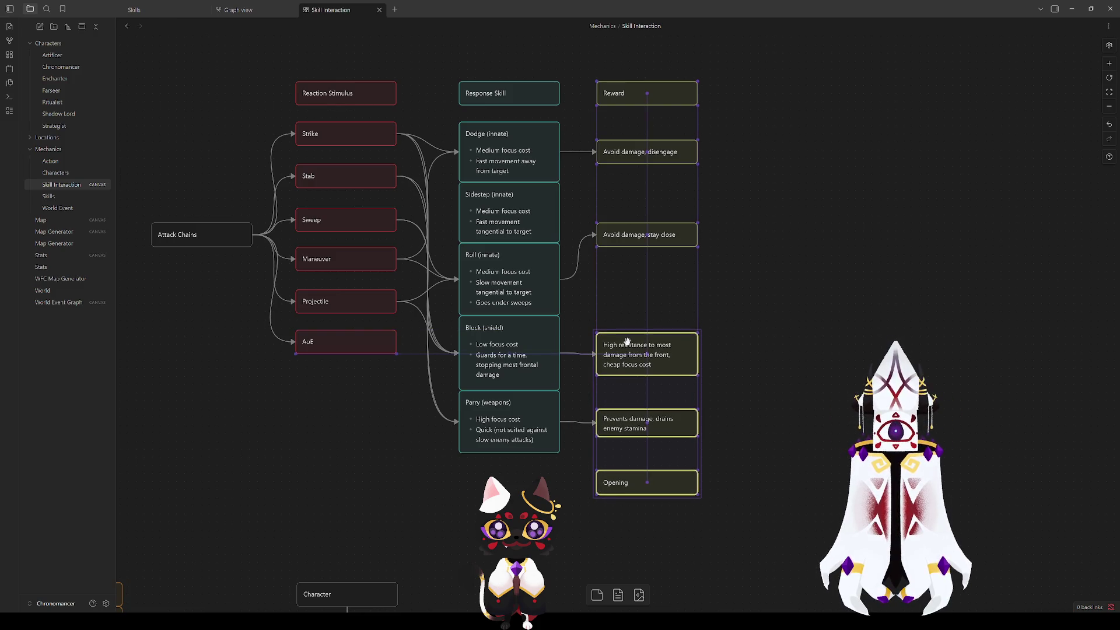
pyautogui.click(810, 454)
pyautogui.click(684, 477)
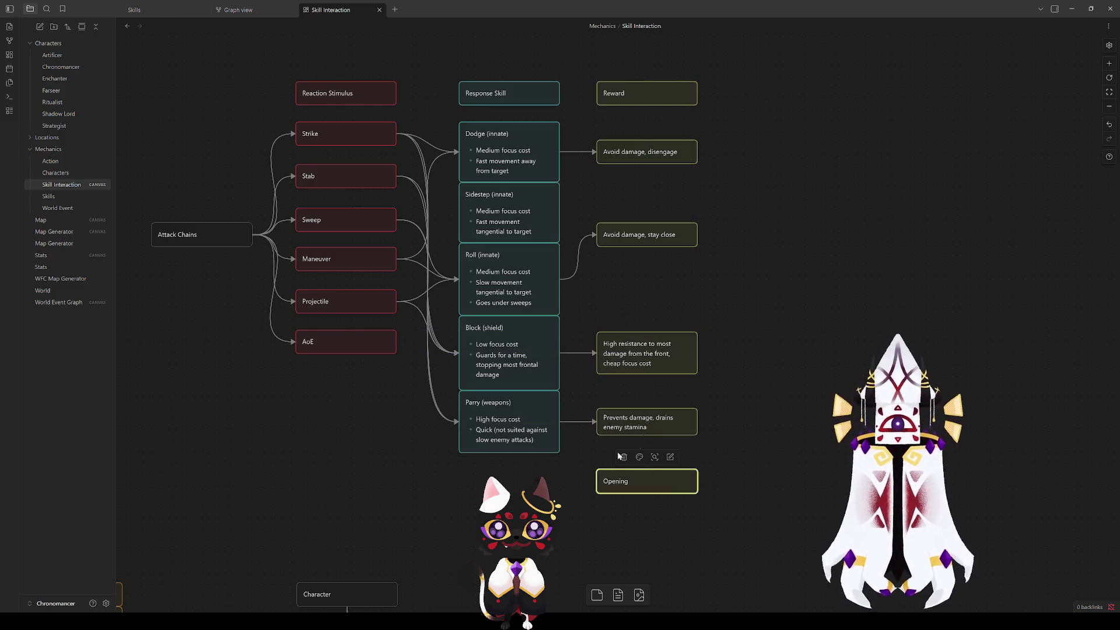
pyautogui.press('Delete')
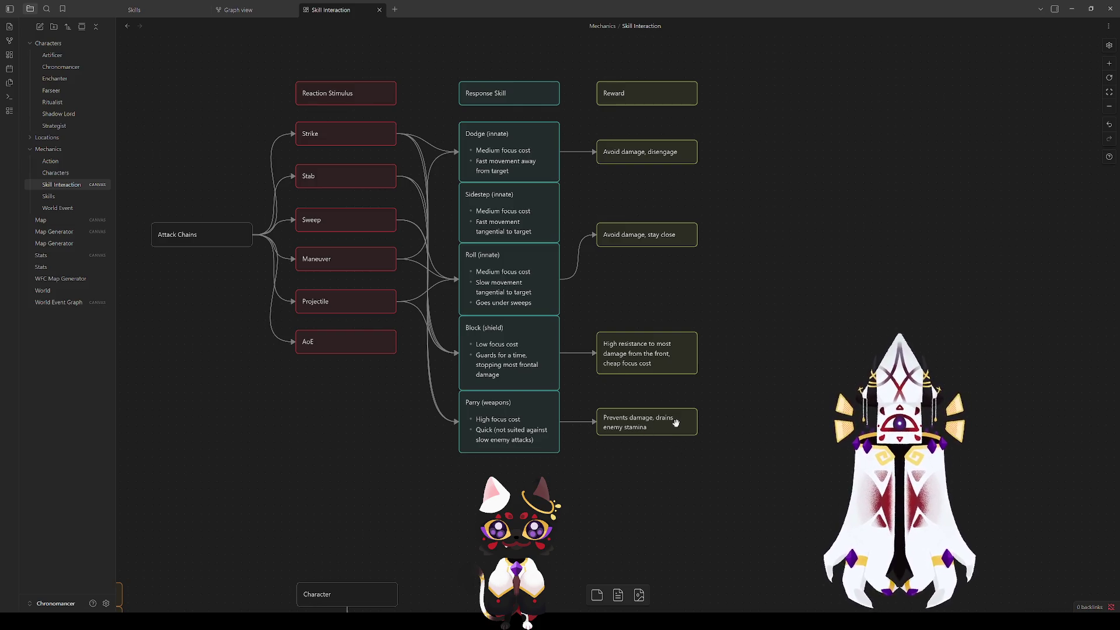
pyautogui.click(645, 420)
pyautogui.click(804, 425)
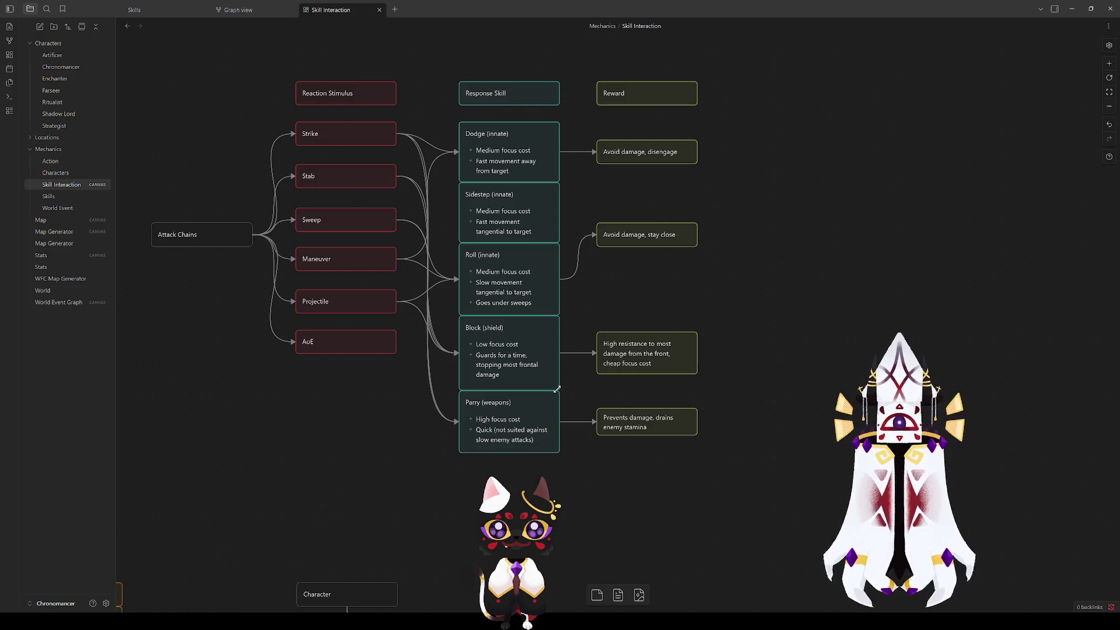
# Step: Align 'Avoid damage, stay close' with Roll and place a copy beside Sidestep
pyautogui.moveTo(635, 242); pyautogui.dragTo(634, 287)
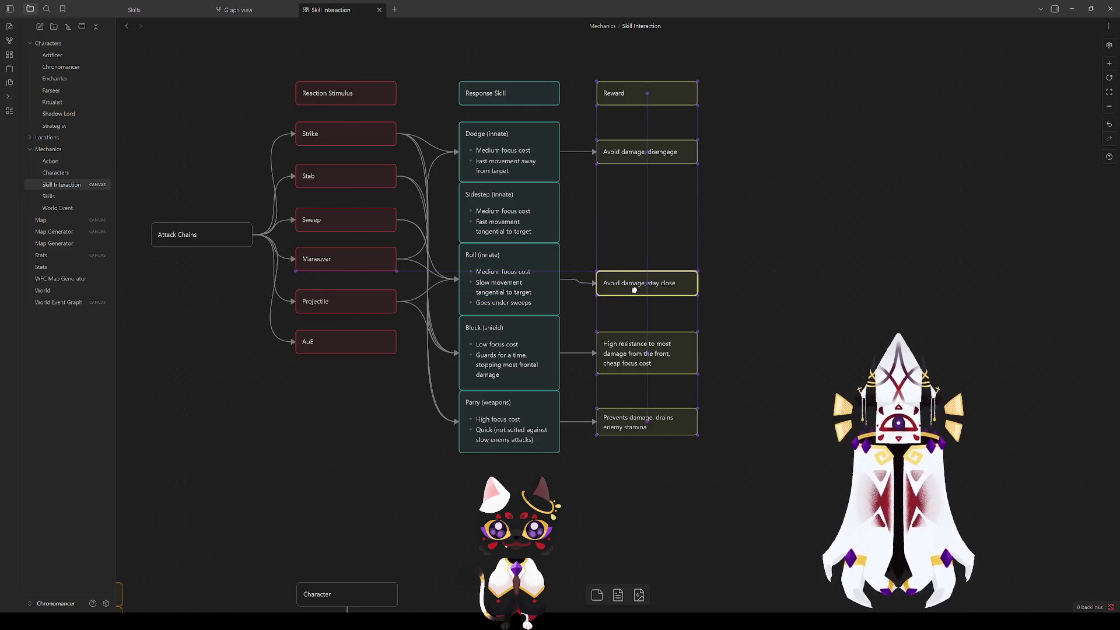
pyautogui.moveTo(608, 211); pyautogui.dragTo(599, 292)
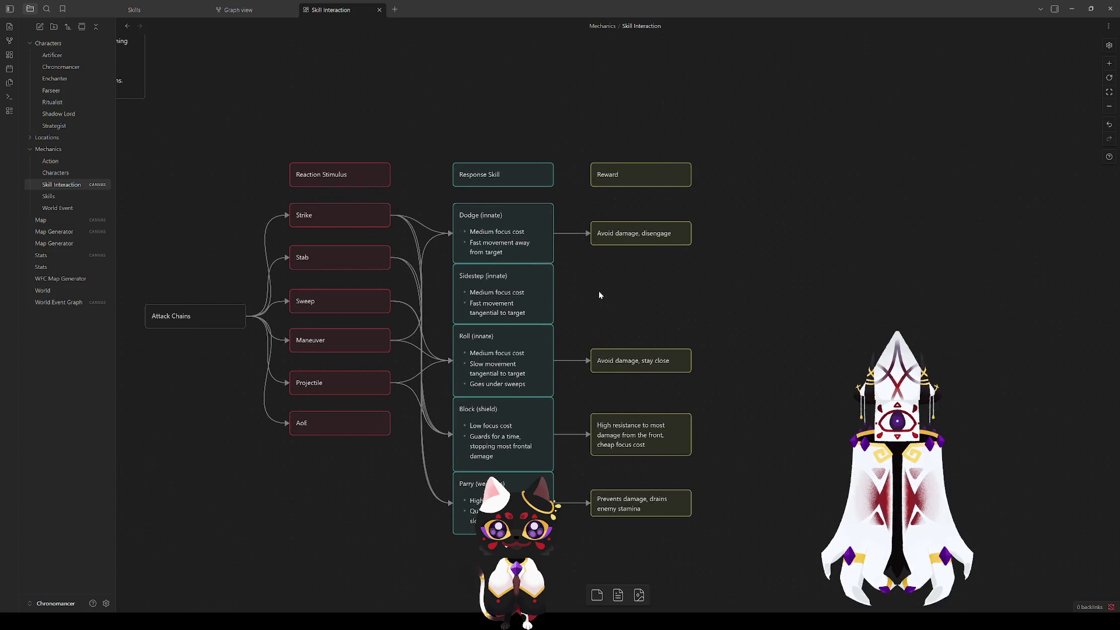
pyautogui.moveTo(639, 237)
pyautogui.mouseDown()
pyautogui.moveTo(639, 324)
pyautogui.moveTo(638, 288)
pyautogui.mouseUp()
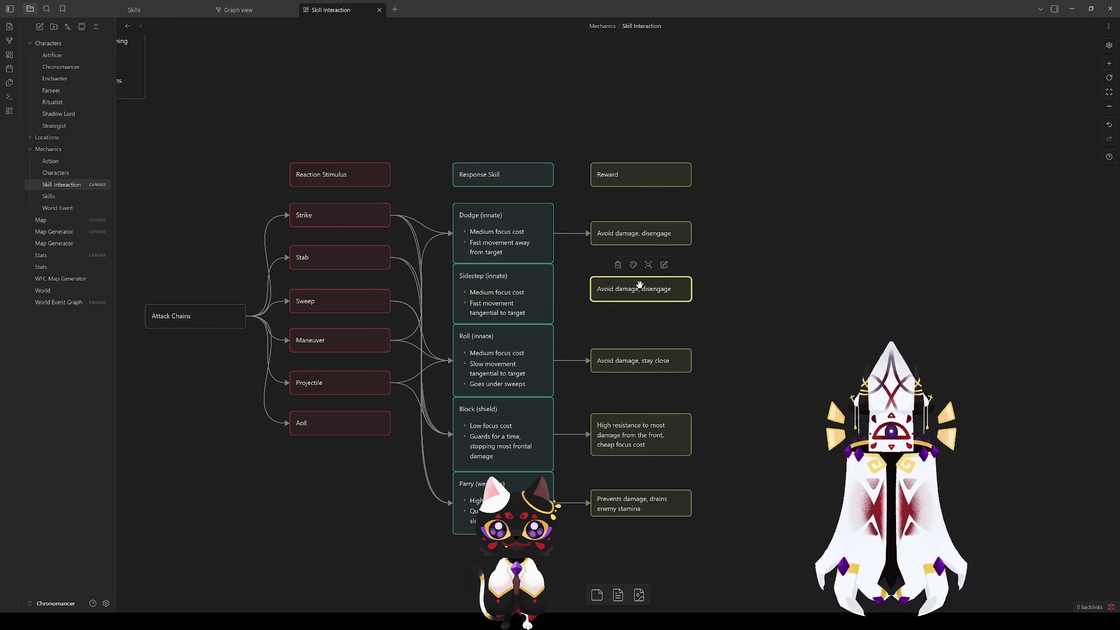
pyautogui.press('Delete')
pyautogui.click(638, 359)
pyautogui.moveTo(638, 359)
pyautogui.keyDown('alt'); pyautogui.mouseDown()
pyautogui.moveTo(614, 321)
pyautogui.moveTo(620, 288)
pyautogui.moveTo(564, 291)
pyautogui.moveTo(636, 293)
pyautogui.mouseUp(); pyautogui.keyUp('alt')
# Step: Link Sidestep to its new 'Avoid damage, stay close' reward card
pyautogui.click(876, 293)
pyautogui.click(511, 293)
pyautogui.click(494, 352)
pyautogui.click(799, 311)
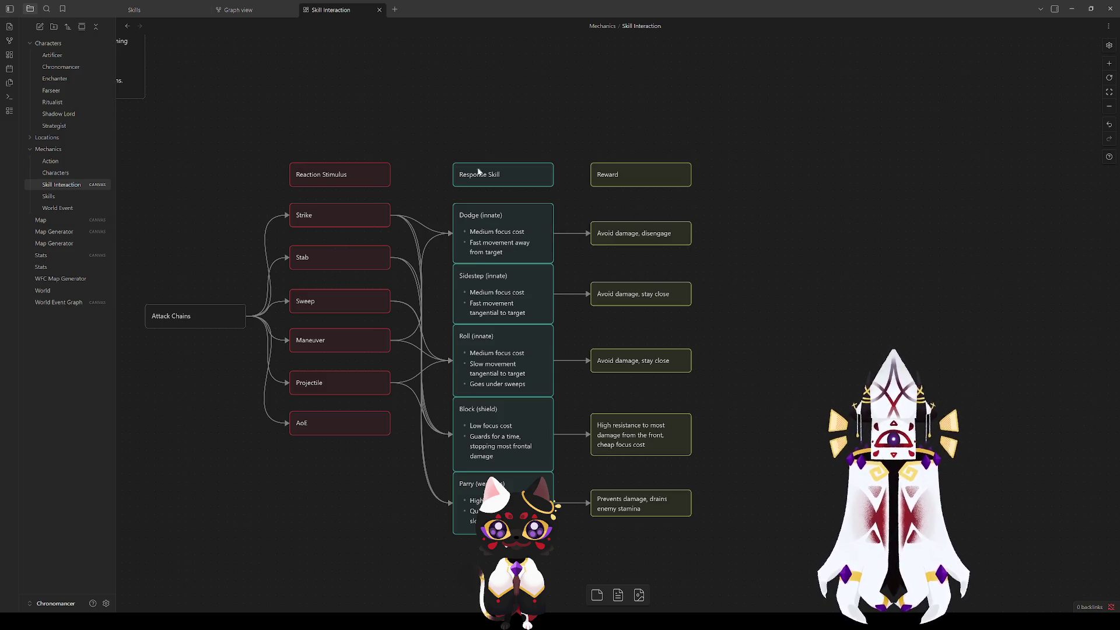
# Step: Draw an edge from the Stab attack card to Sidestep (innate) and verify it
pyautogui.moveTo(389, 259); pyautogui.dragTo(462, 301)
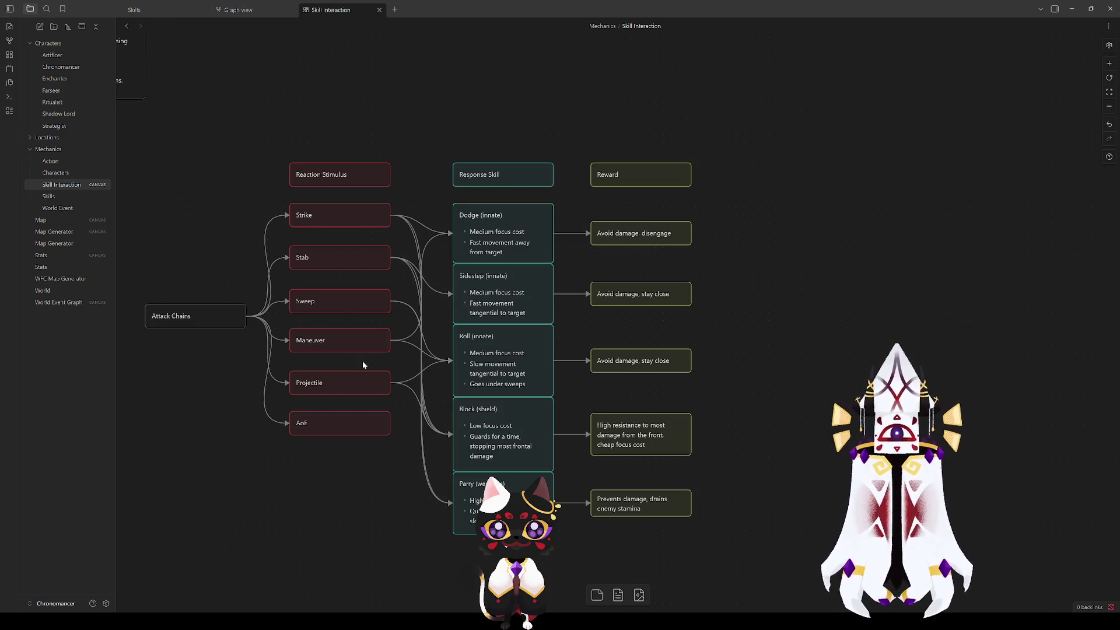
pyautogui.moveTo(386, 387)
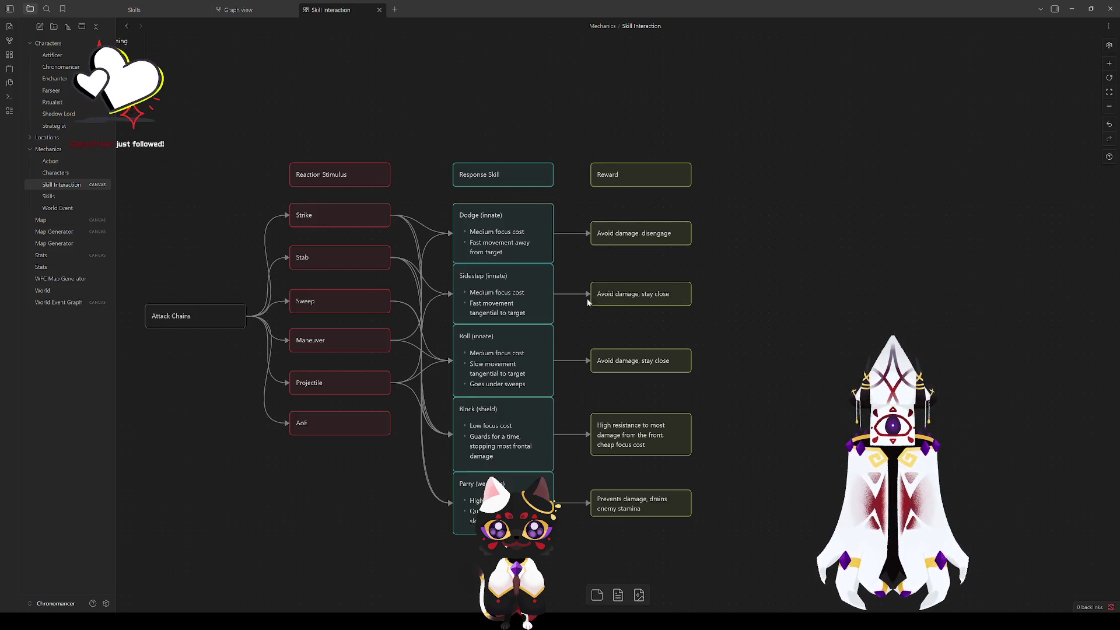
pyautogui.moveTo(645, 302)
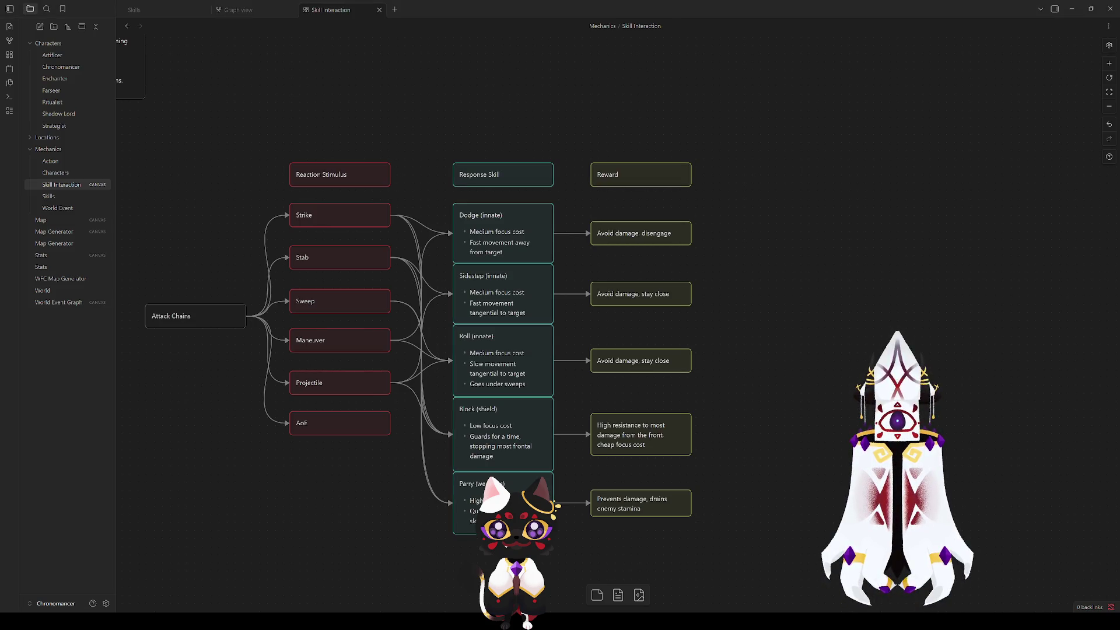
pyautogui.click(775, 333)
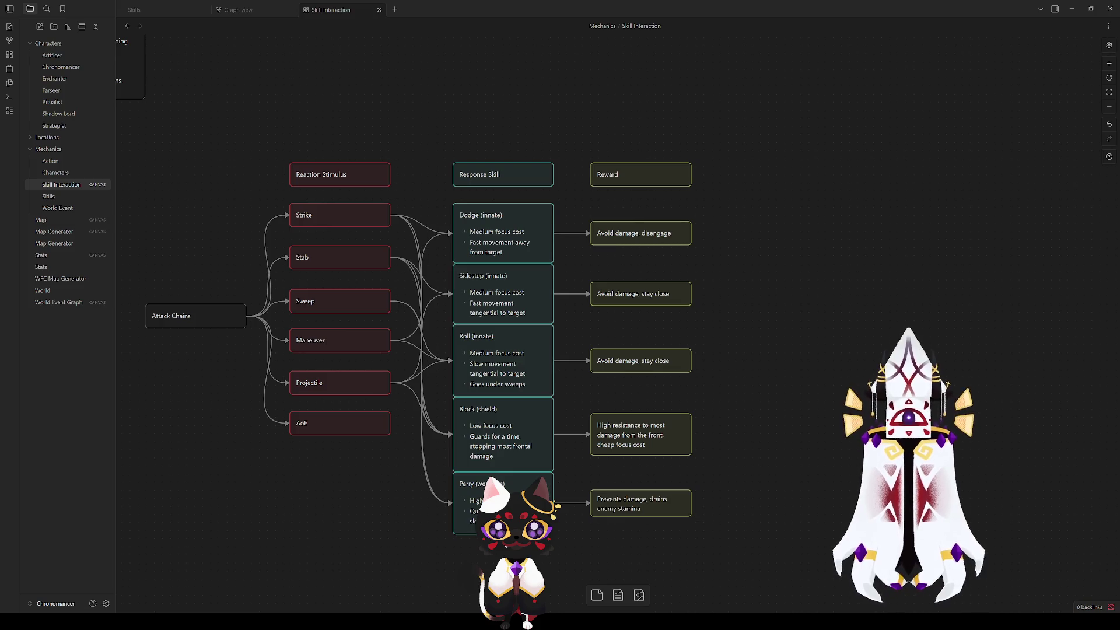
pyautogui.click(730, 315)
pyautogui.click(497, 296)
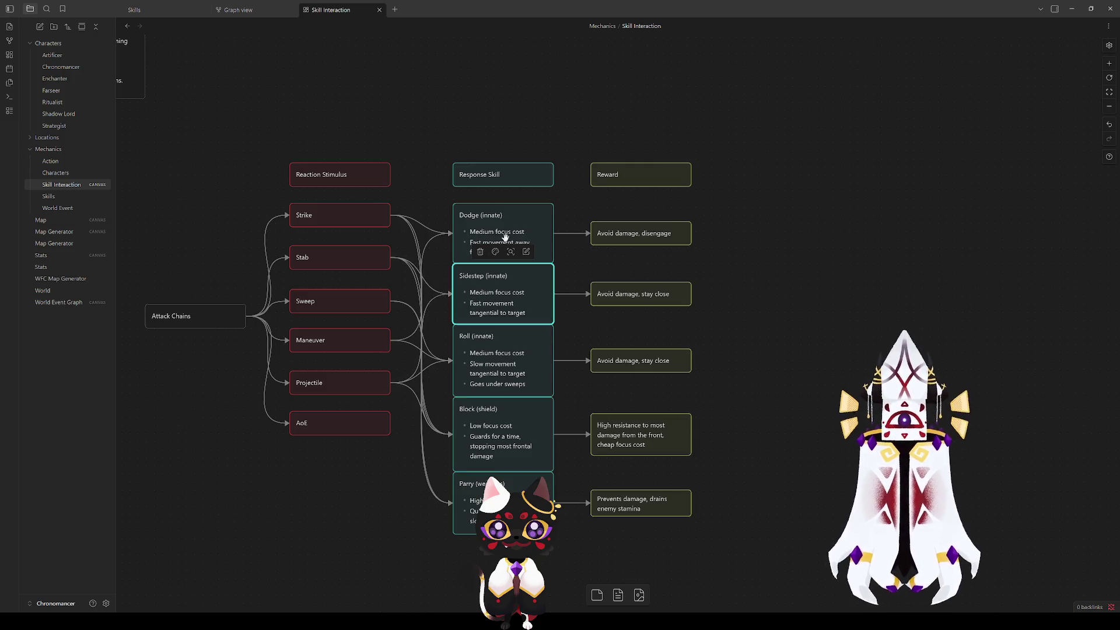
pyautogui.click(369, 484)
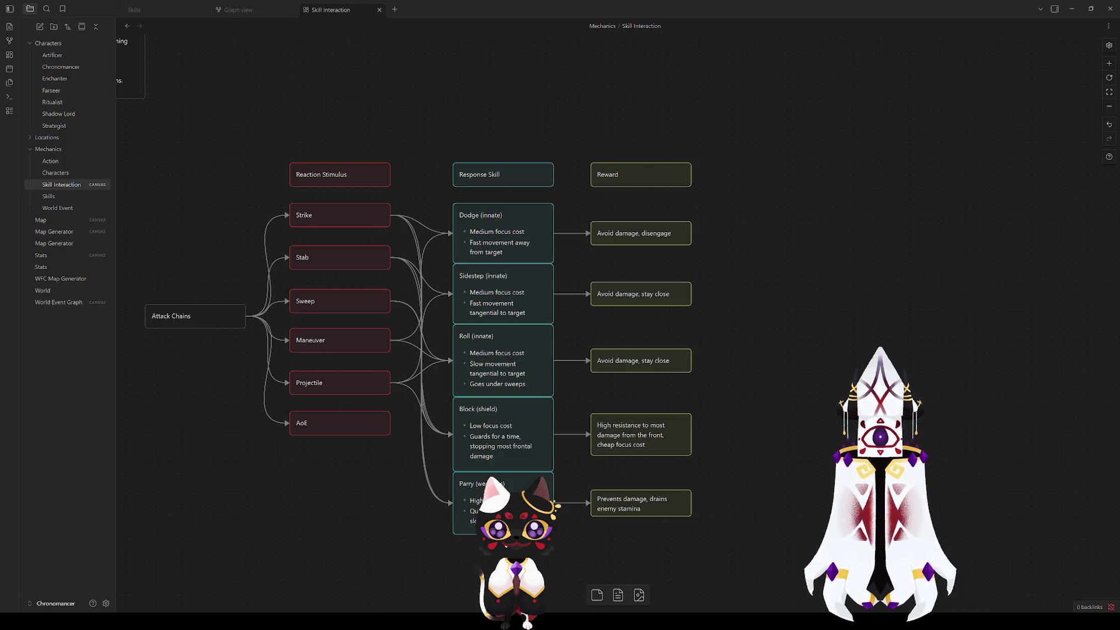
pyautogui.scroll(-1, 833, 419)
# Step: Pan the canvas to the Sekiro diagram, then switch to the Skills note
pyautogui.scroll(-2, 833, 418)
pyautogui.scroll(3, 638, 413)
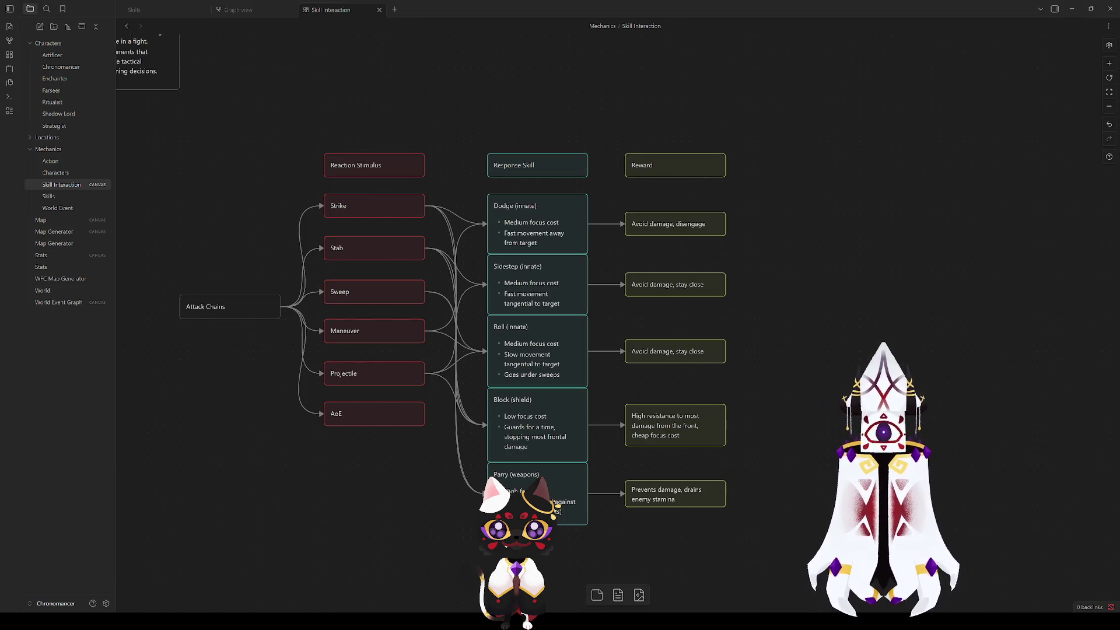
pyautogui.scroll(-6, 515, 402)
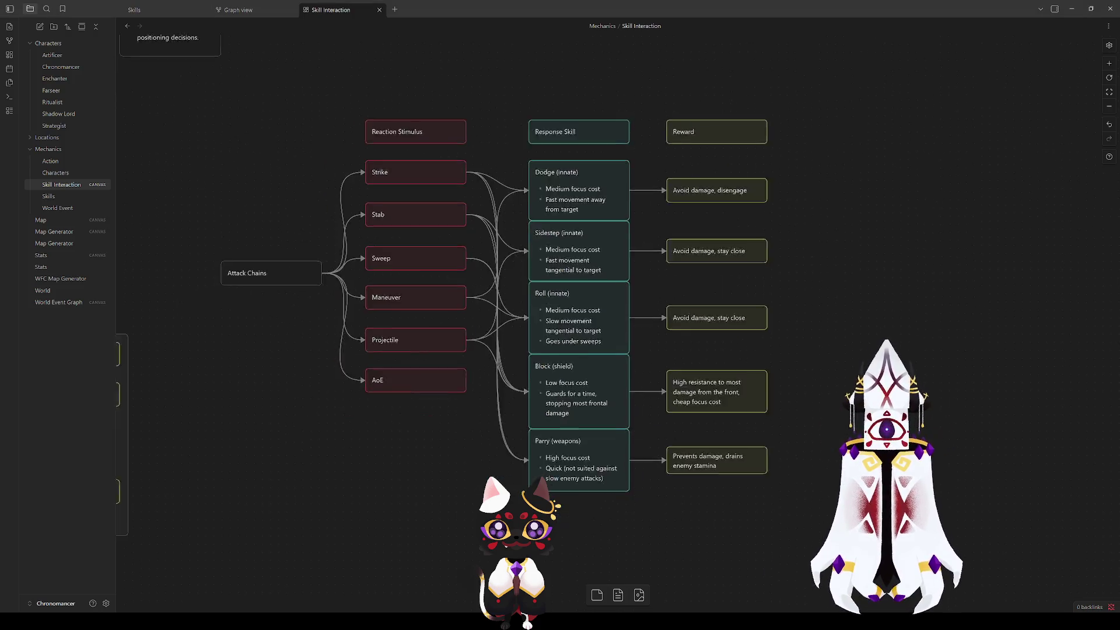
pyautogui.scroll(5, 515, 398)
pyautogui.moveTo(515, 392)
pyautogui.mouseDown()
pyautogui.moveTo(488, 195)
pyautogui.moveTo(737, 289)
pyautogui.moveTo(643, 367)
pyautogui.mouseUp()
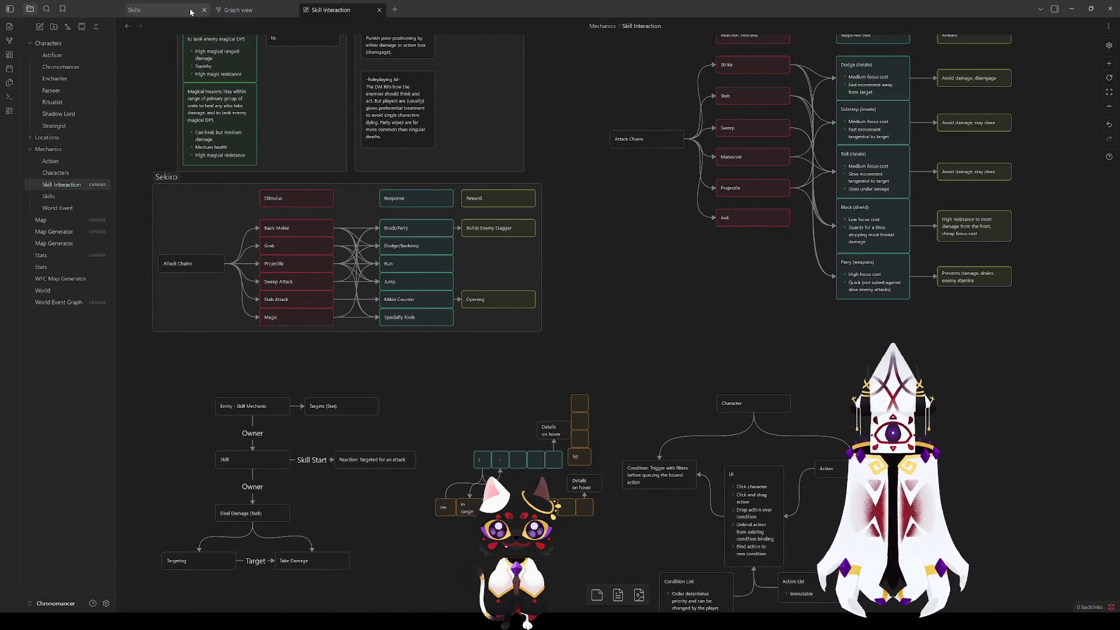
pyautogui.click(171, 10)
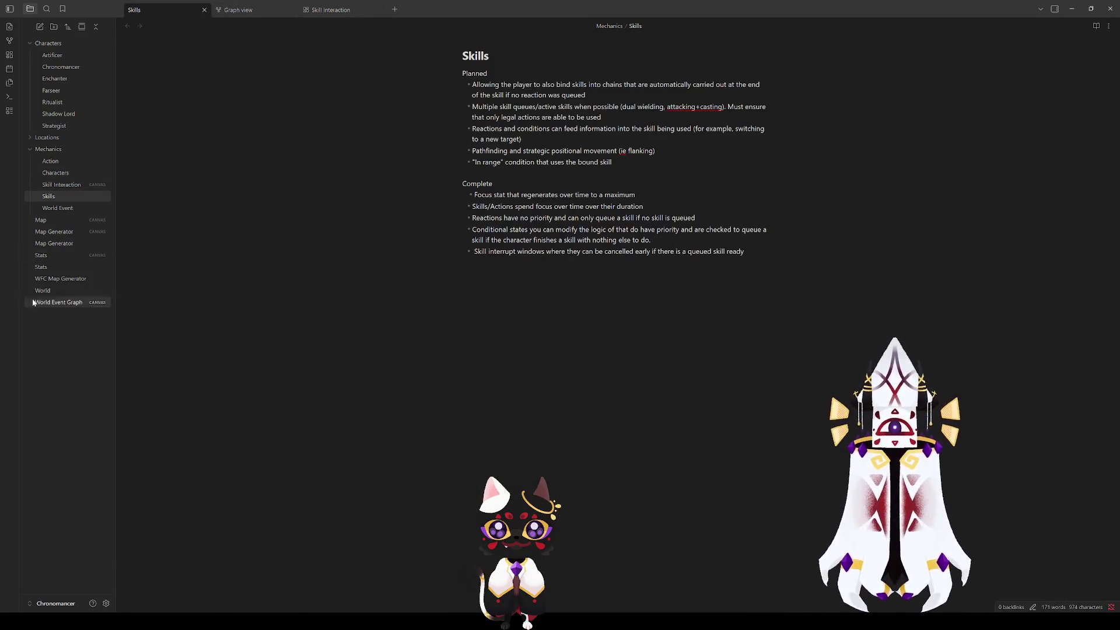
# Step: Browse the Map Generator and World Event Graph canvases, then open Stats
pyautogui.click(54, 232)
pyautogui.moveTo(416, 365)
pyautogui.mouseDown()
pyautogui.moveTo(343, 317)
pyautogui.moveTo(368, 341)
pyautogui.mouseUp()
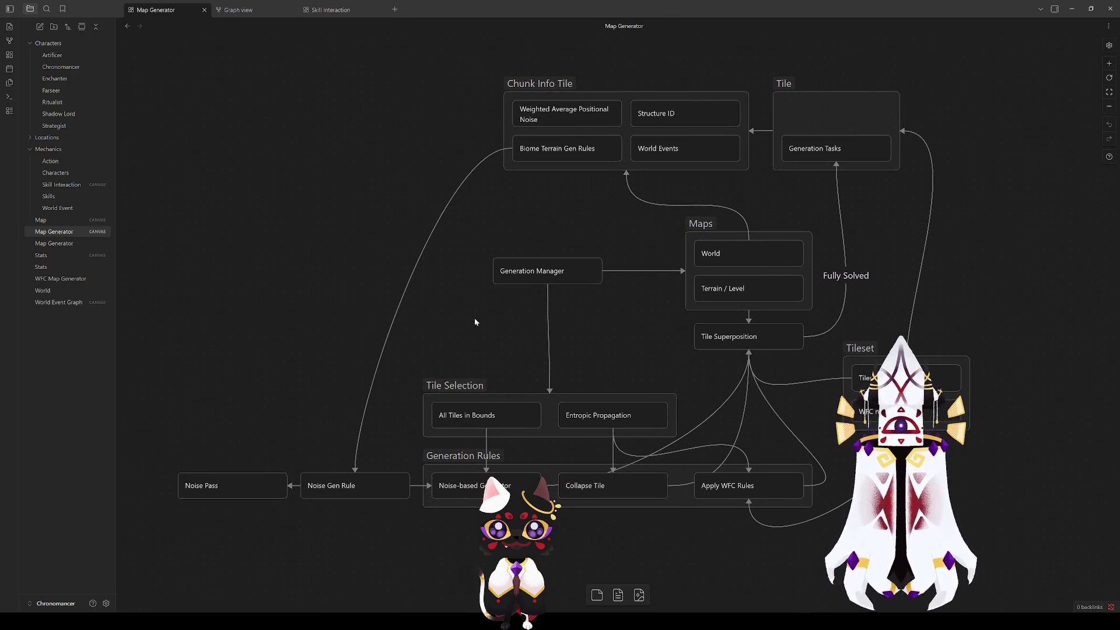
pyautogui.click(61, 302)
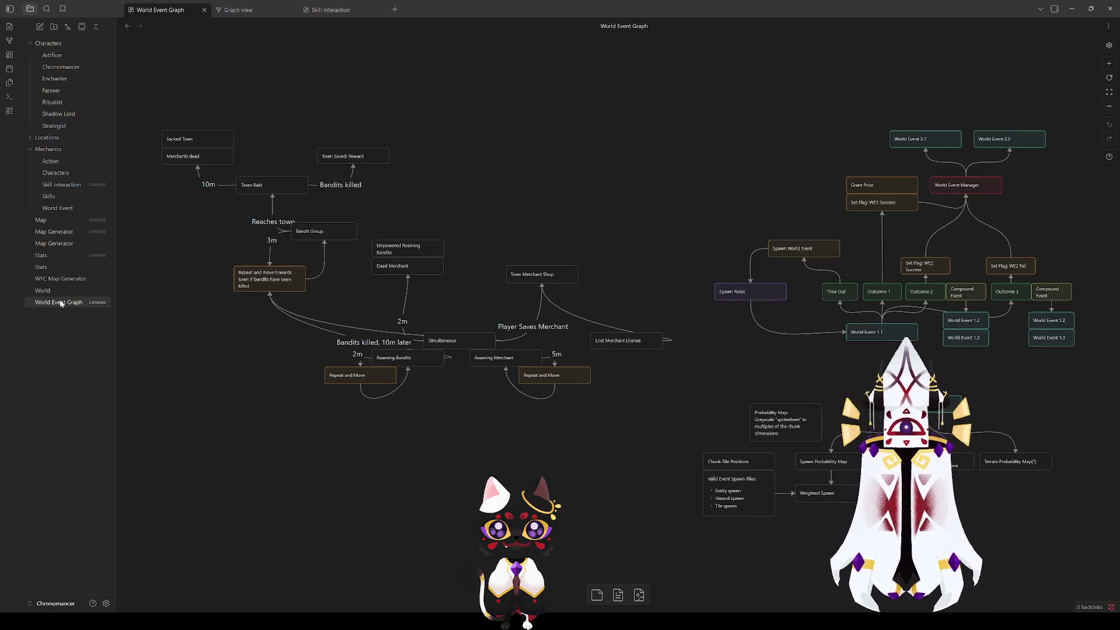
pyautogui.moveTo(683, 414); pyautogui.dragTo(380, 387)
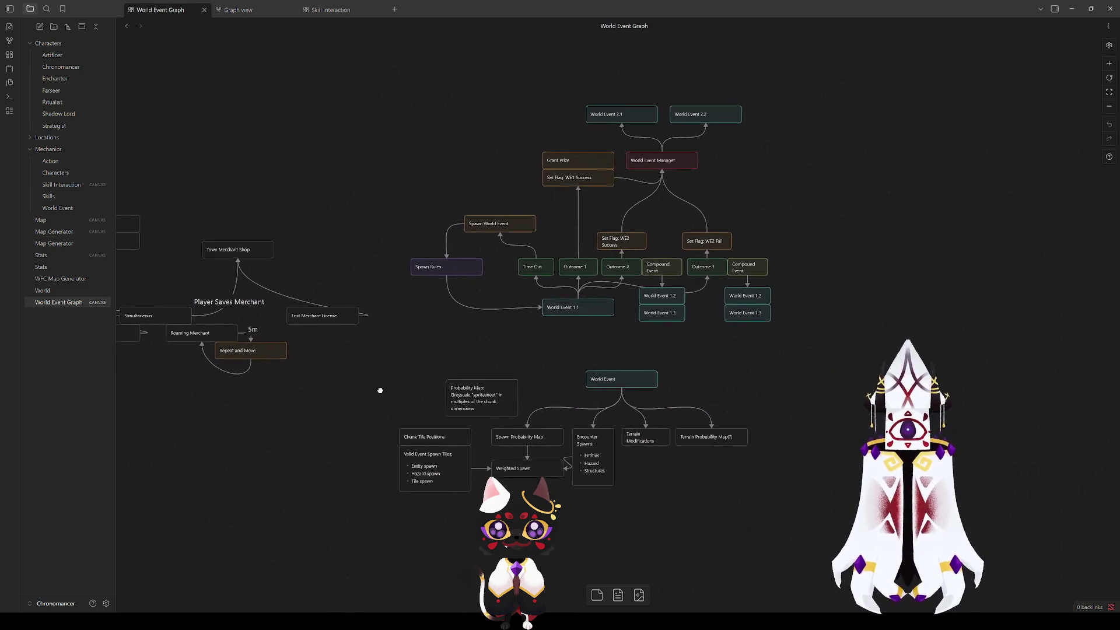
pyautogui.scroll(2, 607, 335)
pyautogui.scroll(-2, 607, 337)
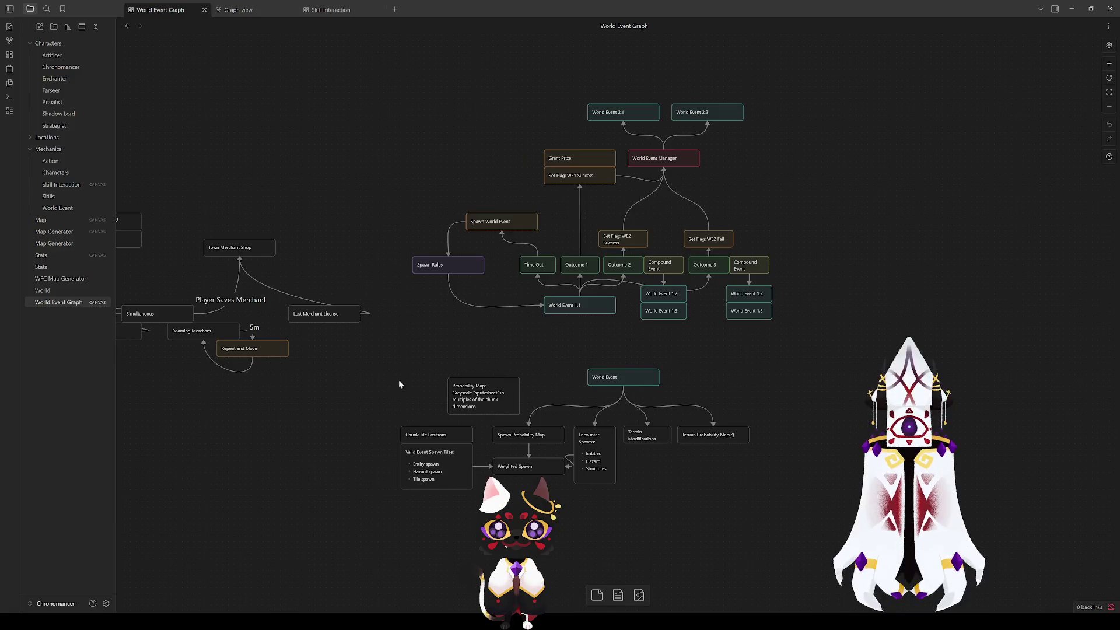
pyautogui.click(61, 185)
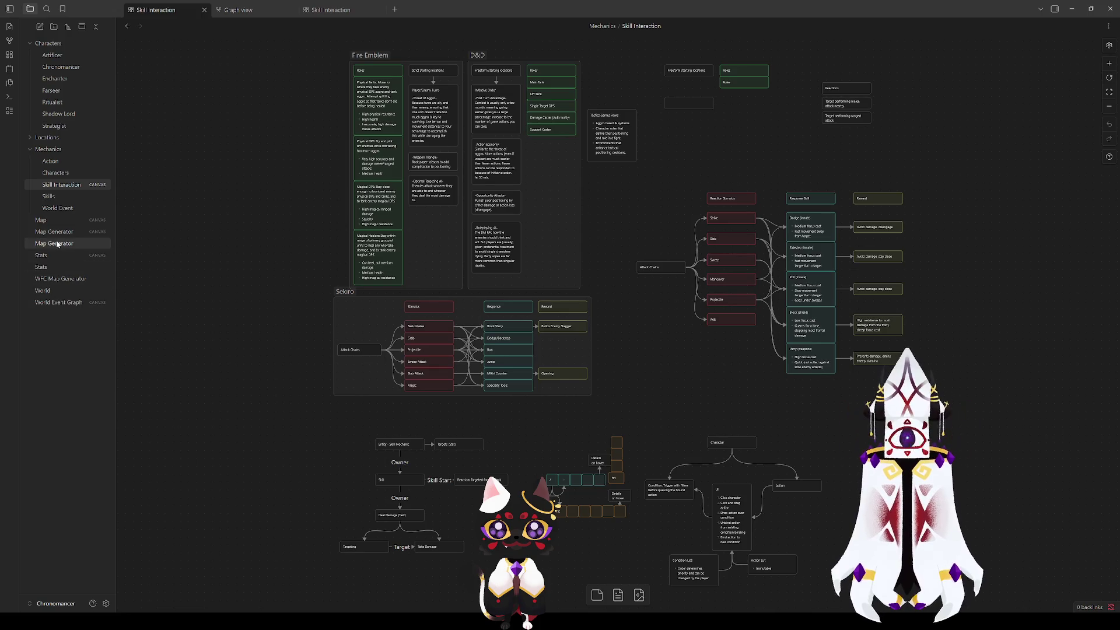
pyautogui.click(60, 255)
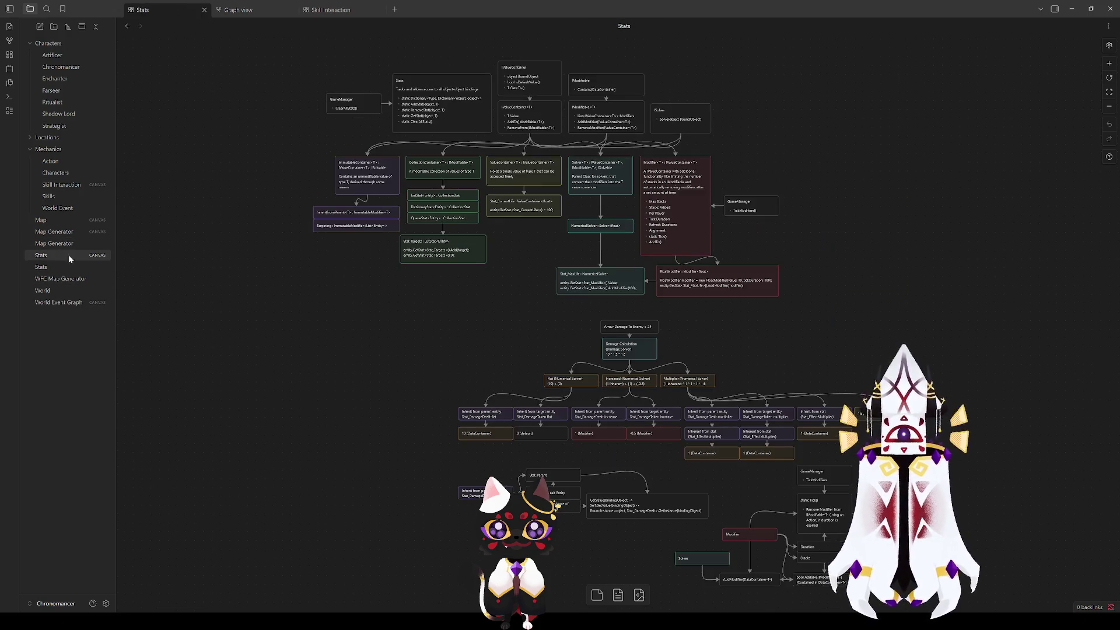
# Step: Look over the Stats class diagram, then open the Action and Characters notes under Mechanics
pyautogui.scroll(5, 488, 255)
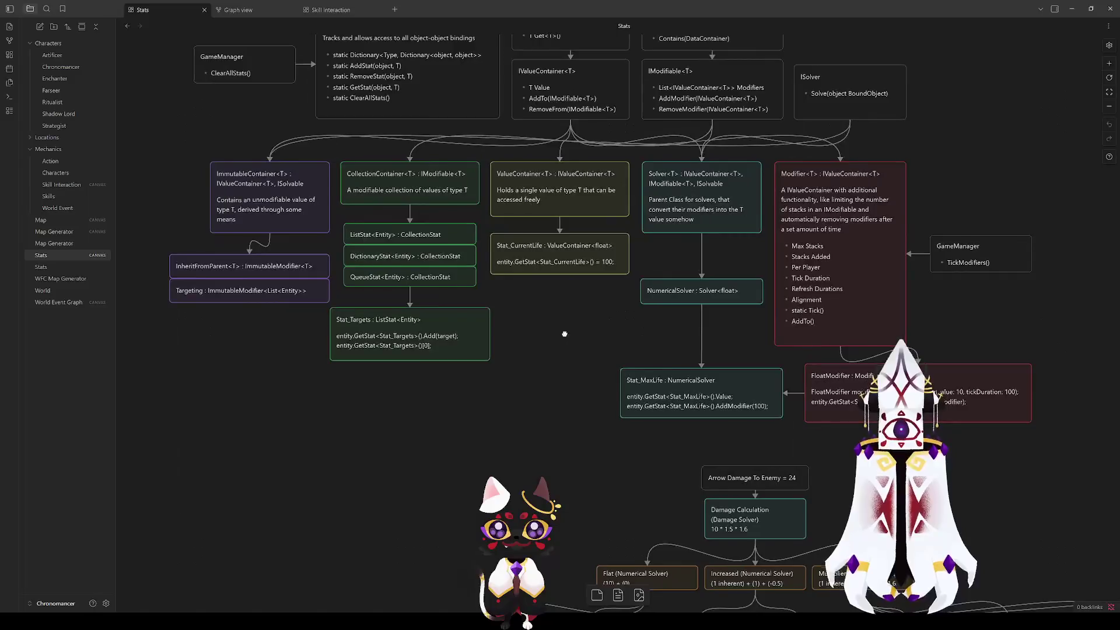
pyautogui.moveTo(544, 431); pyautogui.dragTo(540, 440)
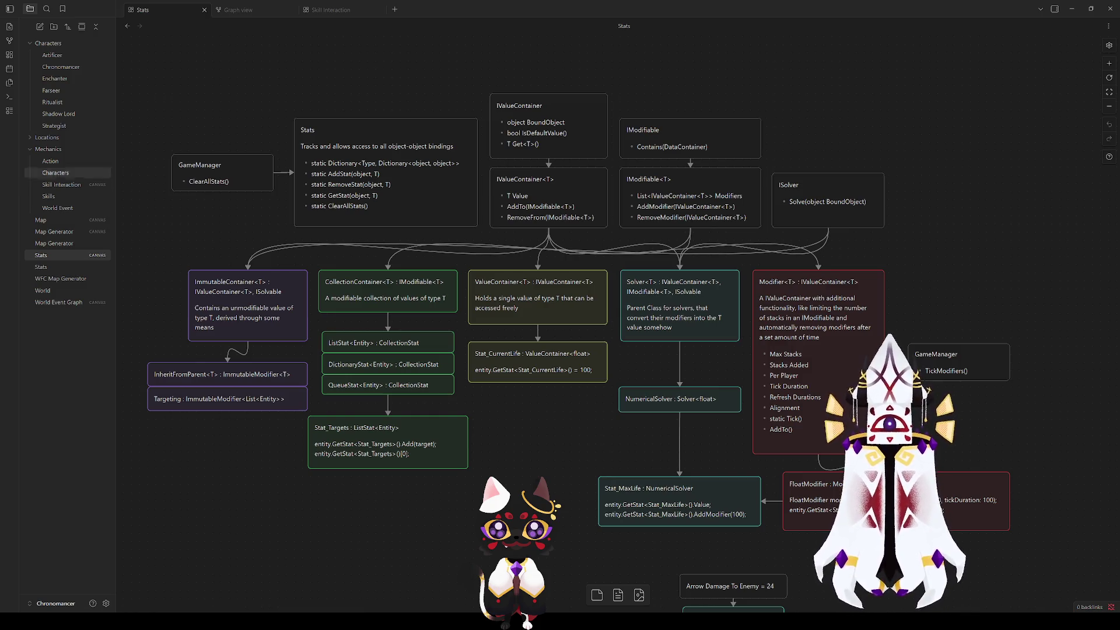
pyautogui.click(67, 165)
pyautogui.click(67, 175)
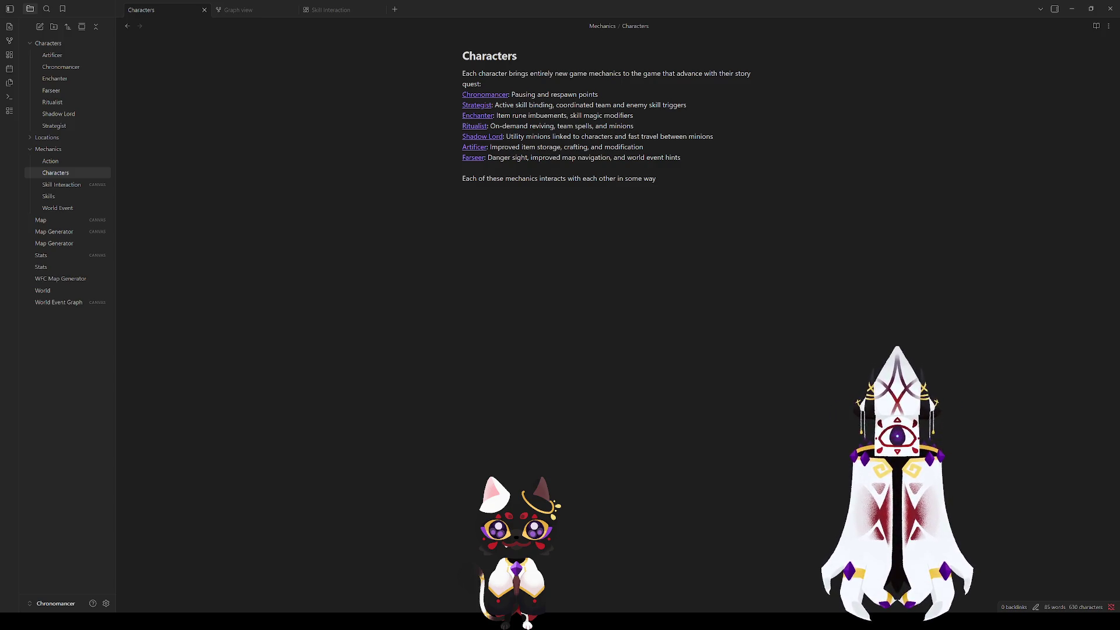
# Step: Open the Characters note from its node in the Graph view
pyautogui.click(234, 10)
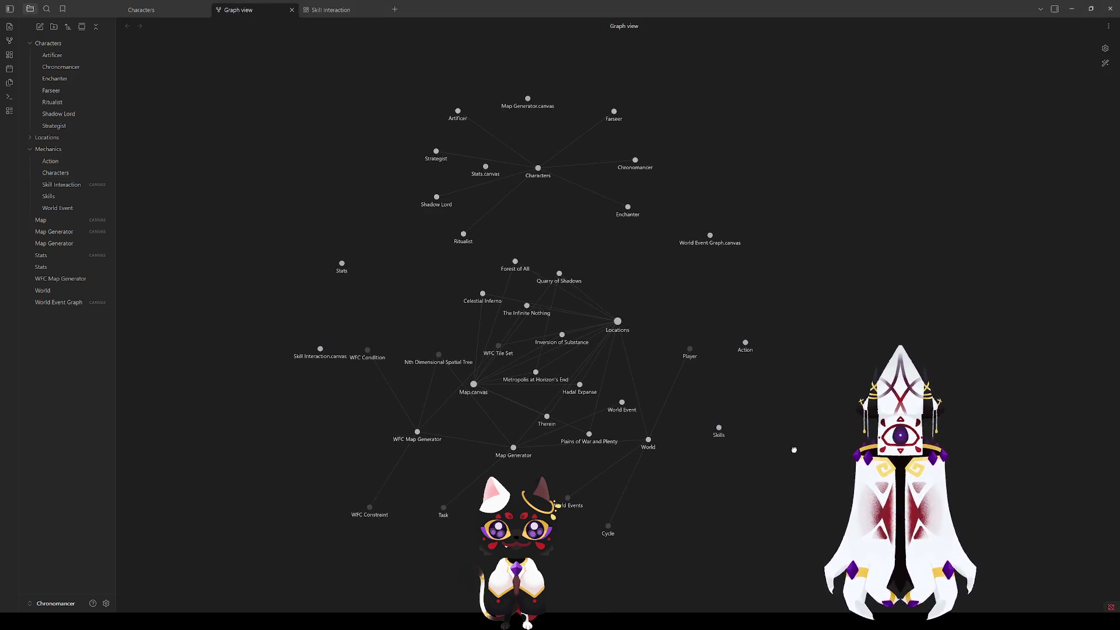
pyautogui.moveTo(789, 441); pyautogui.dragTo(799, 441)
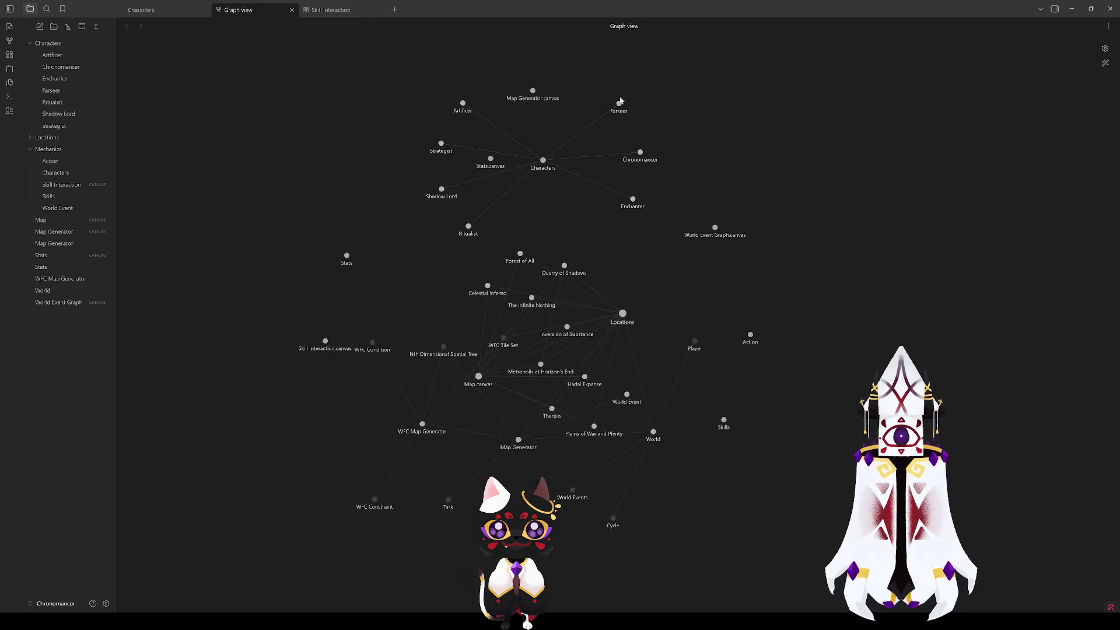
pyautogui.click(544, 163)
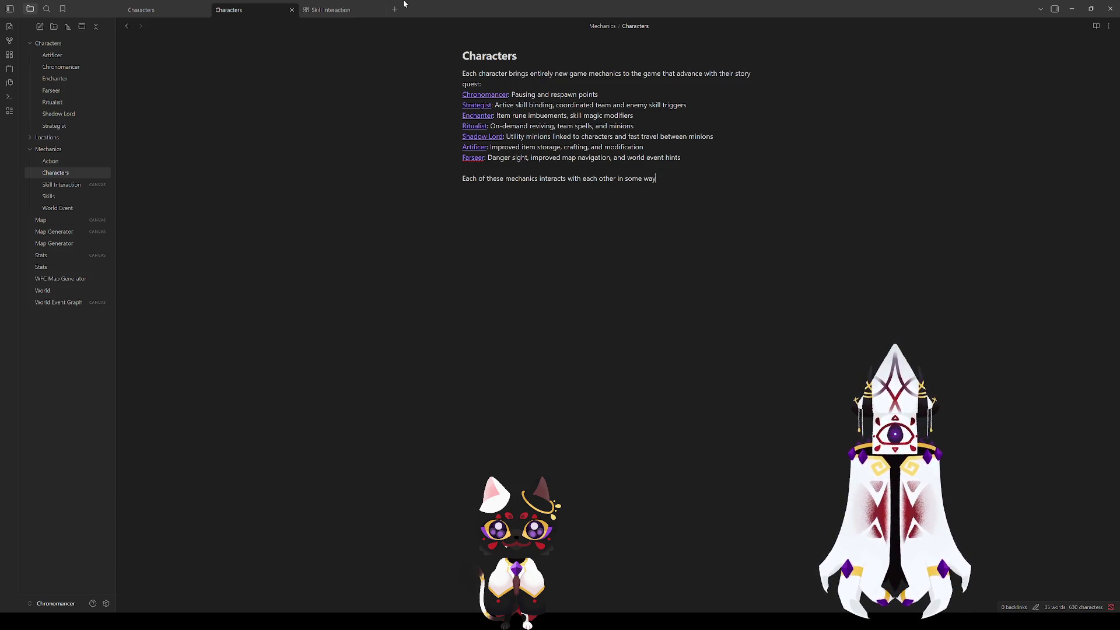
# Step: Return to Skill Interaction and pan over the Attack Chains diagram and the Sekiro group
pyautogui.click(319, 12)
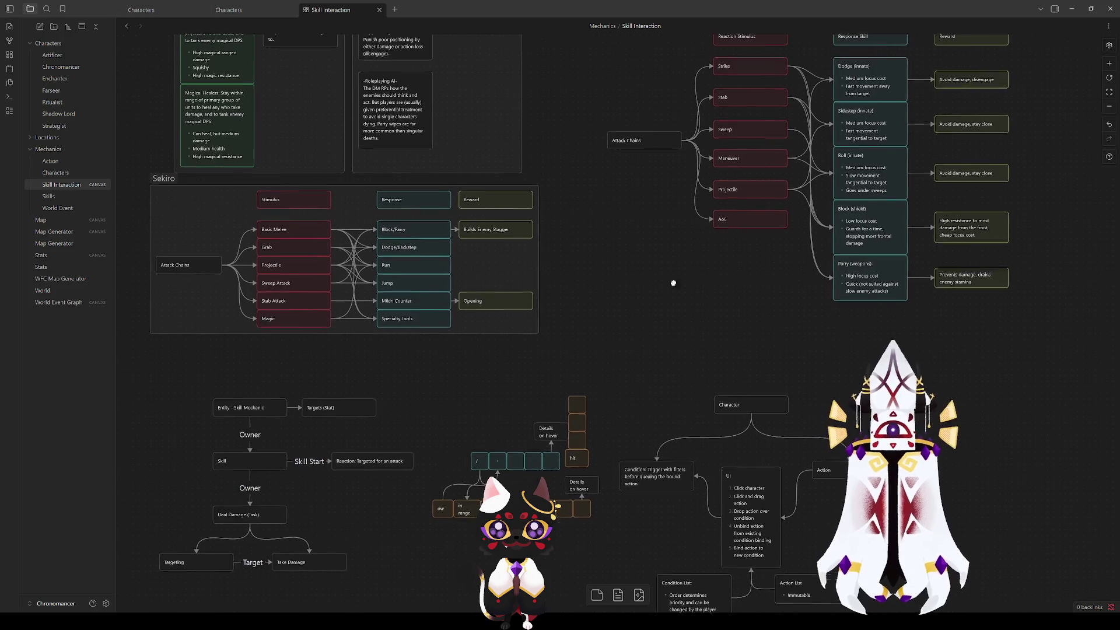
pyautogui.moveTo(259, 390); pyautogui.dragTo(609, 454)
pyautogui.scroll(-3, 609, 454)
pyautogui.scroll(3, 410, 441)
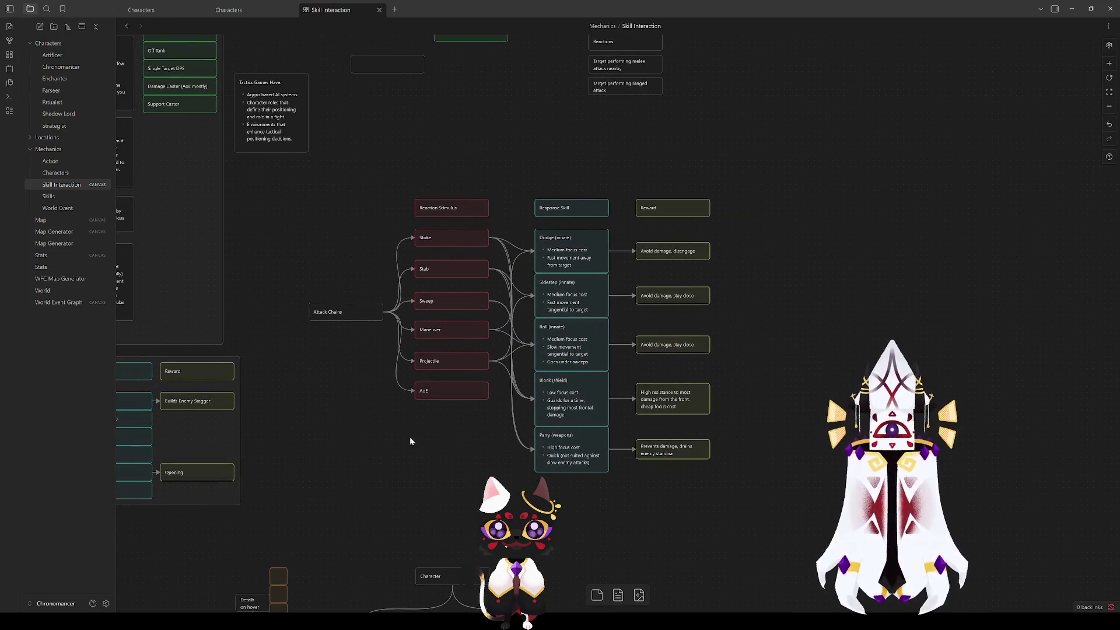
pyautogui.scroll(3, 498, 403)
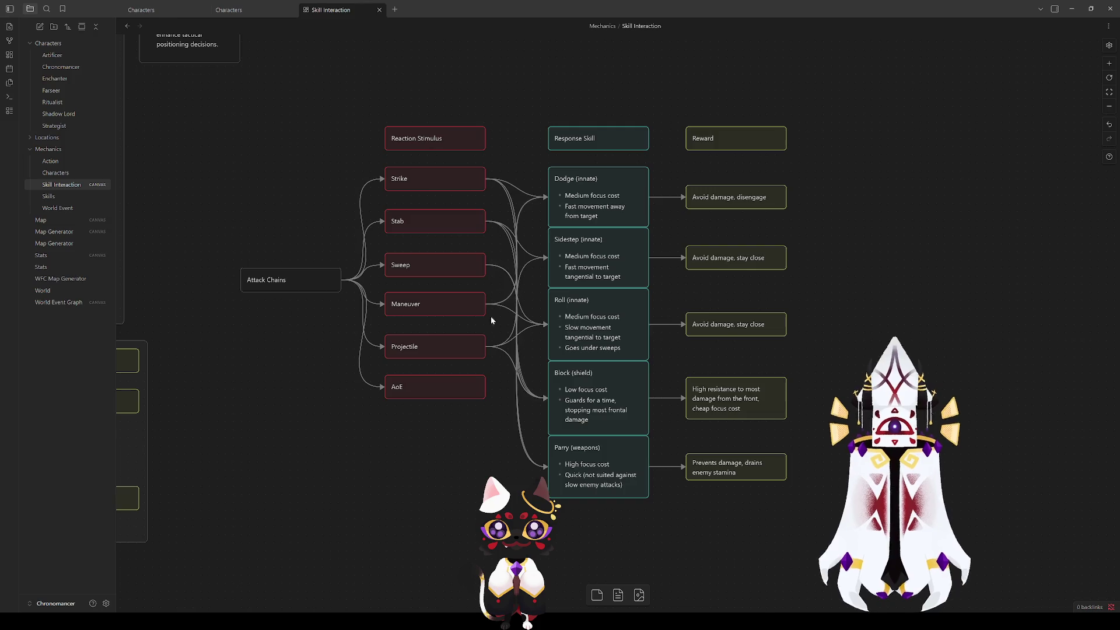
pyautogui.moveTo(468, 419)
pyautogui.mouseDown()
pyautogui.moveTo(449, 387)
pyautogui.moveTo(426, 450)
pyautogui.moveTo(455, 387)
pyautogui.mouseUp()
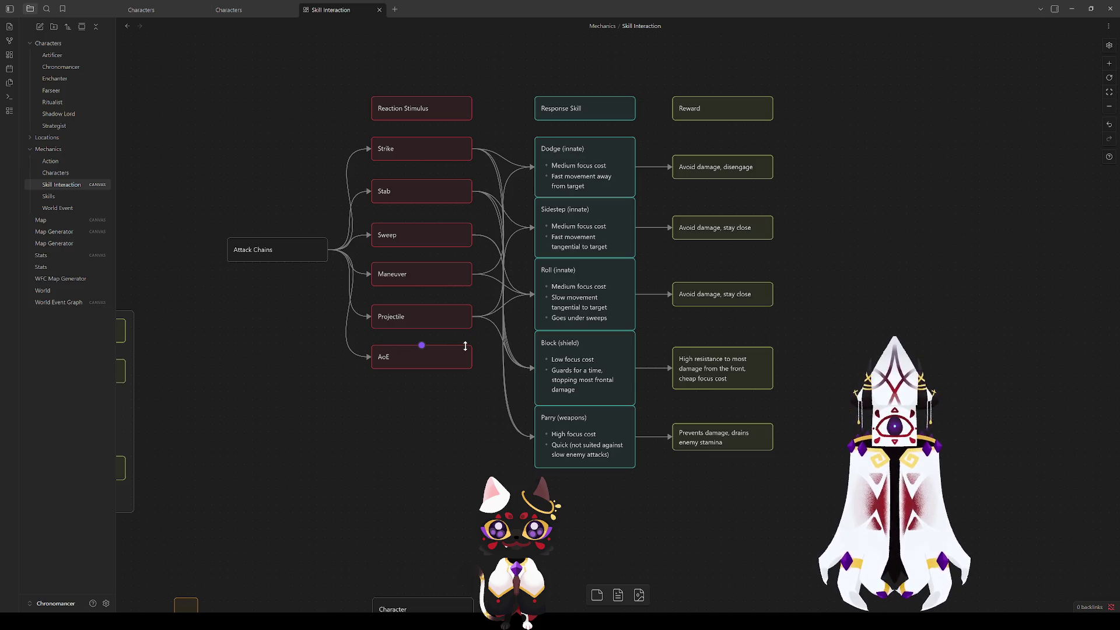
pyautogui.moveTo(242, 389)
pyautogui.mouseDown()
pyautogui.moveTo(425, 407)
pyautogui.moveTo(731, 485)
pyautogui.moveTo(761, 343)
pyautogui.moveTo(823, 313)
pyautogui.mouseUp()
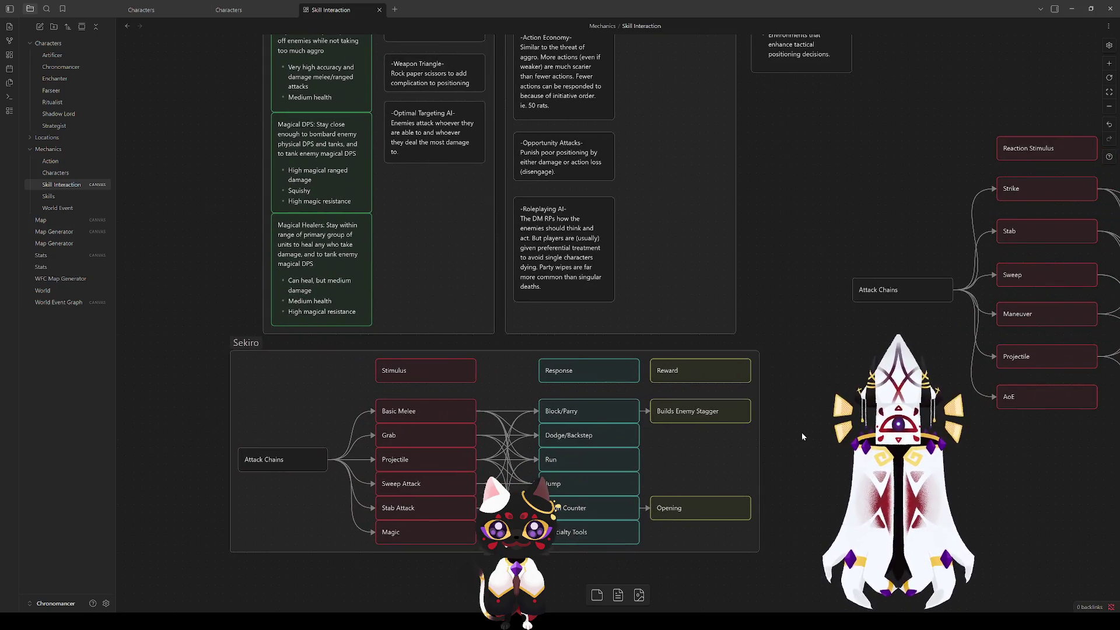
# Step: Select and deselect the Sekiro group nodes, then centre the Attack Chains diagram
pyautogui.click(241, 343)
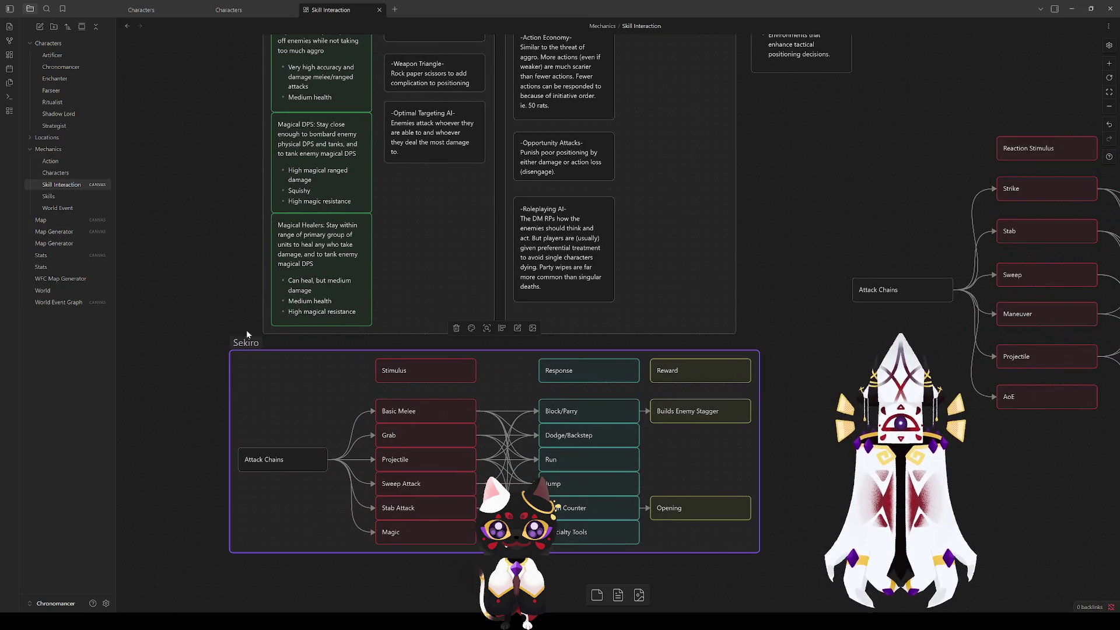
pyautogui.click(236, 317)
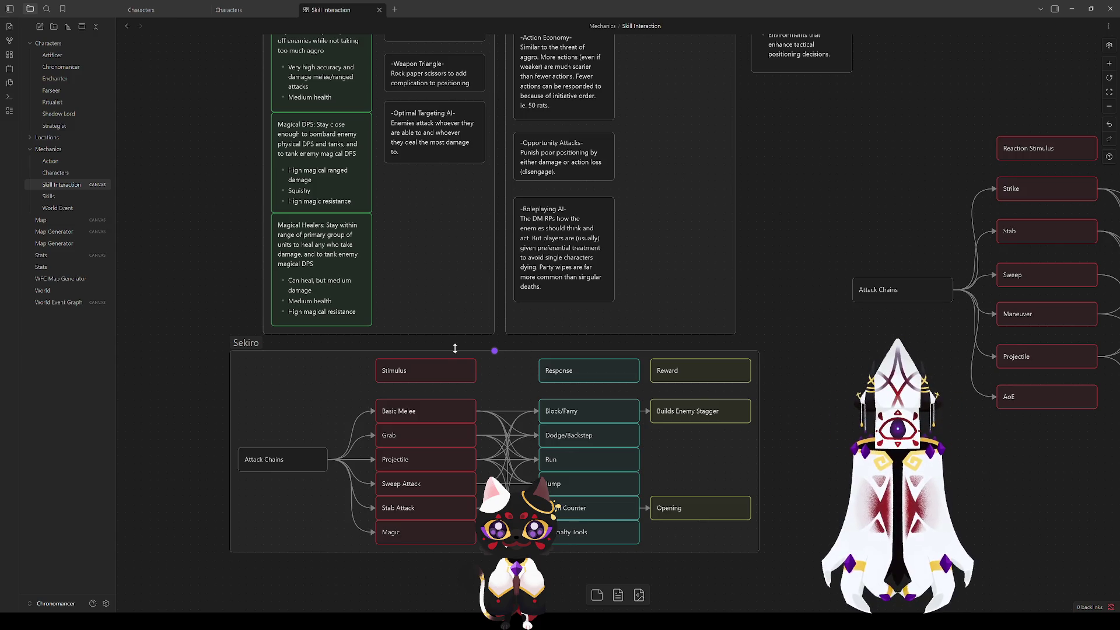
pyautogui.click(299, 349)
pyautogui.moveTo(203, 333); pyautogui.dragTo(824, 554)
pyautogui.click(785, 571)
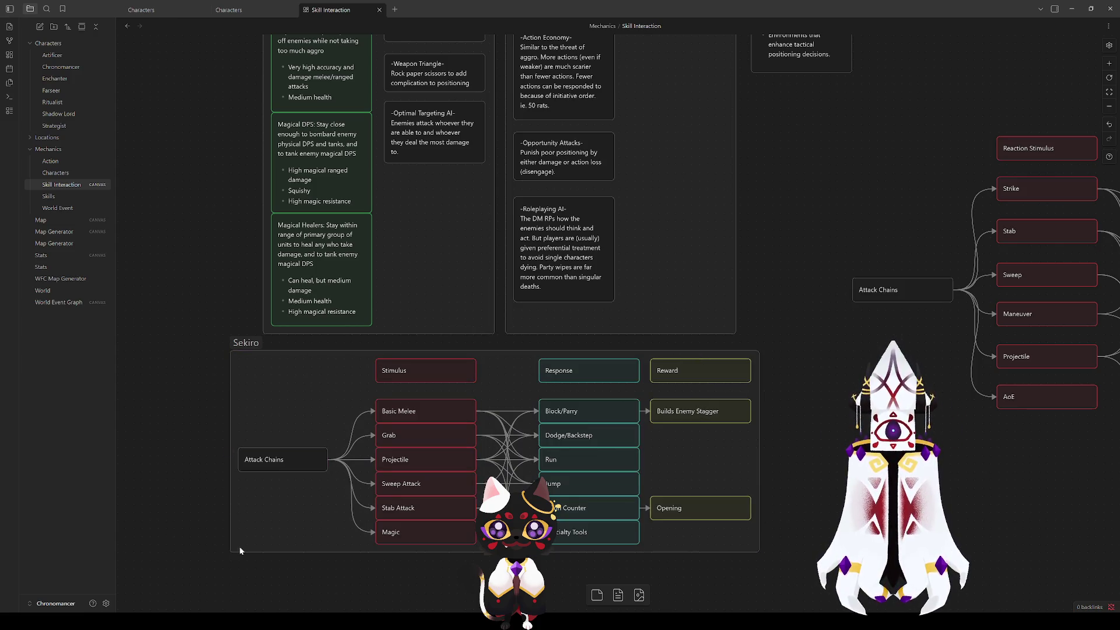
pyautogui.moveTo(858, 435)
pyautogui.mouseDown()
pyautogui.moveTo(370, 452)
pyautogui.moveTo(226, 325)
pyautogui.moveTo(859, 364)
pyautogui.mouseUp()
pyautogui.moveTo(149, 307)
pyautogui.mouseDown()
pyautogui.moveTo(703, 540)
pyautogui.moveTo(754, 540)
pyautogui.mouseUp()
pyautogui.moveTo(757, 402); pyautogui.dragTo(137, 462)
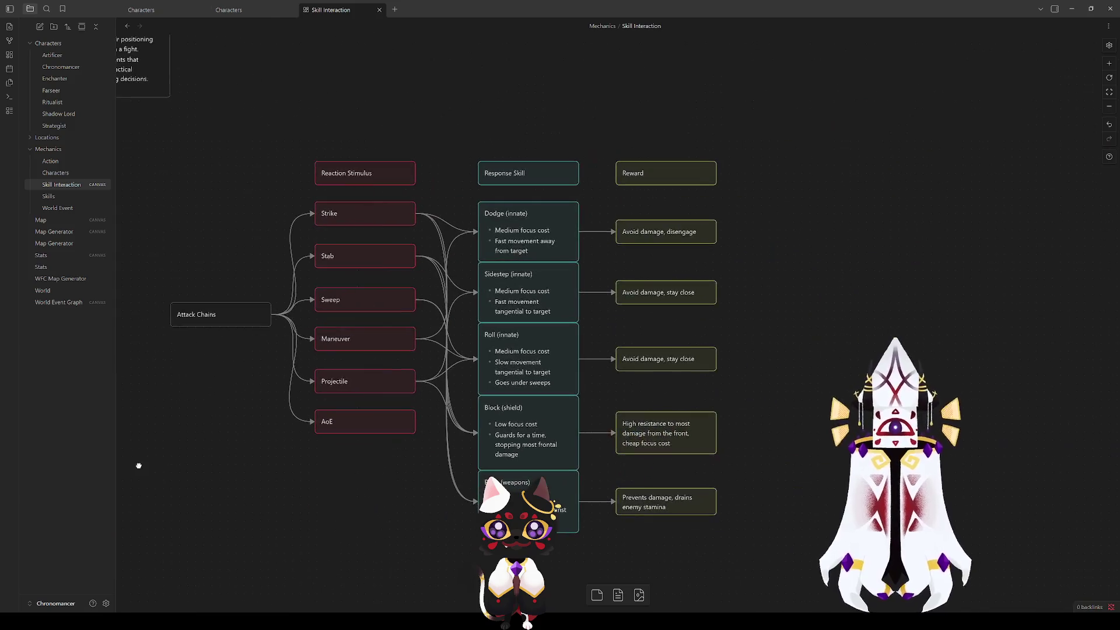
# Step: Select the Attack Chains nodes and Reaction Stimulus, then pan to the Fire Emblem and D&D groups
pyautogui.moveTo(776, 557)
pyautogui.mouseDown()
pyautogui.moveTo(178, 156)
pyautogui.moveTo(148, 117)
pyautogui.mouseUp()
pyautogui.click(342, 173)
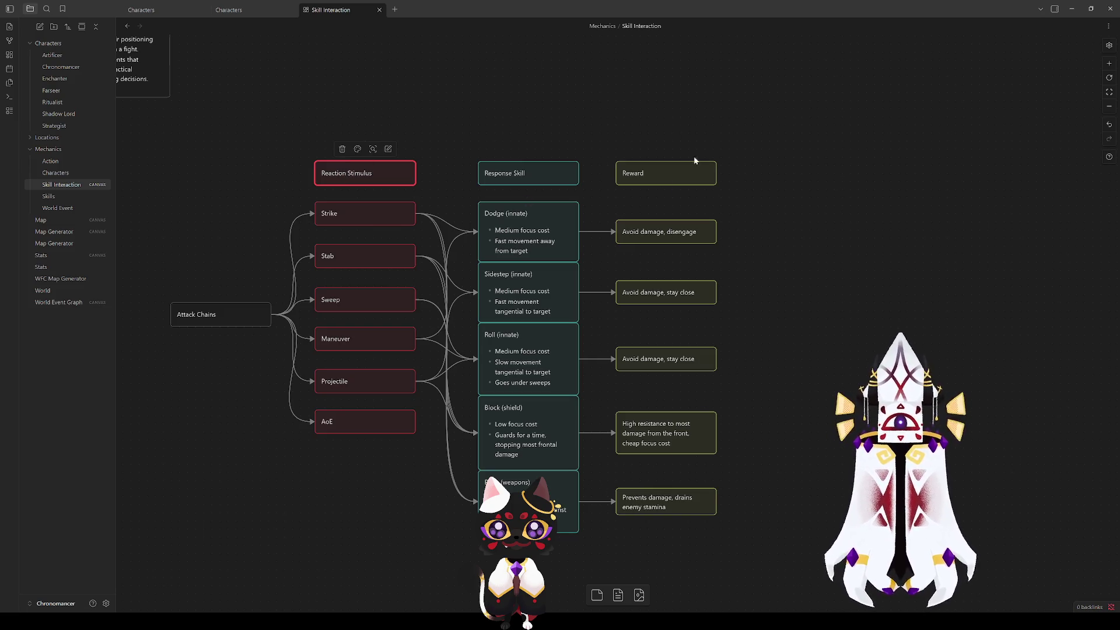
pyautogui.click(806, 279)
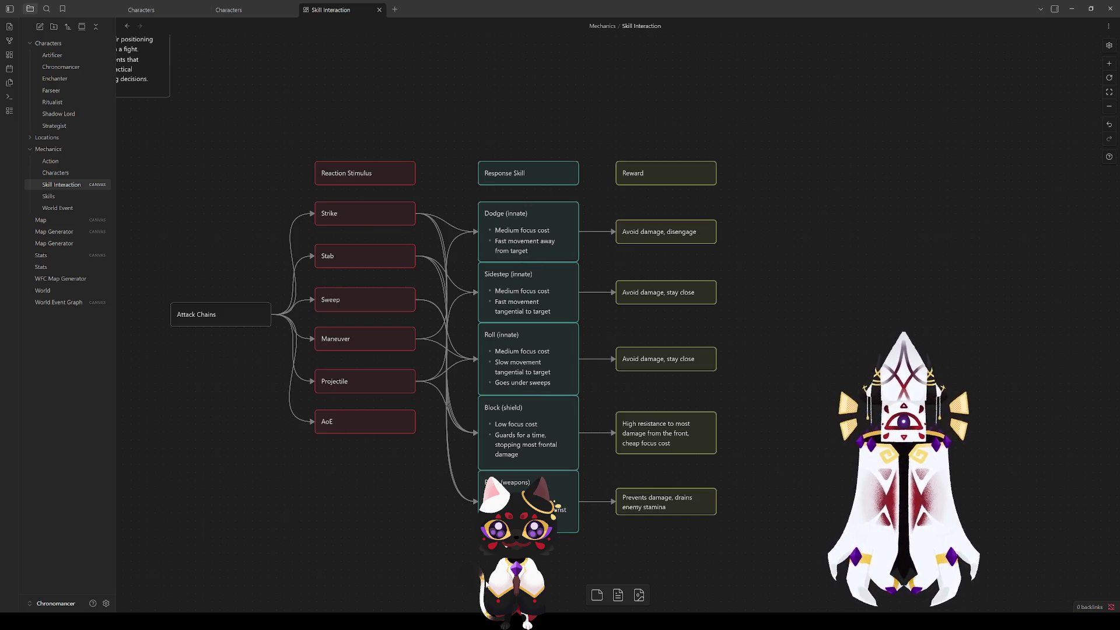
pyautogui.moveTo(208, 237)
pyautogui.mouseDown()
pyautogui.moveTo(760, 313)
pyautogui.moveTo(493, 274)
pyautogui.mouseUp()
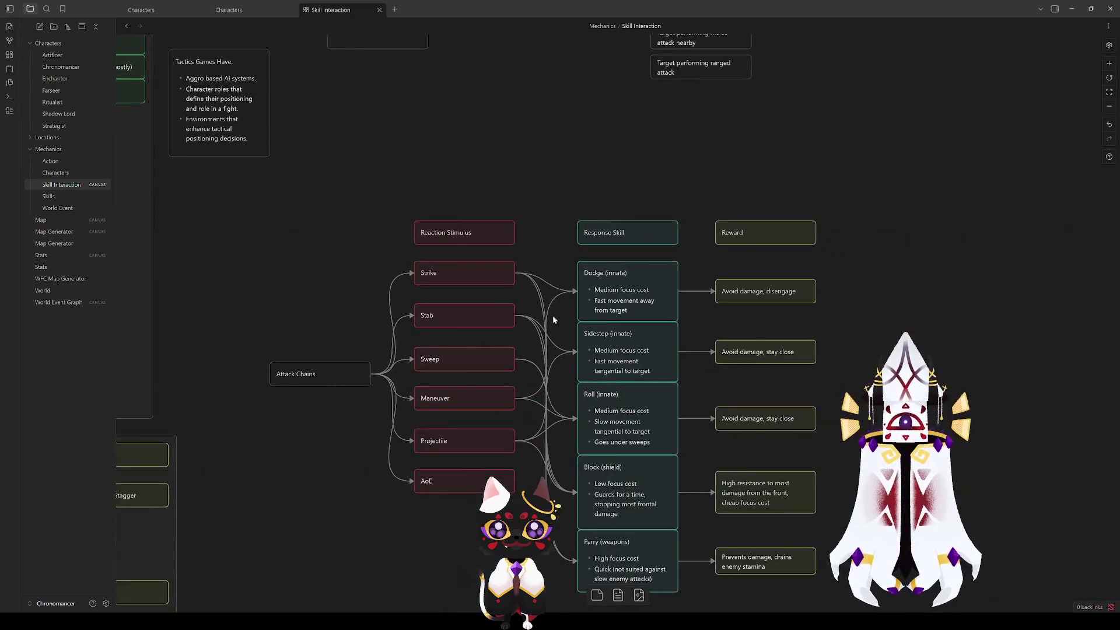
pyautogui.moveTo(588, 376); pyautogui.dragTo(519, 277)
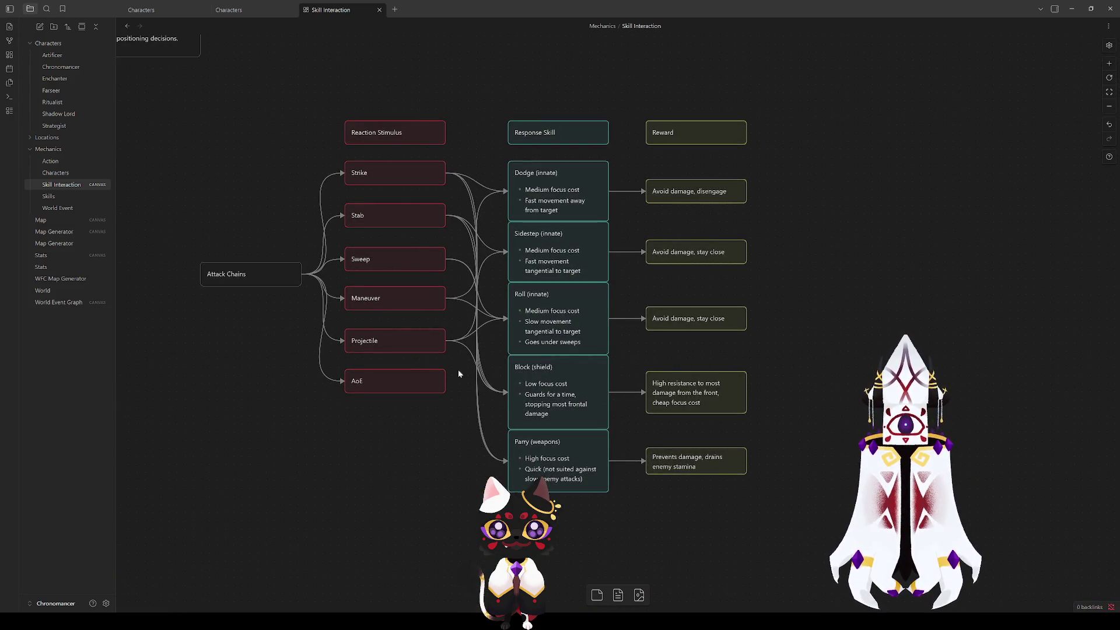
pyautogui.moveTo(254, 339)
pyautogui.mouseDown()
pyautogui.moveTo(290, 340)
pyautogui.moveTo(323, 385)
pyautogui.mouseUp()
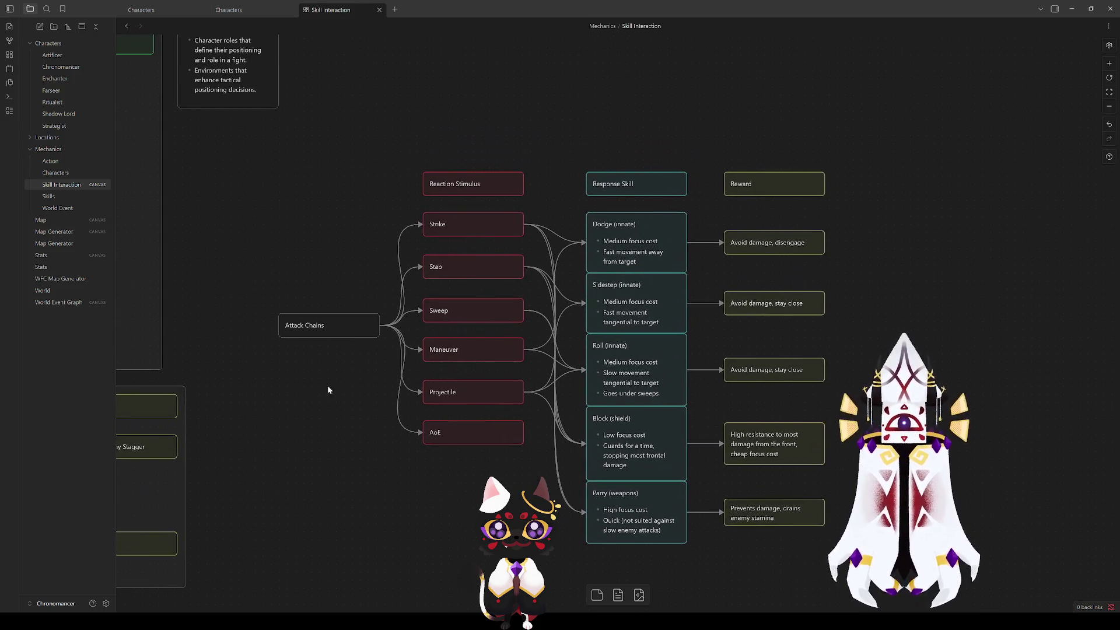
pyautogui.moveTo(307, 170); pyautogui.dragTo(1017, 349)
pyautogui.moveTo(420, 70); pyautogui.dragTo(419, 106)
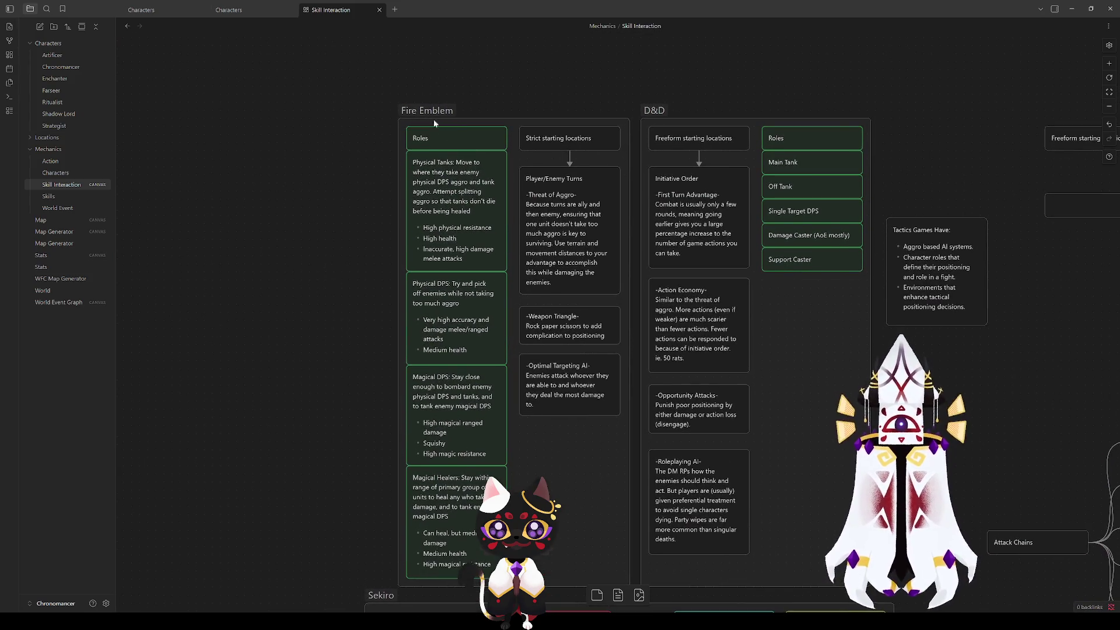
pyautogui.click(429, 197)
pyautogui.press('Down')
pyautogui.press('Down')
pyautogui.press('Down')
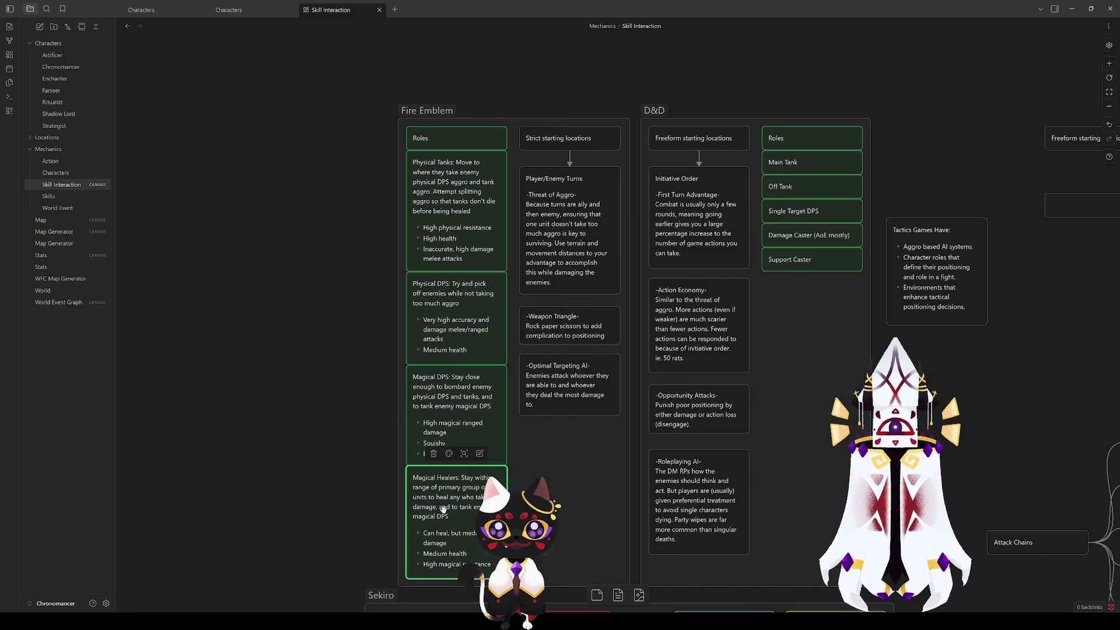
pyautogui.click(527, 294)
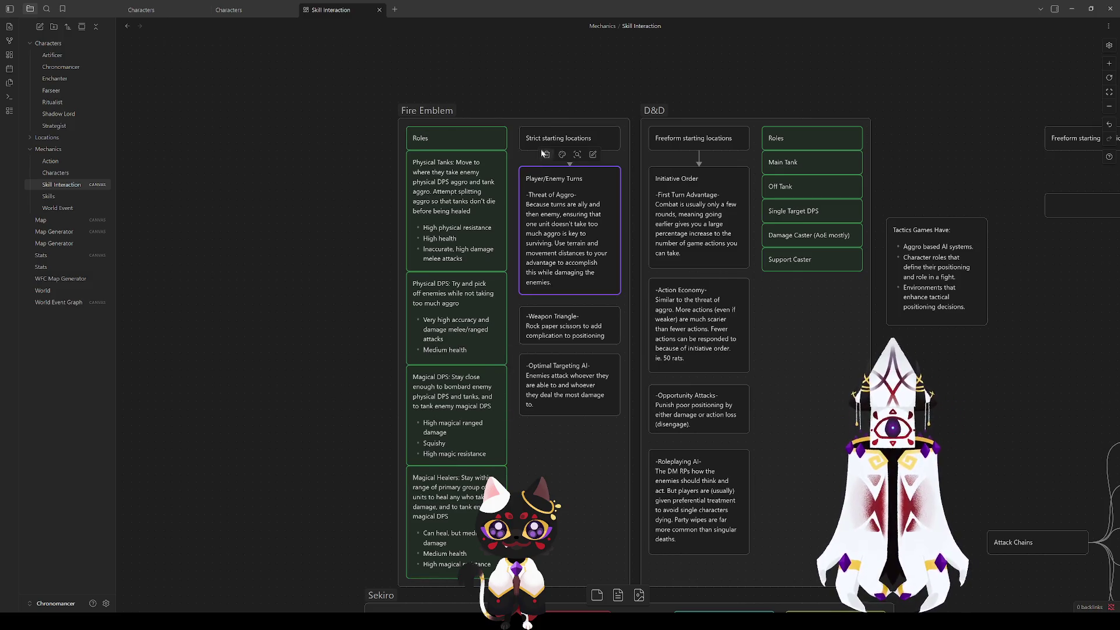
pyautogui.moveTo(367, 332); pyautogui.dragTo(285, 331)
pyautogui.press('Down')
pyautogui.press('Down')
pyautogui.press('Escape')
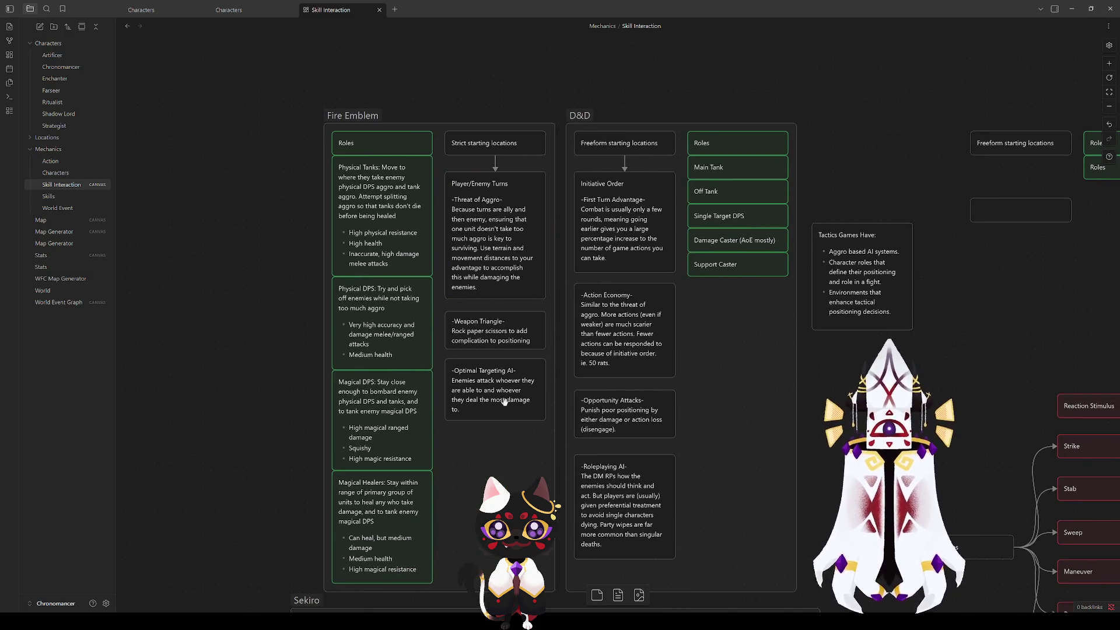
pyautogui.click(516, 382)
pyautogui.press('Escape')
pyautogui.hscroll(4, 481, 134)
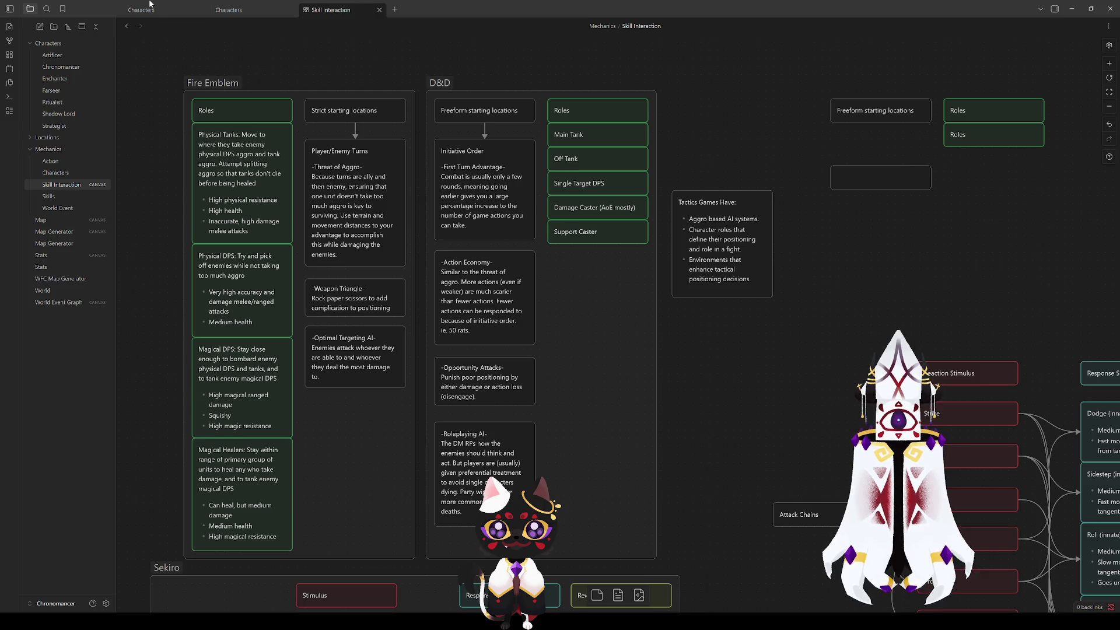
pyautogui.click(230, 14)
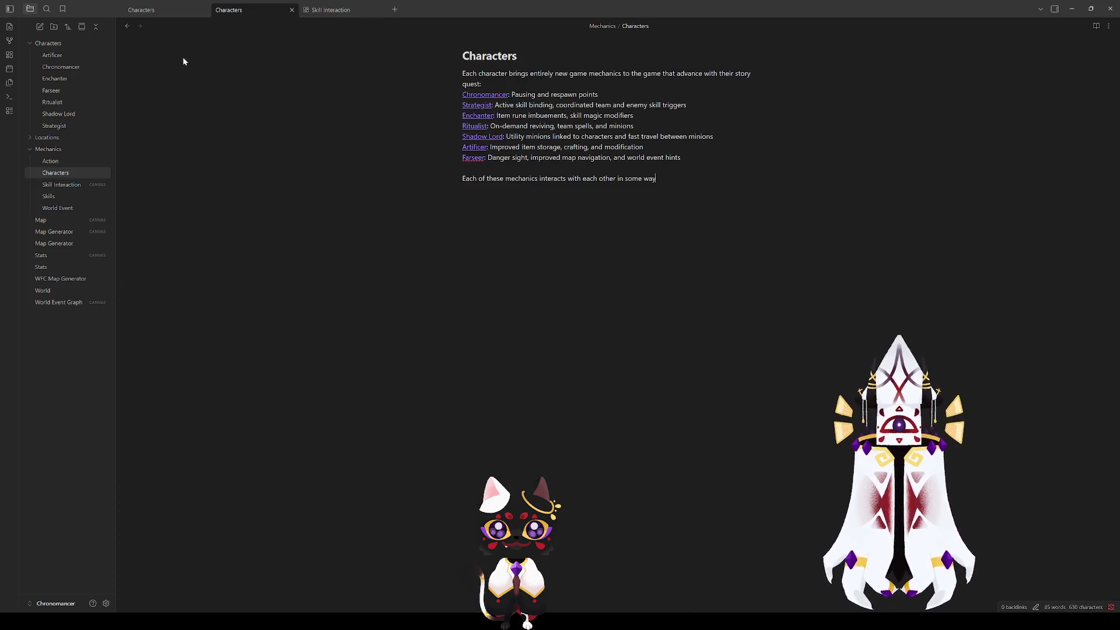
# Step: Load the Stats canvas into the second tab, zoomed onto its class diagram, then go back to Skill Interaction
pyautogui.click(51, 258)
pyautogui.scroll(2, 460, 320)
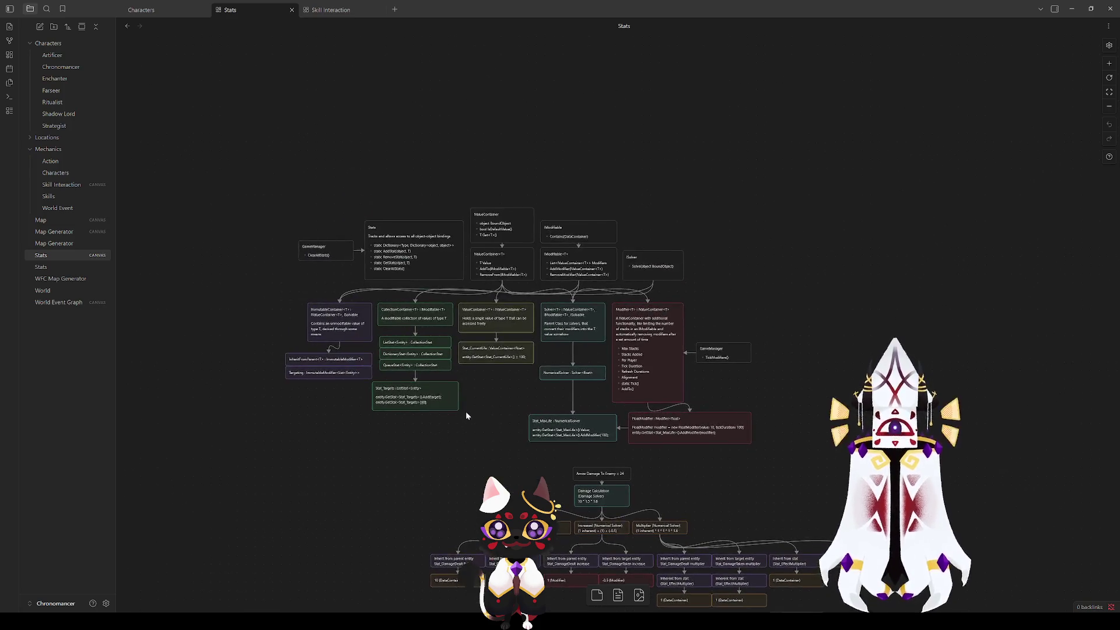
pyautogui.scroll(3, 480, 384)
pyautogui.moveTo(479, 416)
pyautogui.mouseDown()
pyautogui.moveTo(497, 387)
pyautogui.moveTo(487, 408)
pyautogui.mouseUp()
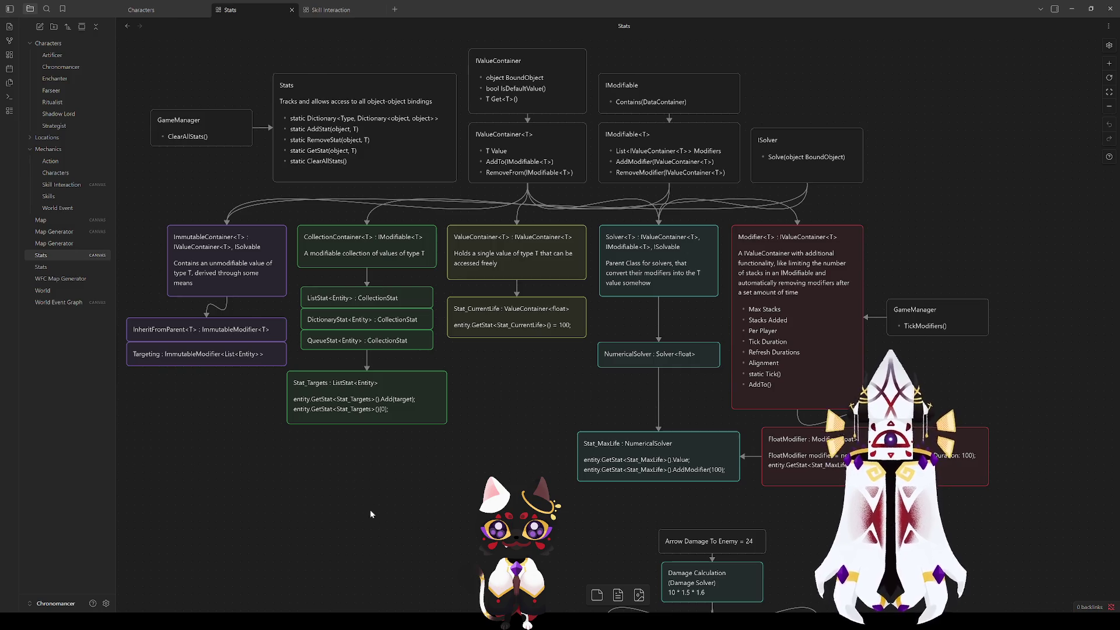
pyautogui.click(323, 15)
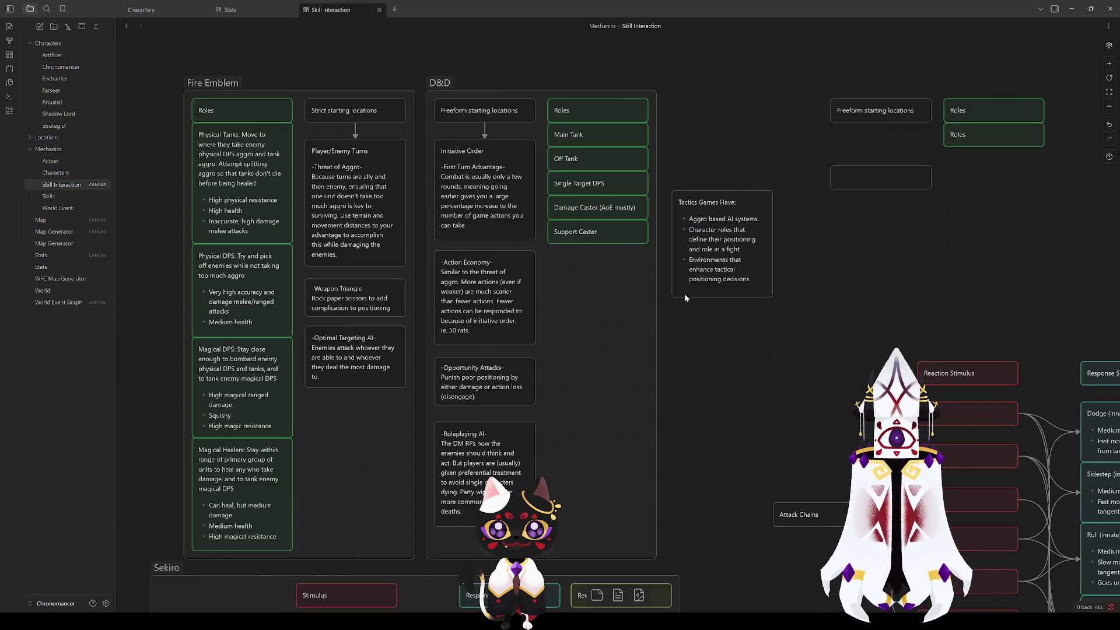
# Step: Look over the D&D group cards, then pan the canvas across to the Attack Chains diagram
pyautogui.click(355, 111)
pyautogui.click(354, 188)
pyautogui.click(338, 358)
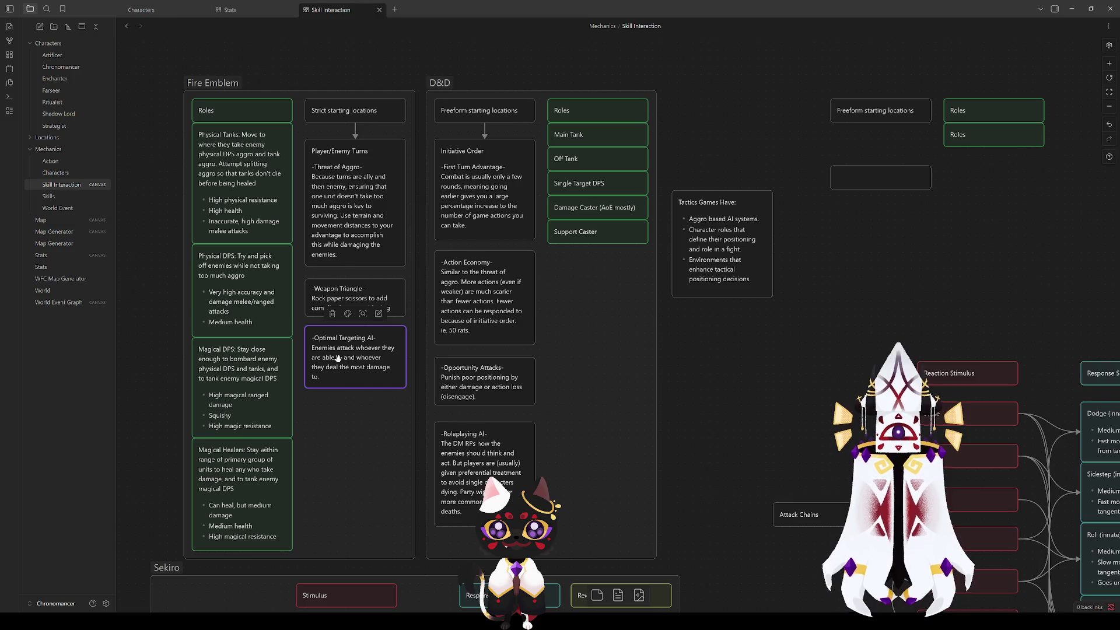
pyautogui.press('Escape')
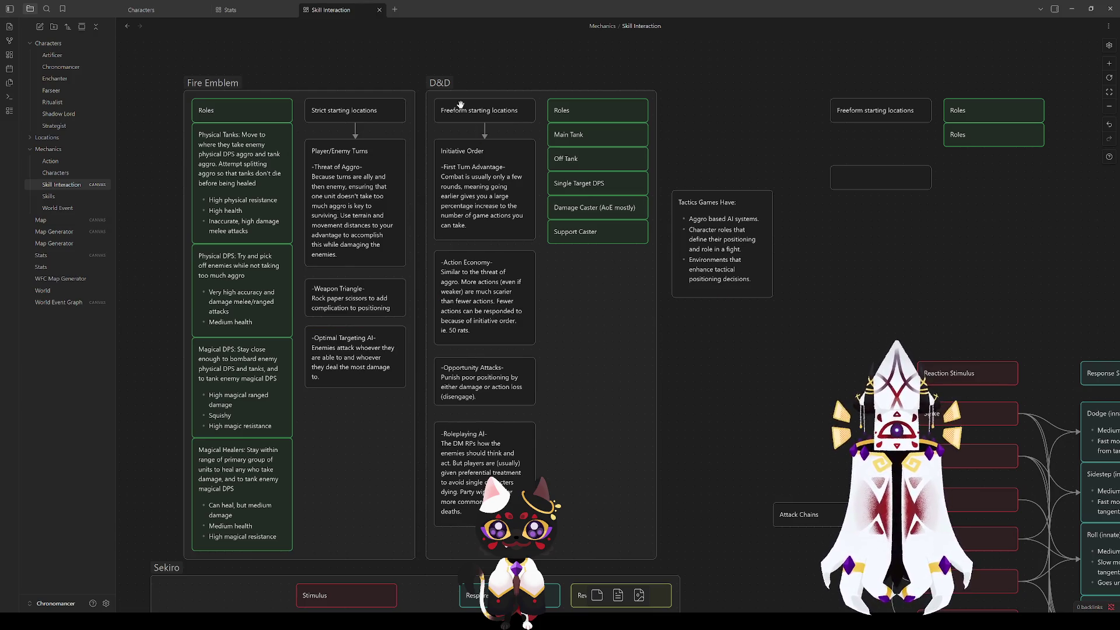
pyautogui.click(476, 398)
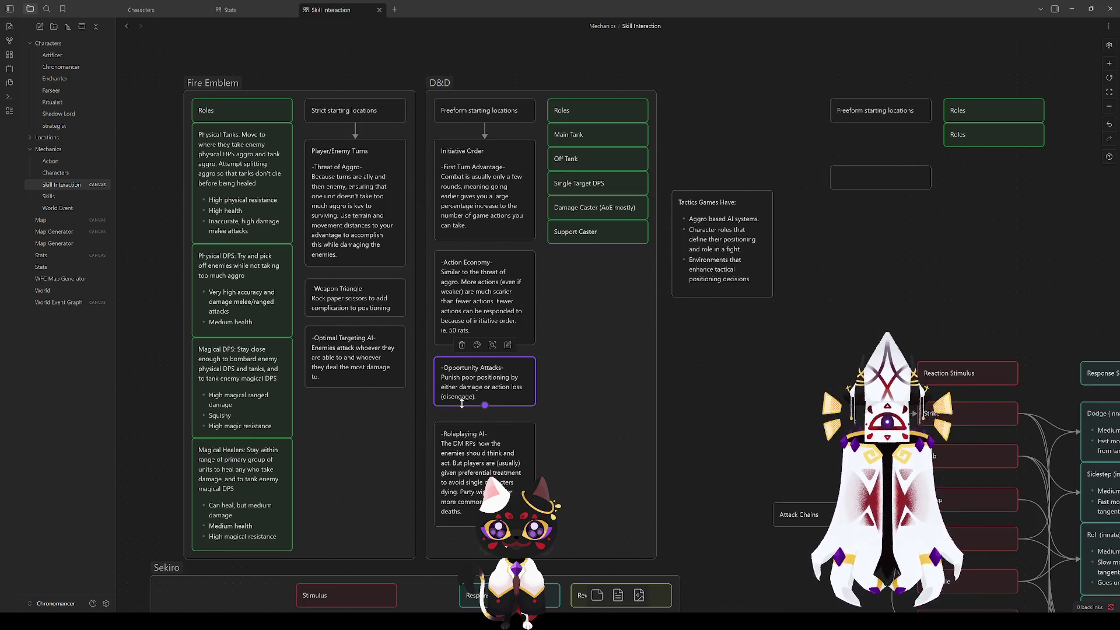
pyautogui.click(456, 203)
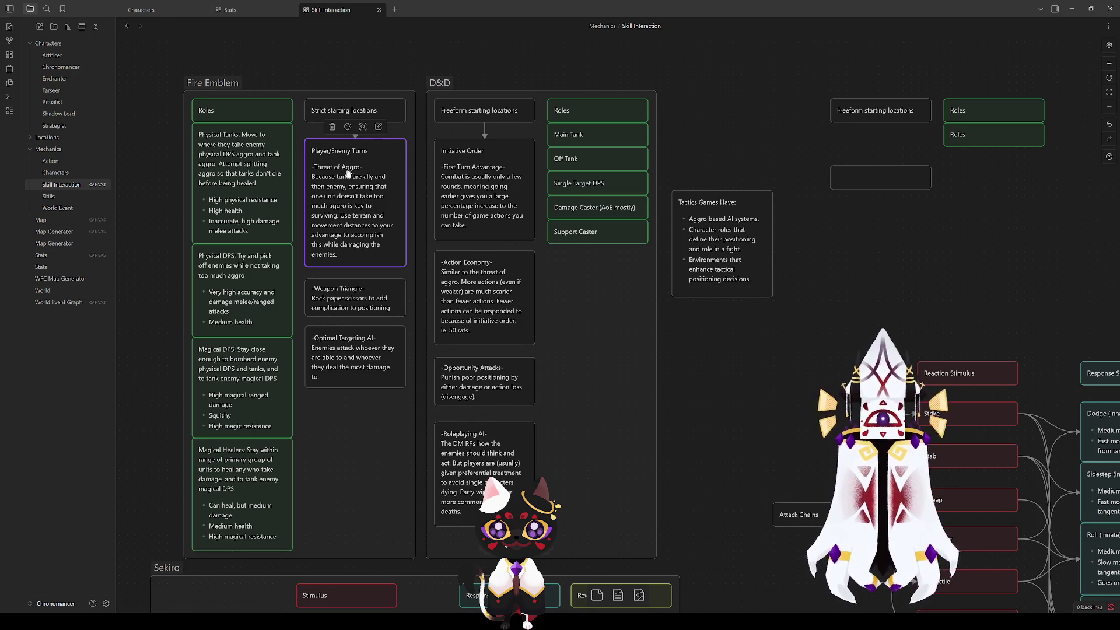
pyautogui.hotkey('alt', 'Right')
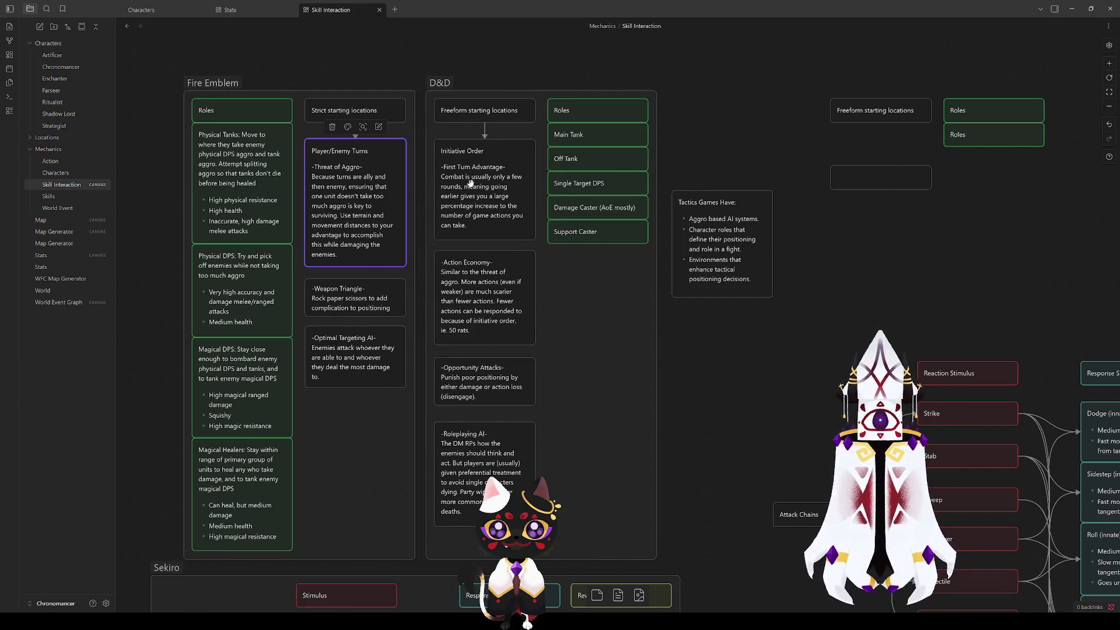
pyautogui.moveTo(800, 380); pyautogui.dragTo(703, 379)
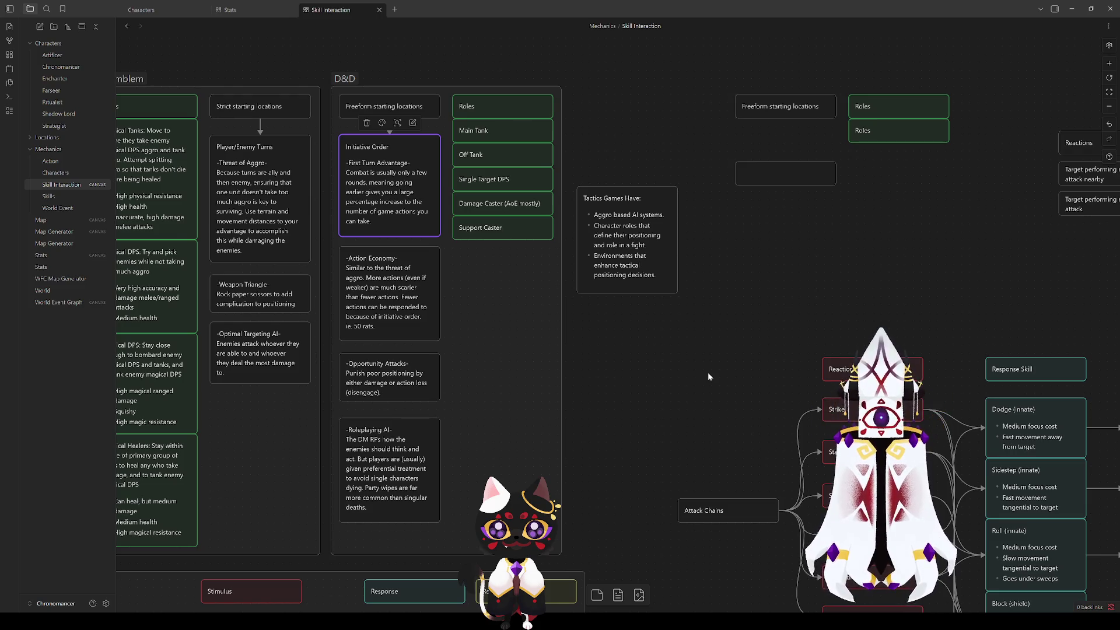
pyautogui.moveTo(736, 417)
pyautogui.mouseDown()
pyautogui.moveTo(690, 383)
pyautogui.moveTo(740, 385)
pyautogui.moveTo(732, 427)
pyautogui.moveTo(669, 400)
pyautogui.moveTo(655, 480)
pyautogui.moveTo(292, 244)
pyautogui.moveTo(206, 226)
pyautogui.mouseUp()
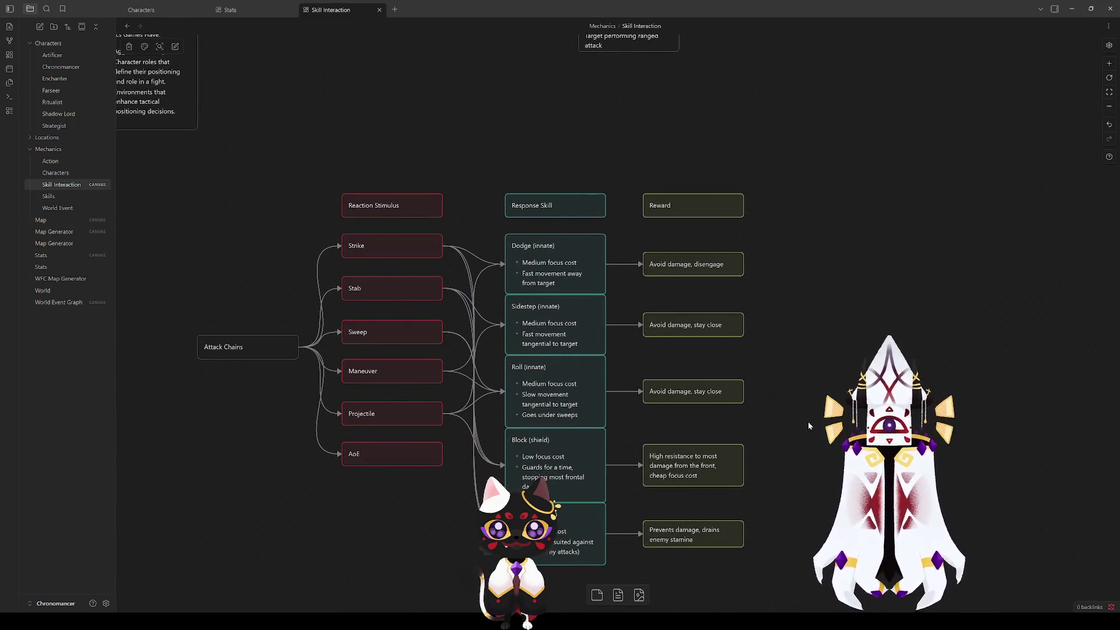
pyautogui.moveTo(806, 421); pyautogui.dragTo(798, 392)
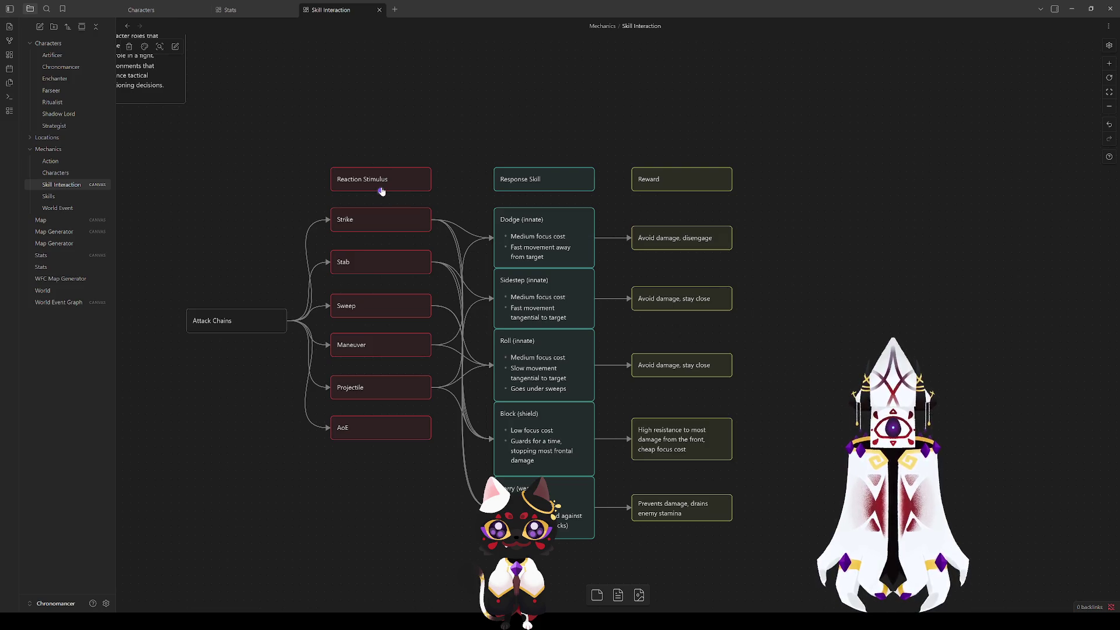
pyautogui.moveTo(222, 280)
pyautogui.mouseDown()
pyautogui.moveTo(813, 234)
pyautogui.moveTo(490, 280)
pyautogui.moveTo(200, 377)
pyautogui.mouseUp()
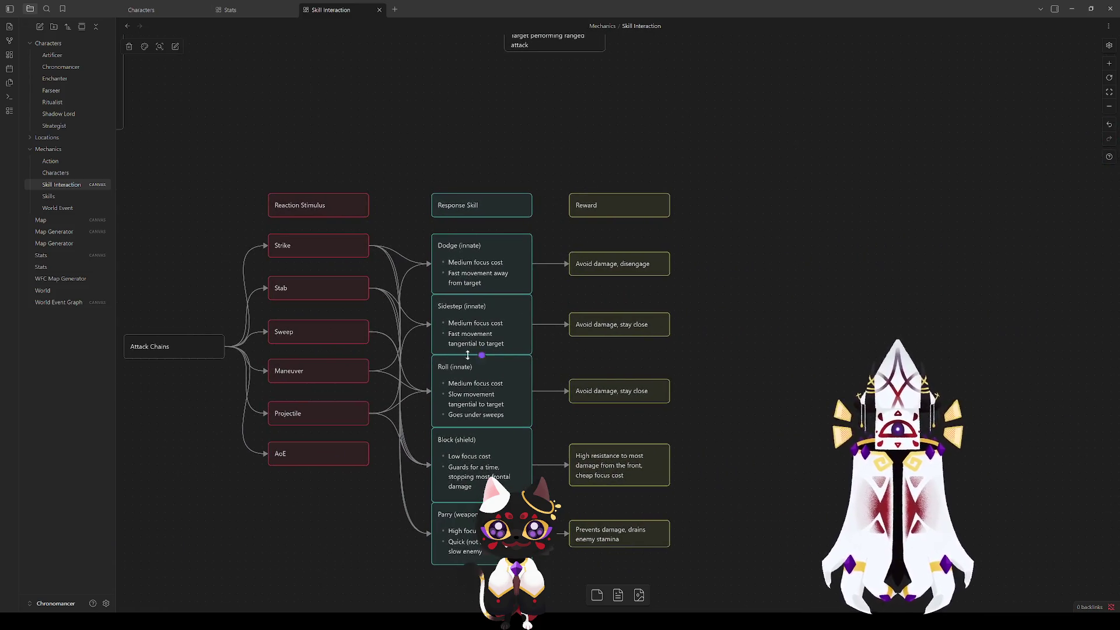
pyautogui.moveTo(728, 528); pyautogui.dragTo(780, 520)
pyautogui.moveTo(818, 555)
pyautogui.mouseDown()
pyautogui.moveTo(275, 155)
pyautogui.moveTo(207, 150)
pyautogui.moveTo(767, 554)
pyautogui.moveTo(757, 582)
pyautogui.mouseUp()
pyautogui.click(207, 161)
pyautogui.click(754, 576)
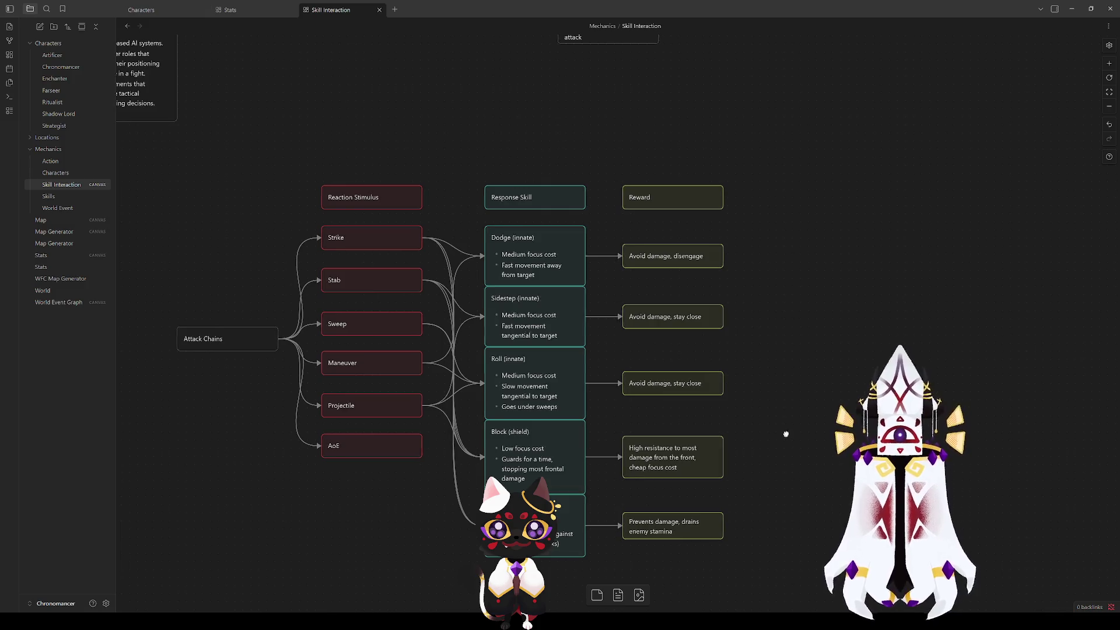
pyautogui.scroll(-1, 807, 367)
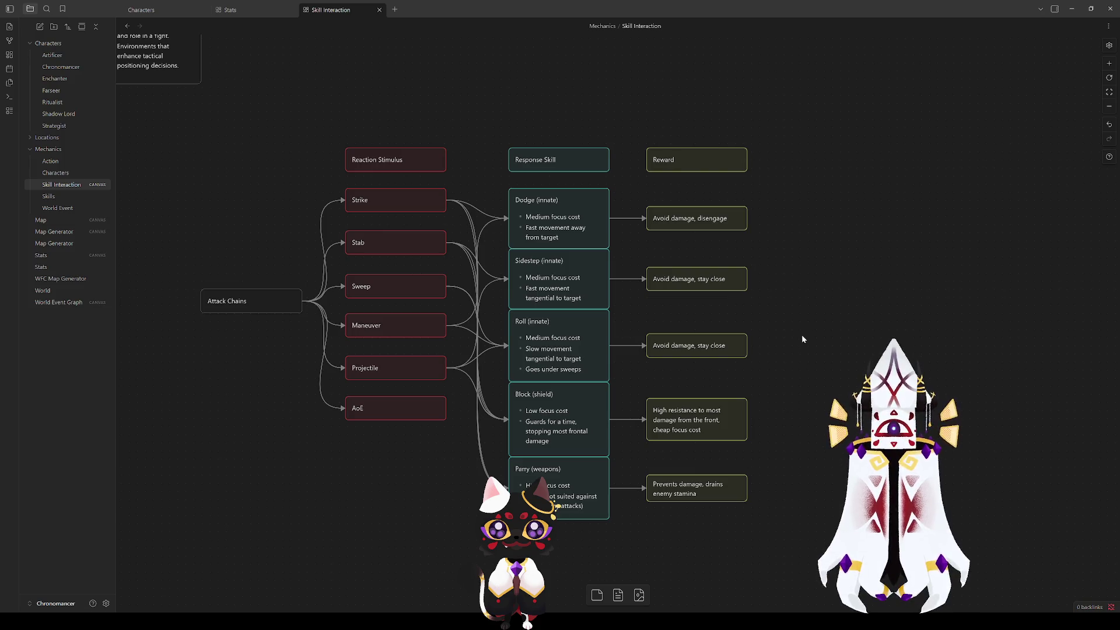
pyautogui.moveTo(796, 565)
pyautogui.mouseDown()
pyautogui.moveTo(667, 408)
pyautogui.moveTo(265, 135)
pyautogui.moveTo(260, 155)
pyautogui.moveTo(180, 125)
pyautogui.mouseUp()
pyautogui.click(181, 125)
pyautogui.scroll(1, 812, 313)
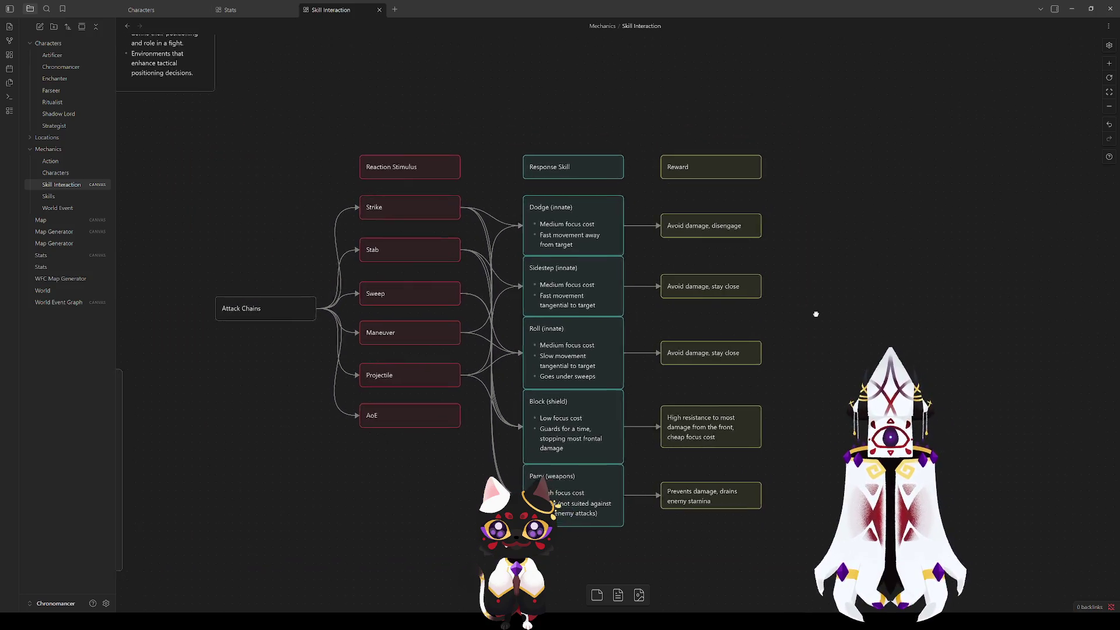
pyautogui.click(256, 324)
pyautogui.click(418, 183)
pyautogui.moveTo(494, 500); pyautogui.dragTo(344, 219)
pyautogui.moveTo(471, 505)
pyautogui.mouseDown()
pyautogui.moveTo(366, 281)
pyautogui.moveTo(359, 207)
pyautogui.mouseUp()
pyautogui.click(372, 479)
pyautogui.moveTo(345, 481); pyautogui.dragTo(483, 201)
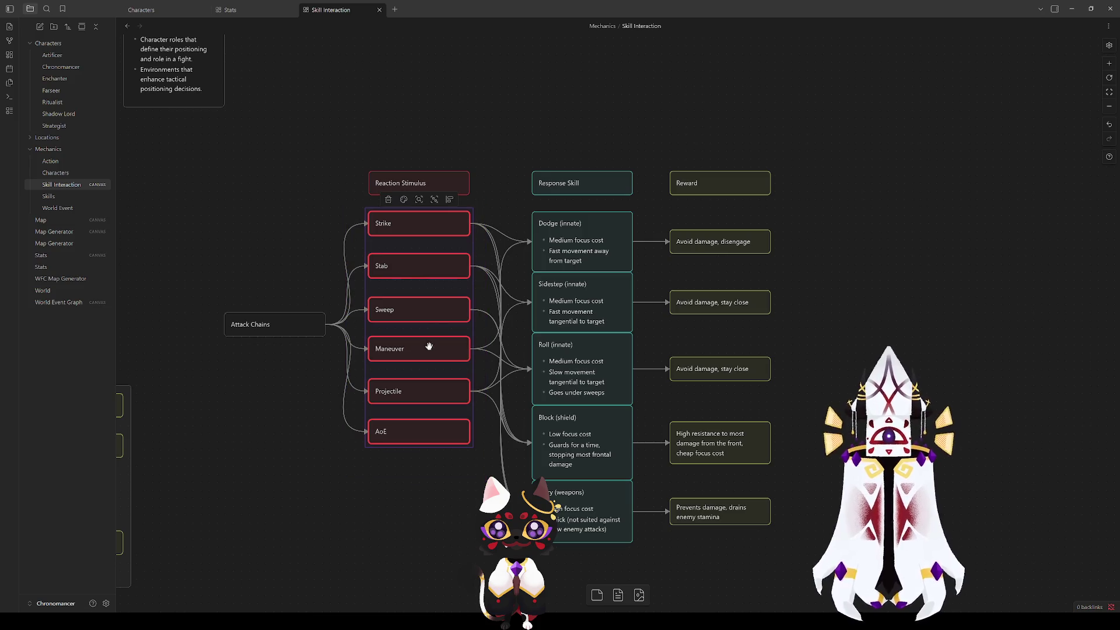
pyautogui.click(399, 488)
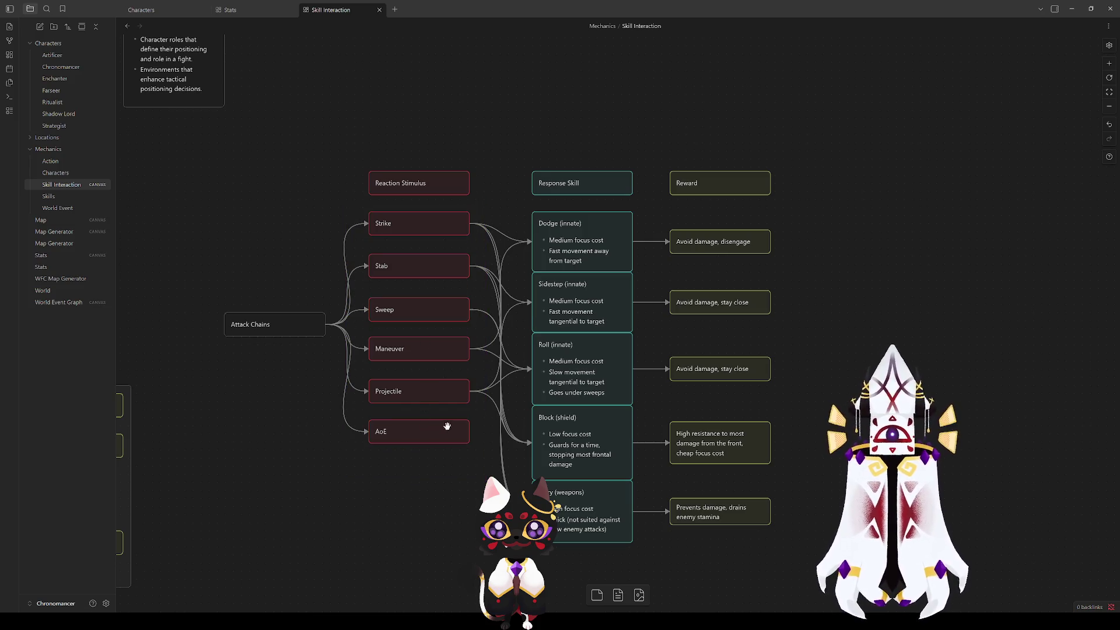
pyautogui.moveTo(565, 150); pyautogui.dragTo(456, 156)
pyautogui.click(458, 188)
pyautogui.scroll(-3, 415, 105)
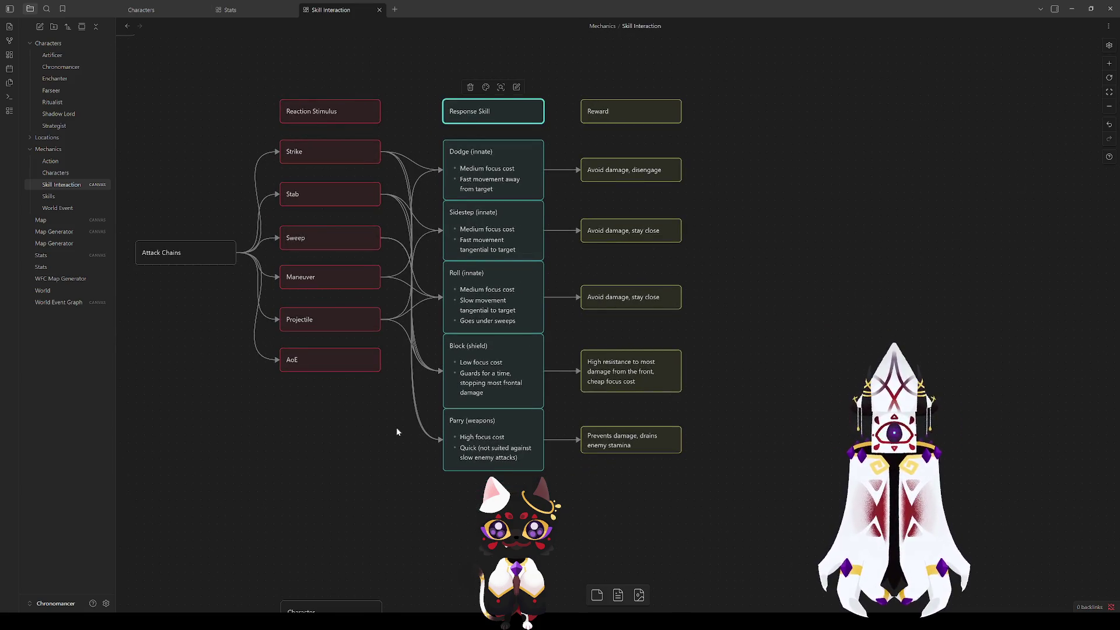
pyautogui.scroll(-1, 401, 424)
pyautogui.moveTo(560, 124)
pyautogui.mouseDown()
pyautogui.moveTo(502, 385)
pyautogui.moveTo(495, 321)
pyautogui.mouseUp()
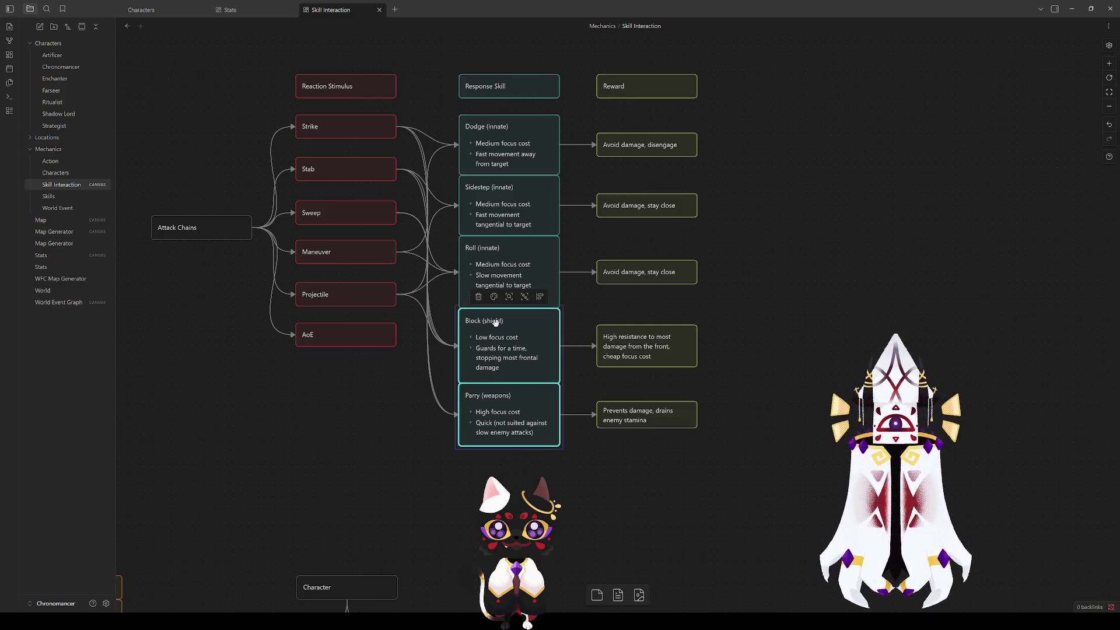
pyautogui.click(552, 473)
pyautogui.moveTo(423, 375); pyautogui.dragTo(448, 413)
pyautogui.click(542, 462)
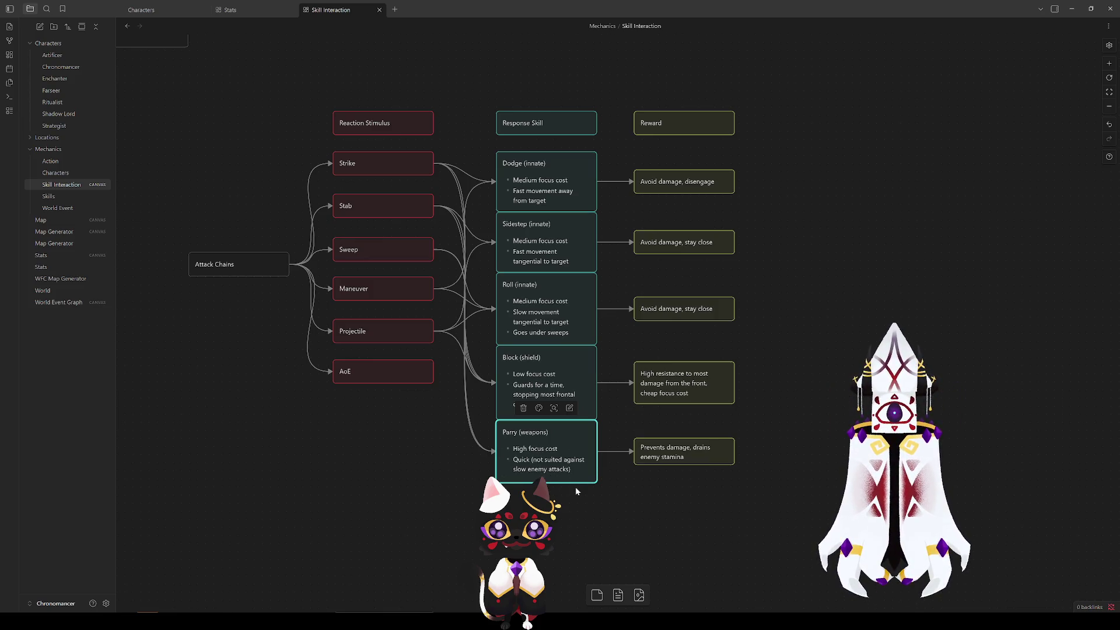
pyautogui.click(591, 377)
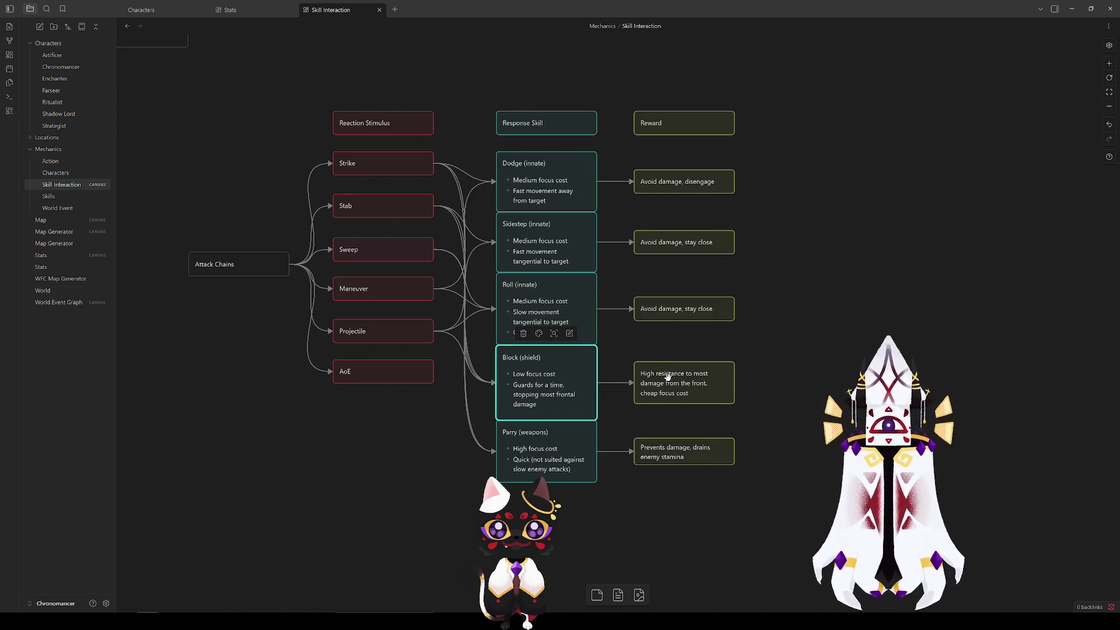
pyautogui.click(750, 339)
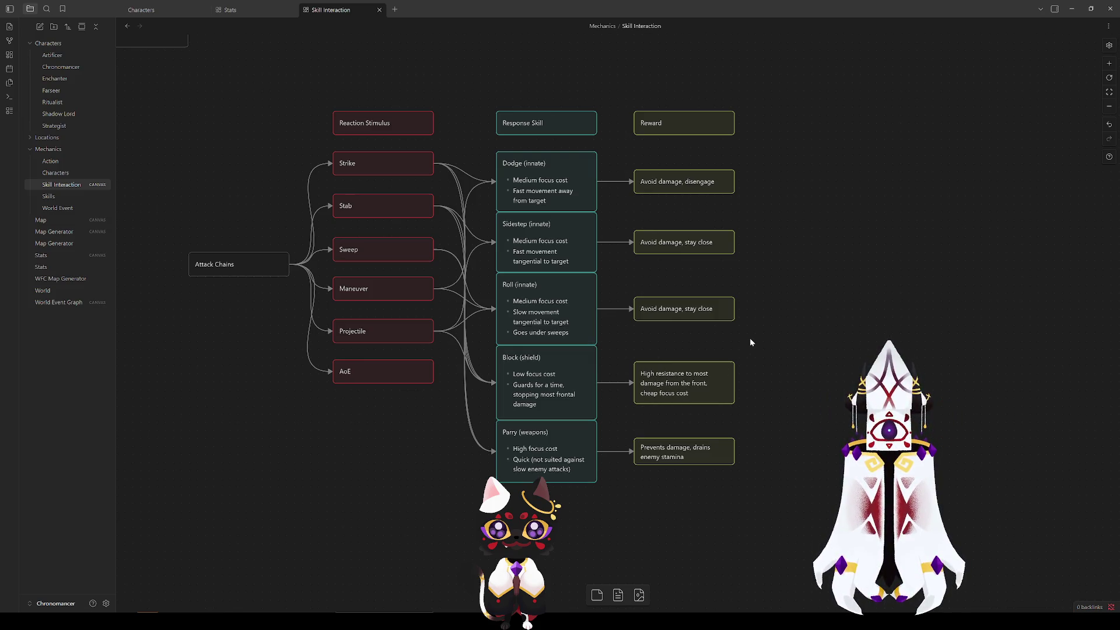
pyautogui.click(535, 322)
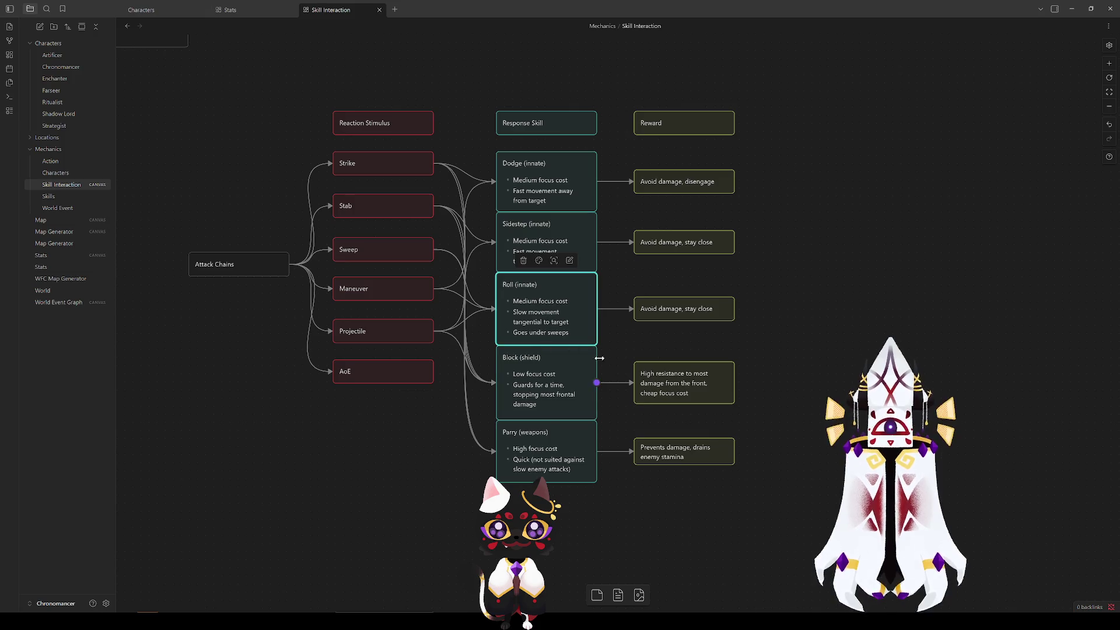
pyautogui.click(537, 178)
pyautogui.click(531, 237)
pyautogui.click(539, 297)
pyautogui.click(613, 338)
pyautogui.moveTo(611, 337); pyautogui.dragTo(492, 110)
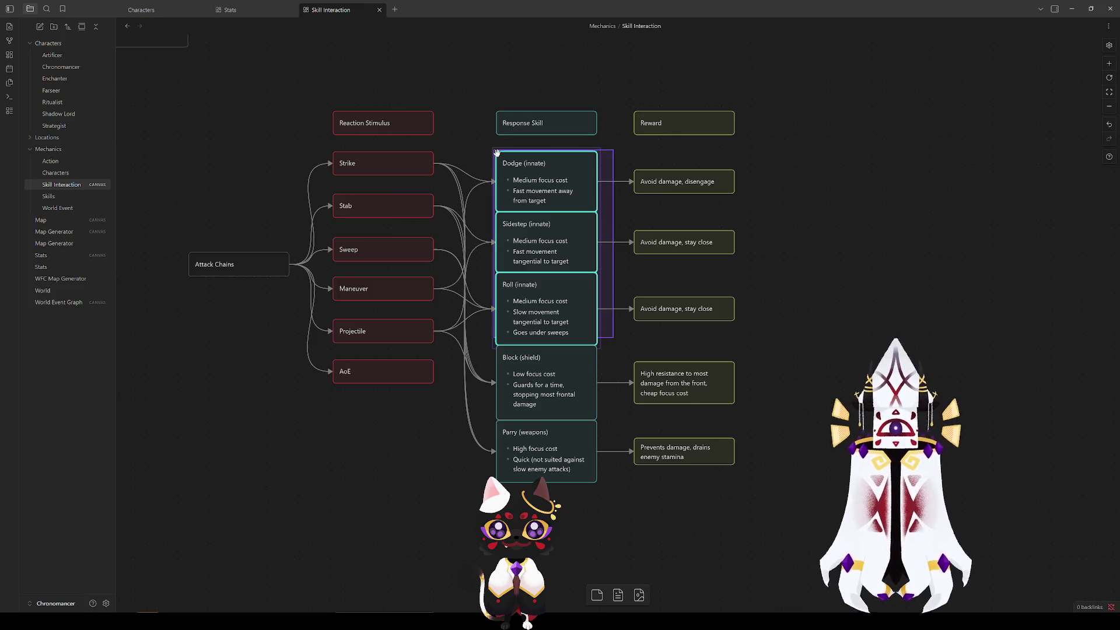
pyautogui.click(483, 149)
pyautogui.click(530, 298)
pyautogui.click(613, 304)
pyautogui.moveTo(610, 347); pyautogui.dragTo(481, 142)
pyautogui.click(481, 143)
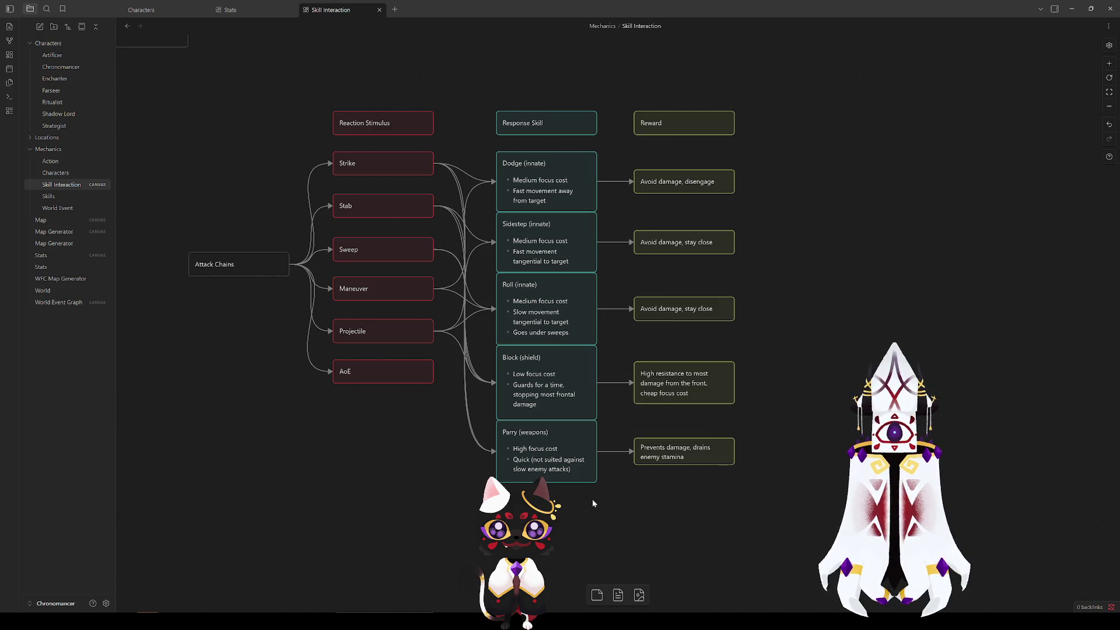
pyautogui.moveTo(610, 517)
pyautogui.mouseDown()
pyautogui.moveTo(493, 146)
pyautogui.moveTo(486, 82)
pyautogui.mouseUp()
pyautogui.click(486, 80)
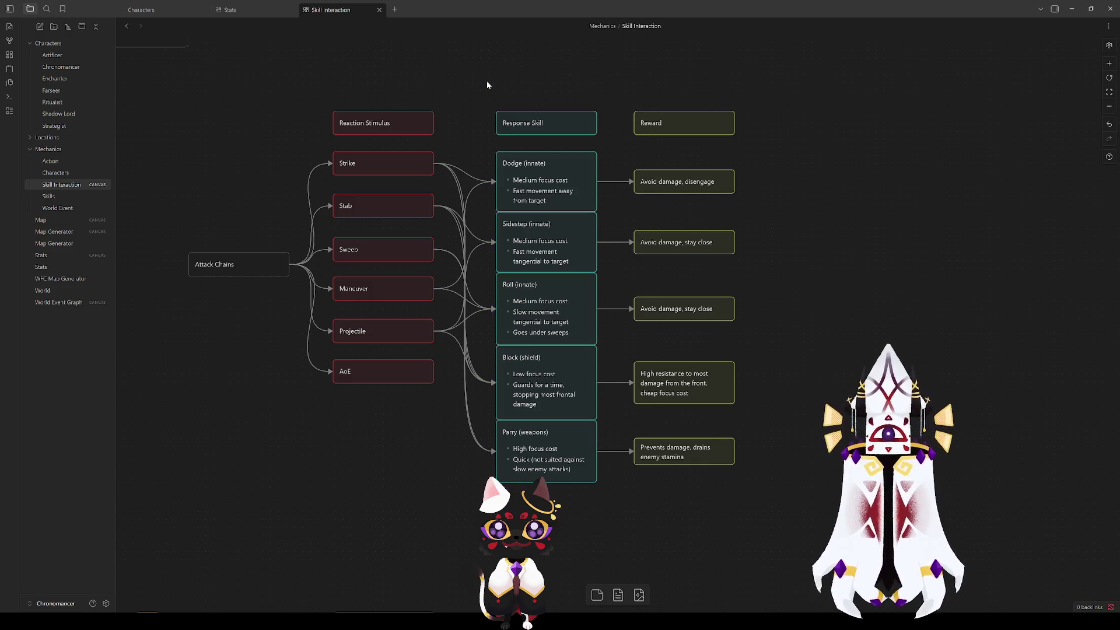
pyautogui.click(564, 474)
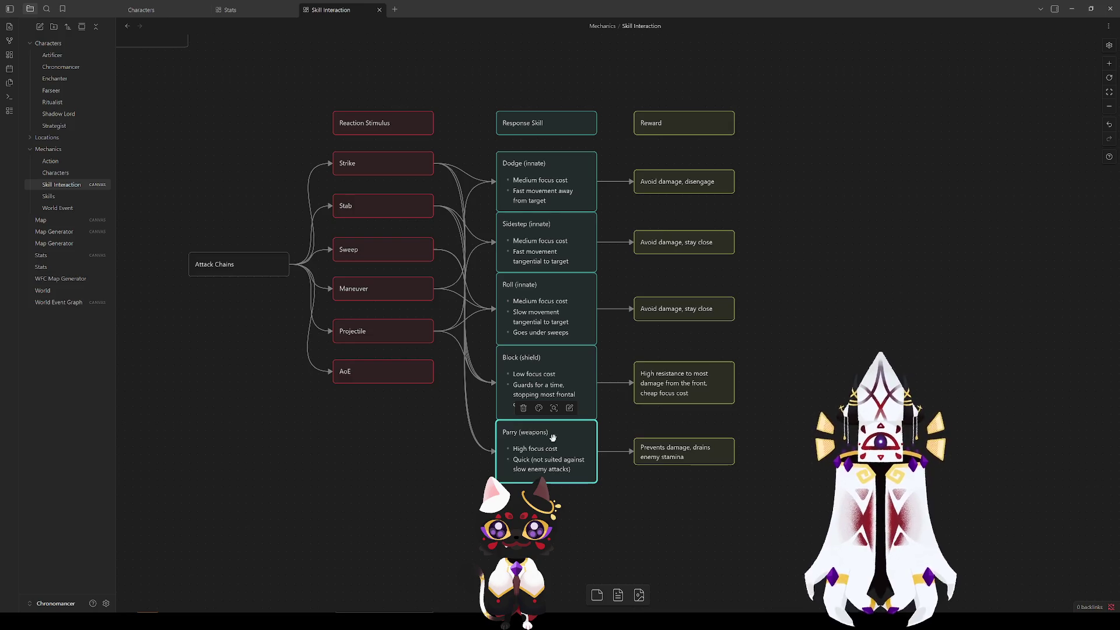
pyautogui.click(531, 256)
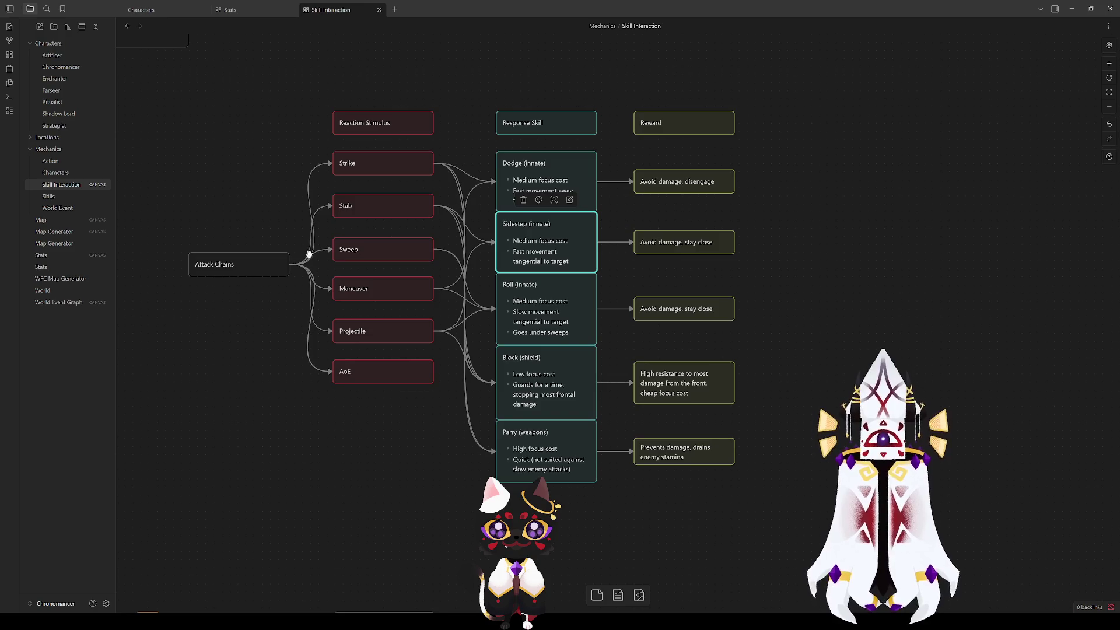
pyautogui.moveTo(228, 160)
pyautogui.mouseDown()
pyautogui.moveTo(641, 394)
pyautogui.moveTo(780, 414)
pyautogui.mouseUp()
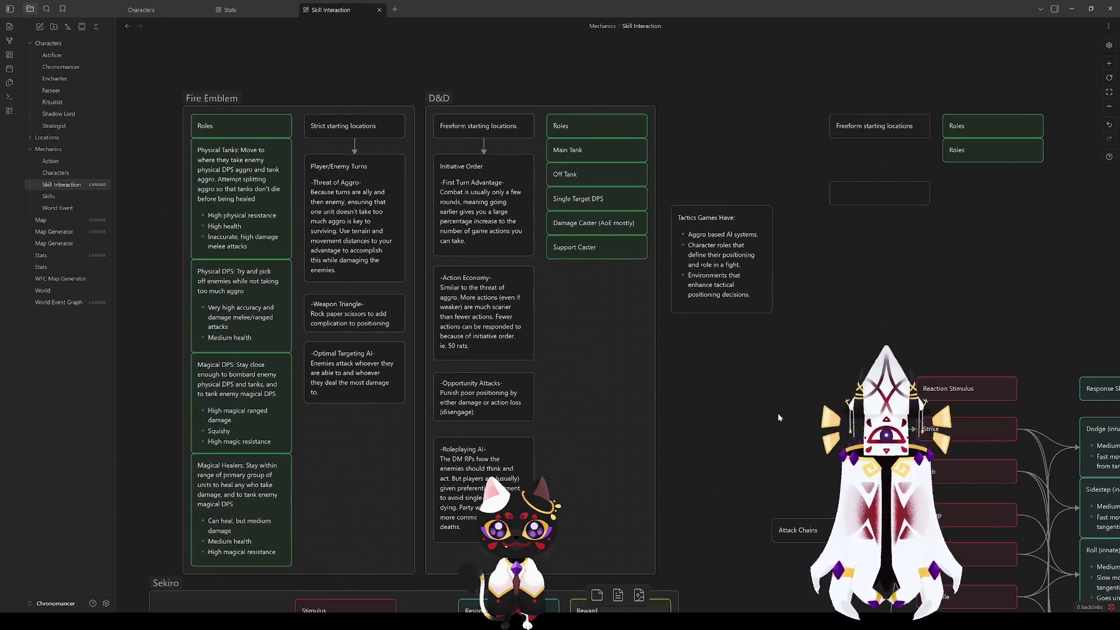
pyautogui.click(413, 107)
pyautogui.click(541, 107)
pyautogui.click(811, 436)
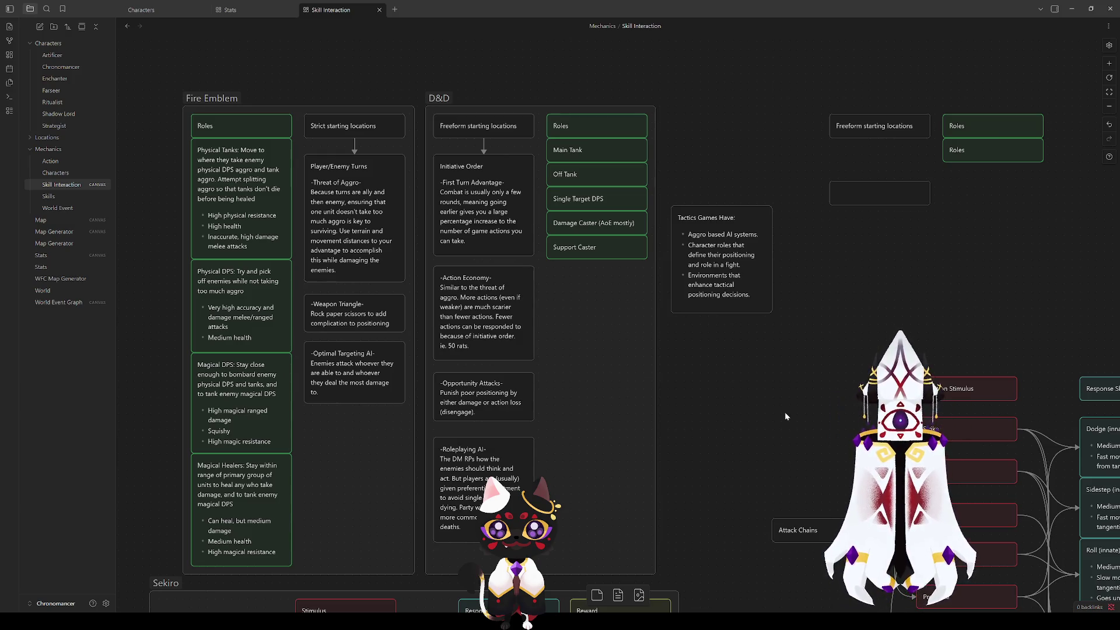
pyautogui.moveTo(784, 411); pyautogui.dragTo(749, 405)
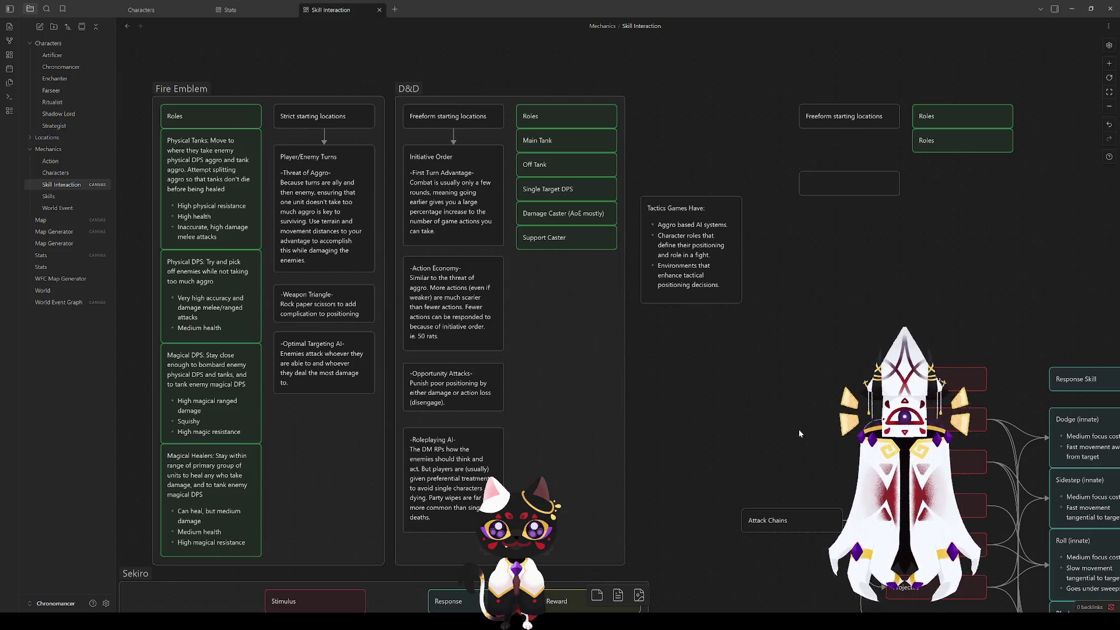
pyautogui.hscroll(5, 746, 400)
pyautogui.scroll(-2, 652, 497)
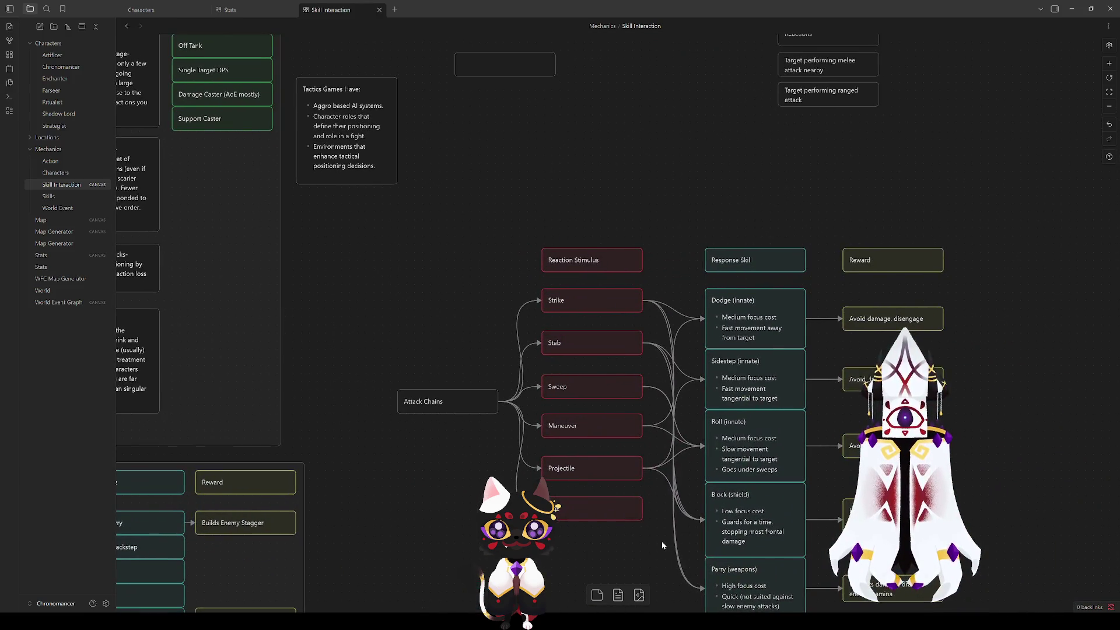
pyautogui.moveTo(660, 541); pyautogui.dragTo(538, 435)
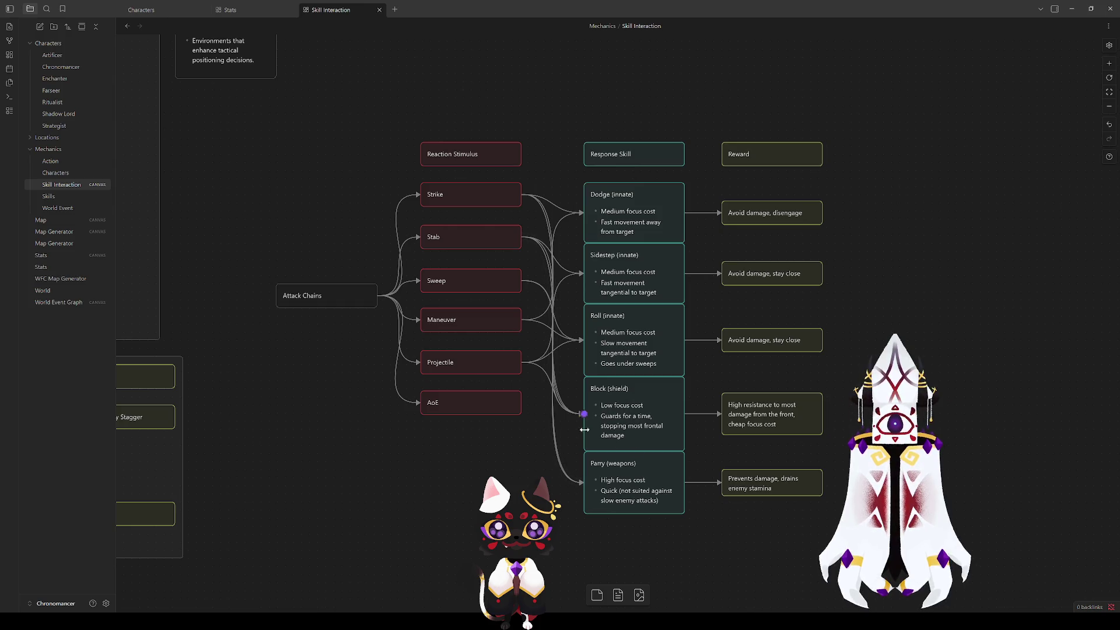
pyautogui.moveTo(526, 479)
pyautogui.mouseDown()
pyautogui.moveTo(473, 484)
pyautogui.moveTo(361, 530)
pyautogui.mouseUp()
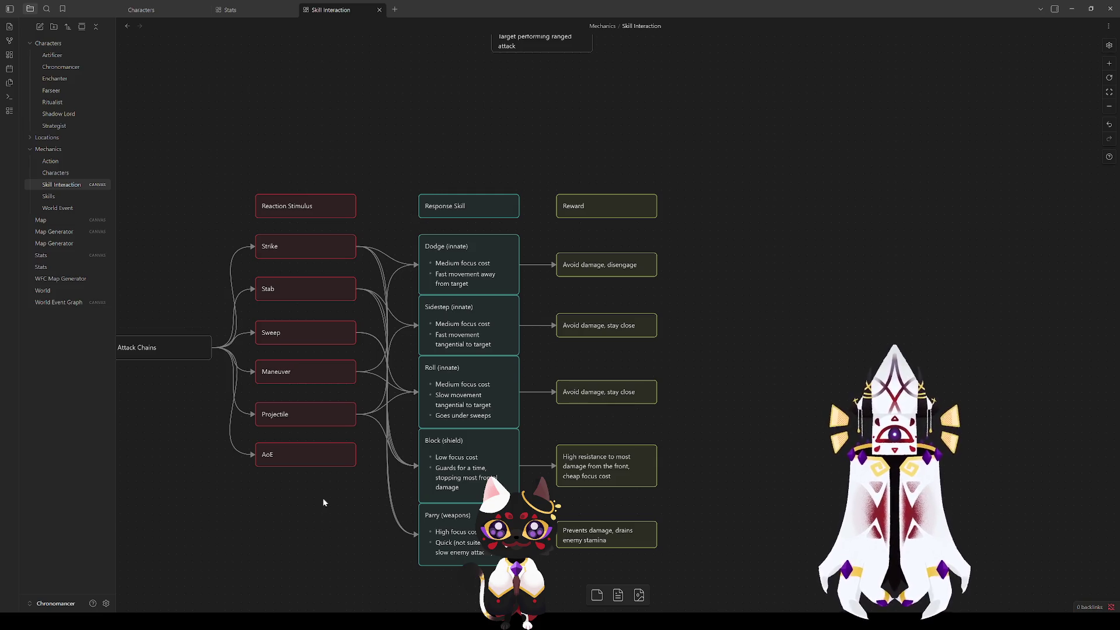
pyautogui.moveTo(150, 227)
pyautogui.mouseDown()
pyautogui.moveTo(509, 420)
pyautogui.moveTo(155, 252)
pyautogui.mouseUp()
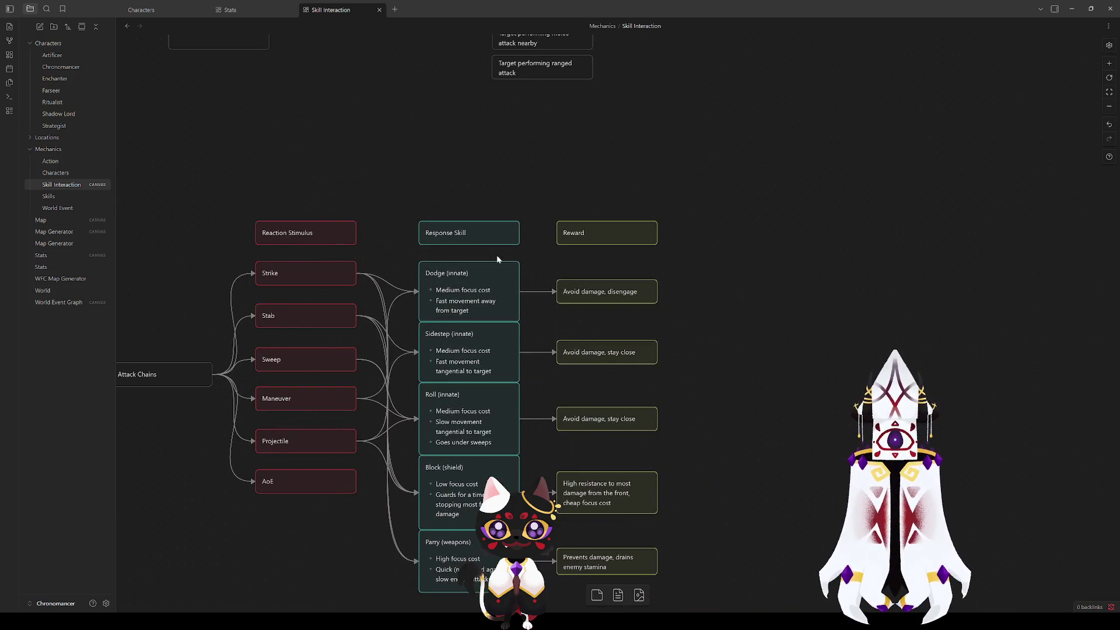
pyautogui.moveTo(402, 243)
pyautogui.mouseDown()
pyautogui.moveTo(376, 192)
pyautogui.moveTo(500, 544)
pyautogui.mouseUp()
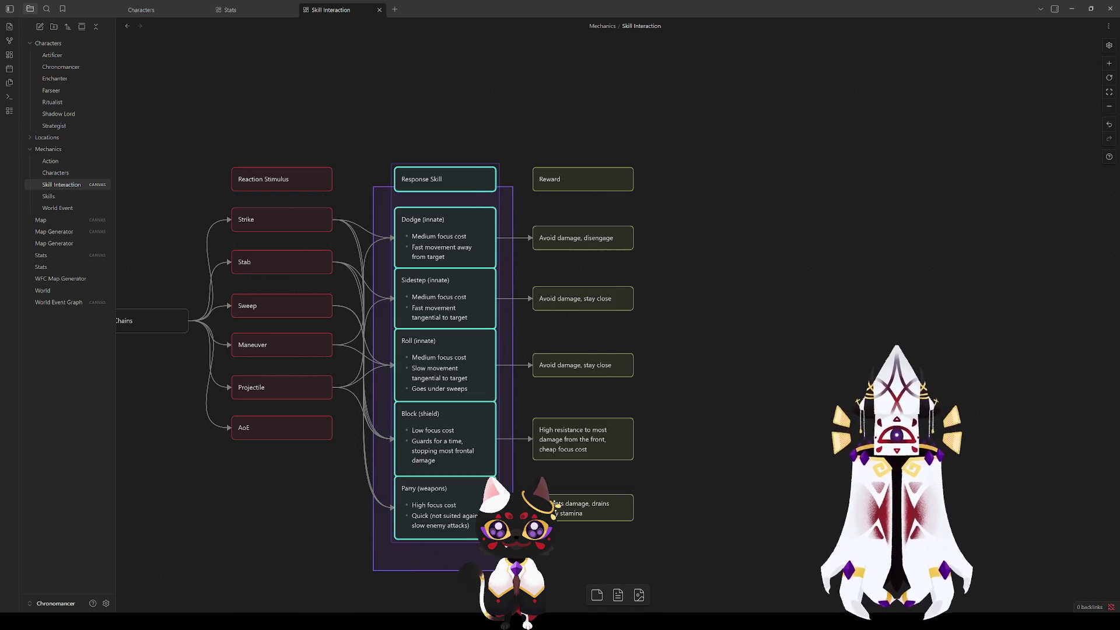
pyautogui.click(431, 236)
pyautogui.click(443, 300)
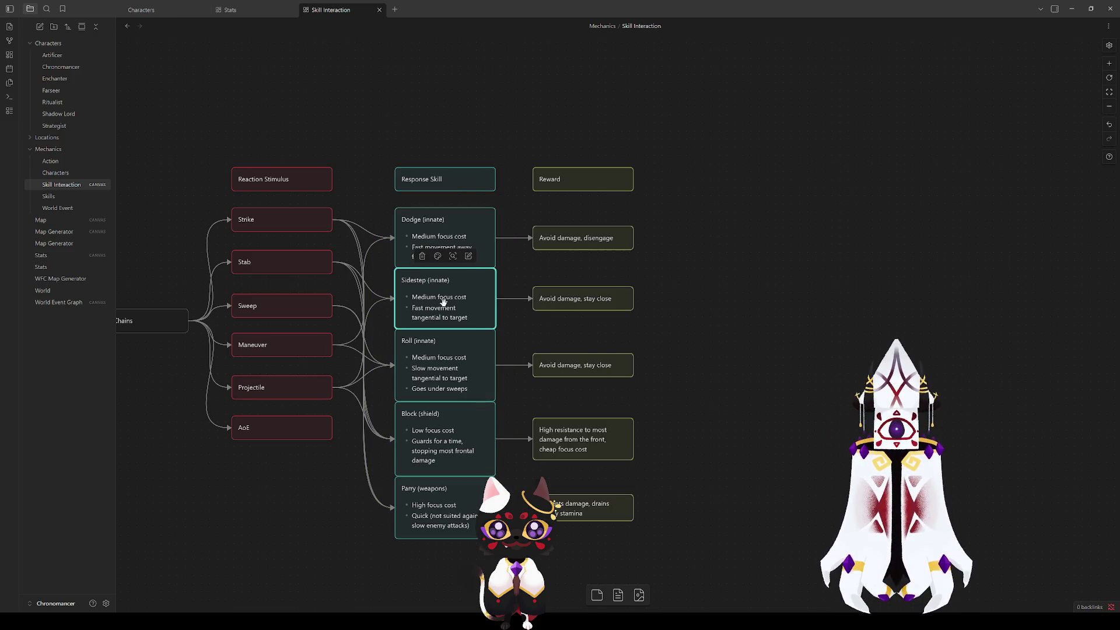
pyautogui.click(669, 321)
pyautogui.click(447, 282)
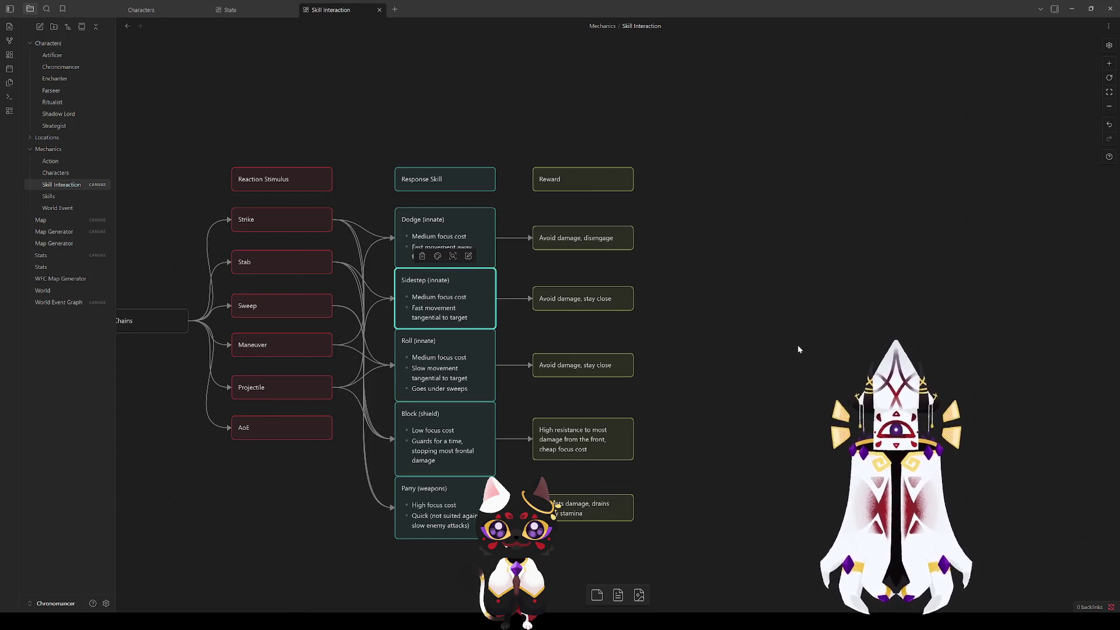
pyautogui.click(268, 263)
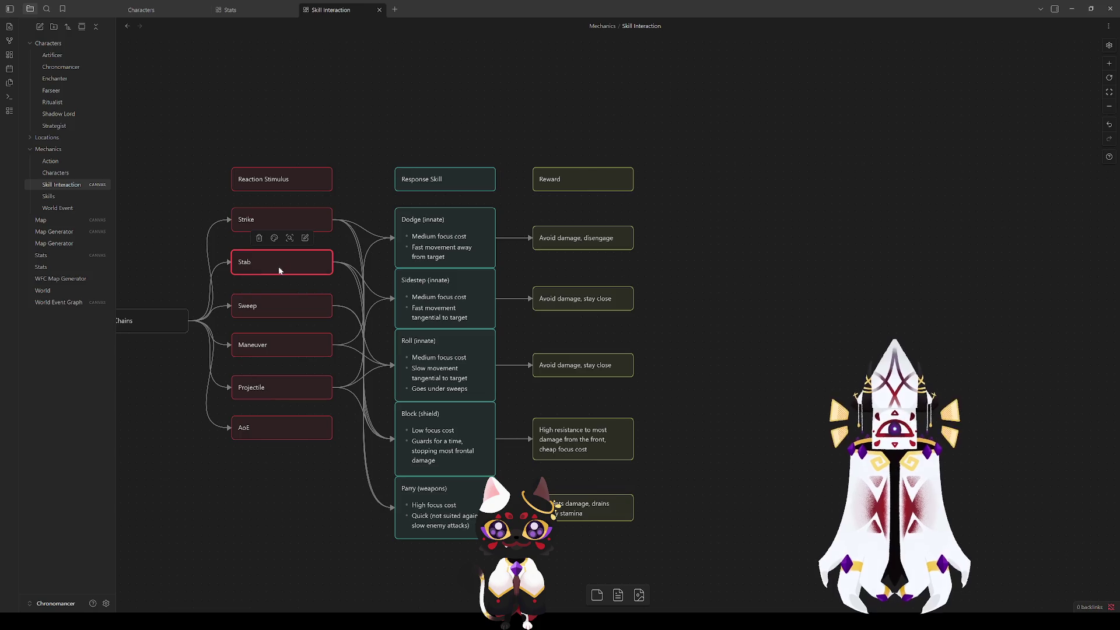
pyautogui.click(124, 258)
pyautogui.click(448, 296)
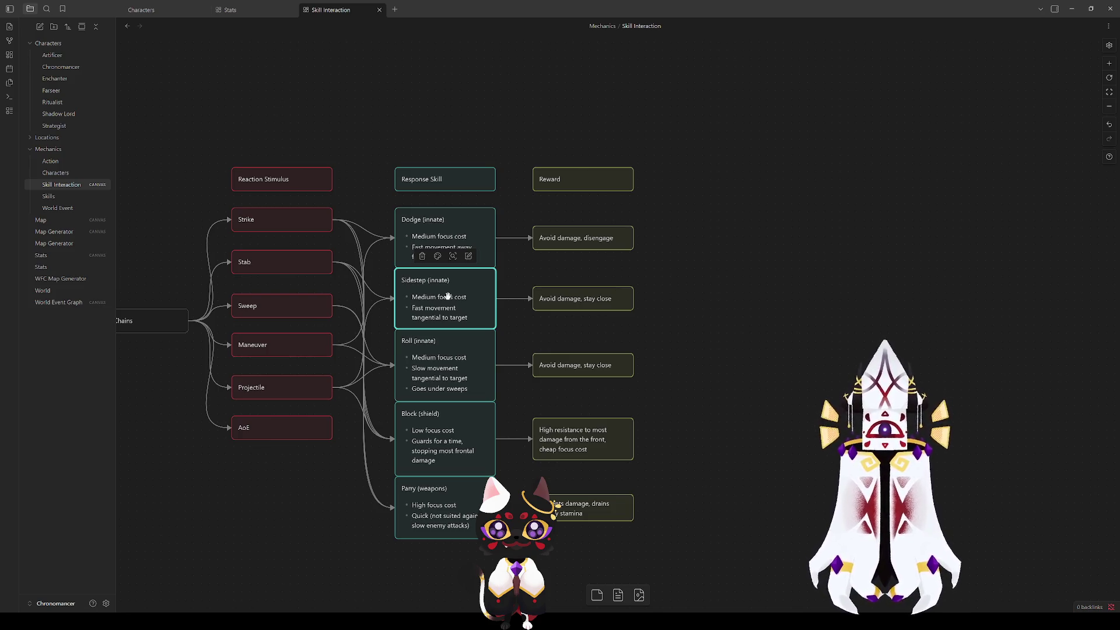
# Step: Replace the word Dodge with Backstep on the Dodge skill card
pyautogui.click(408, 220)
pyautogui.doubleClick(408, 220)
pyautogui.doubleClick(407, 221)
pyautogui.write('Backstep')
pyautogui.click(738, 278)
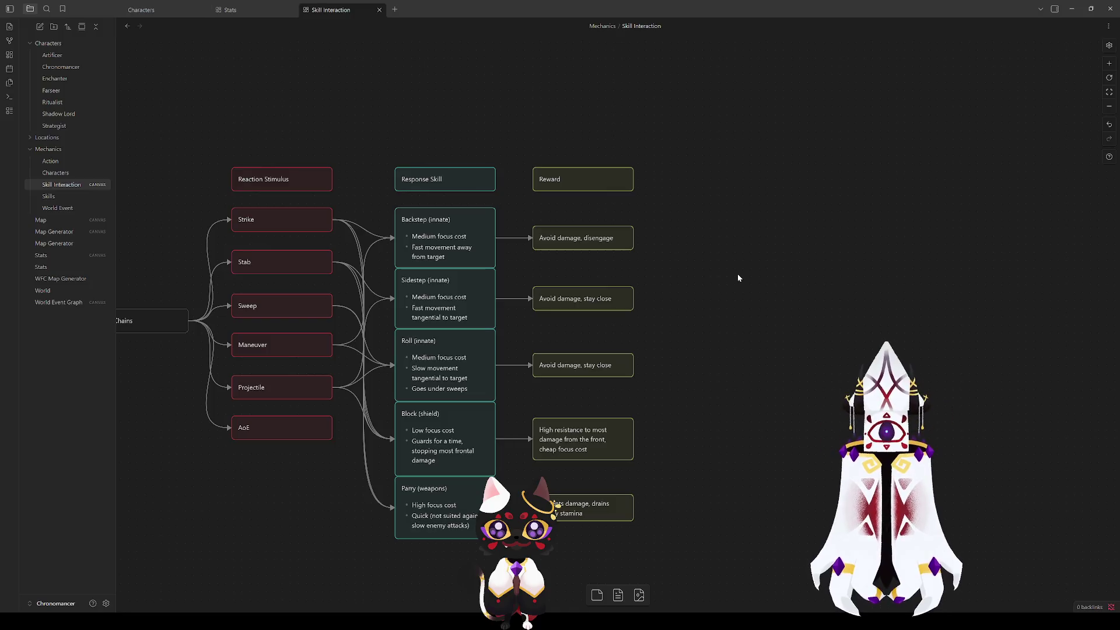
# Step: Check the renamed Backstep card and the Stab card, then clear the selection
pyautogui.click(416, 232)
pyautogui.click(745, 305)
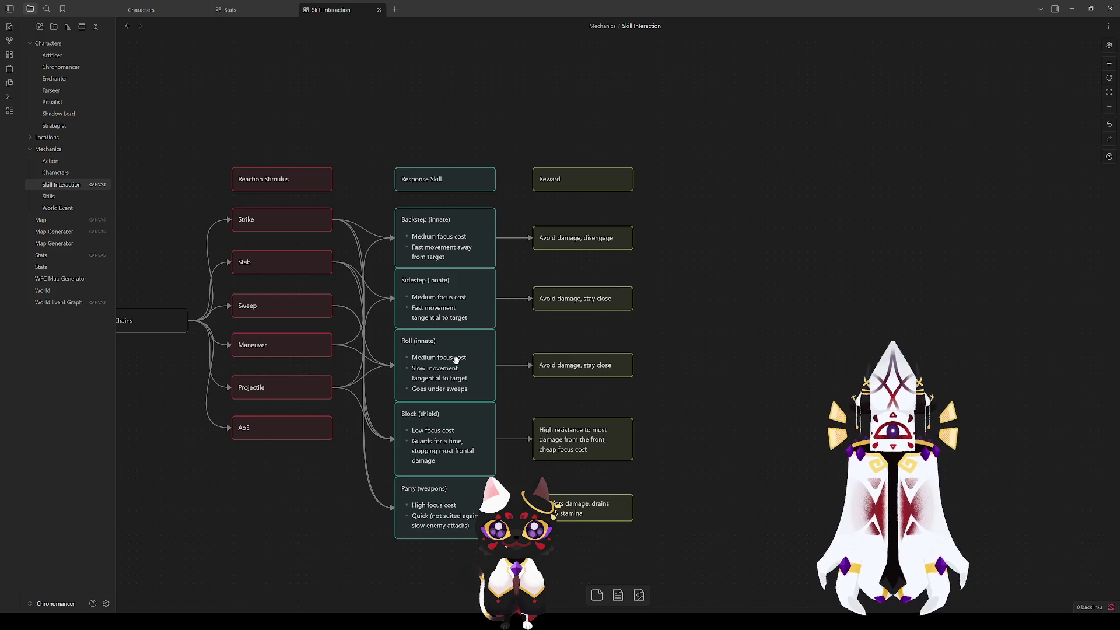
pyautogui.click(288, 268)
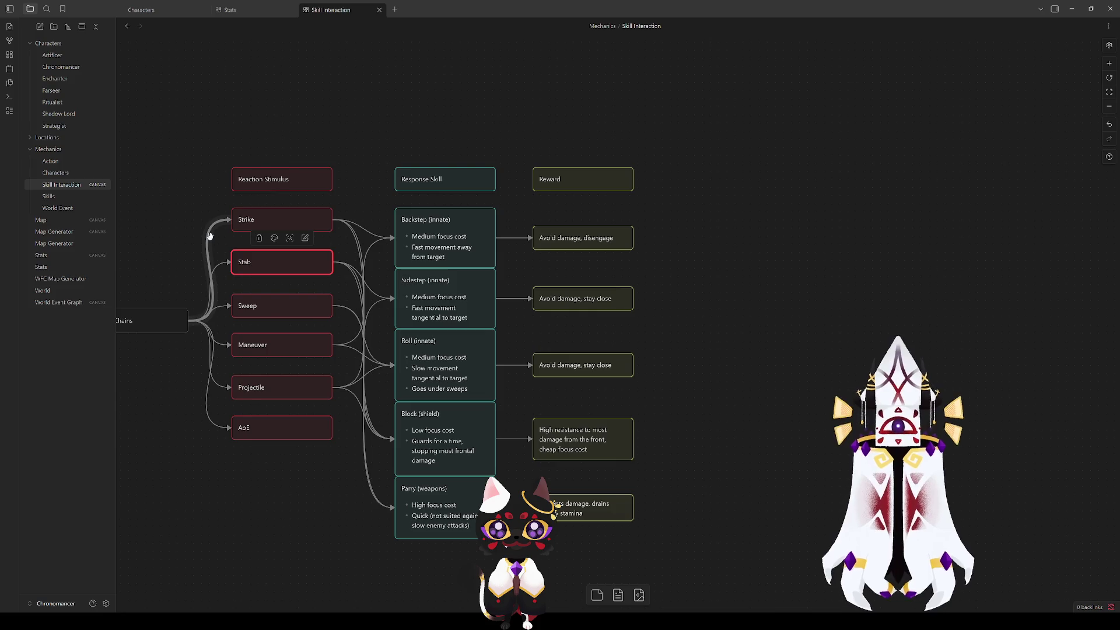
pyautogui.click(172, 230)
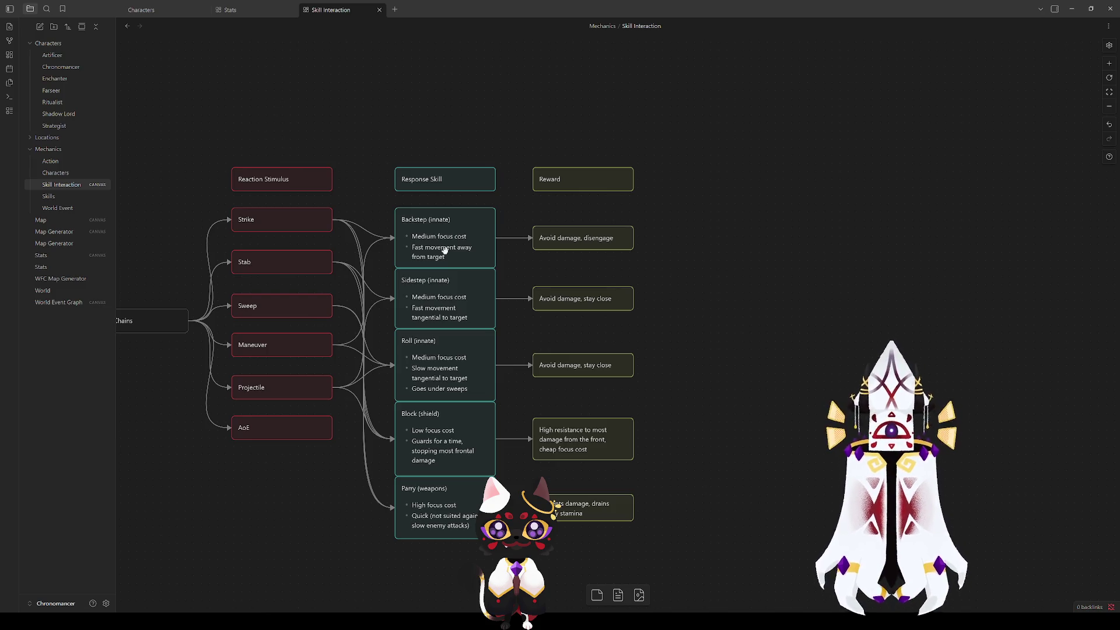
pyautogui.click(444, 250)
pyautogui.click(443, 297)
pyautogui.click(445, 362)
pyautogui.click(818, 304)
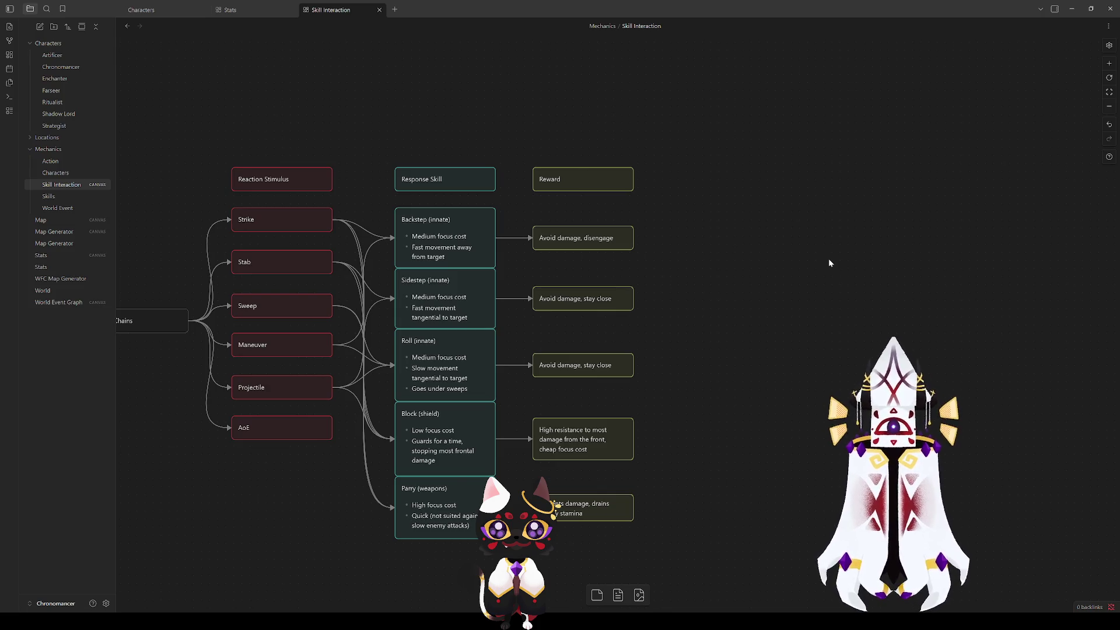
pyautogui.click(469, 228)
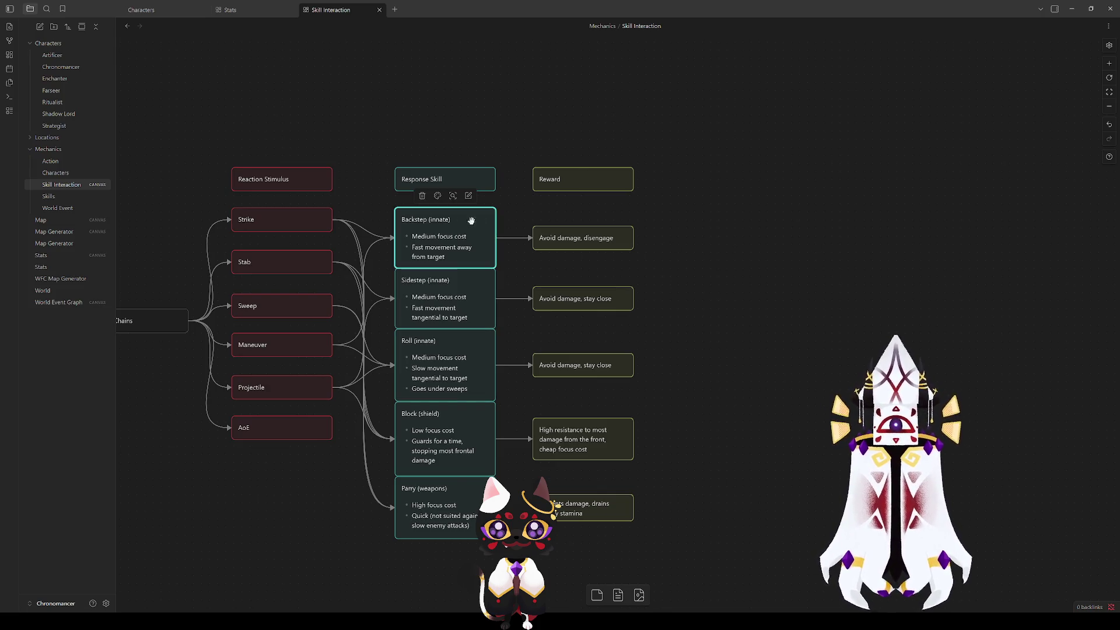
pyautogui.click(779, 325)
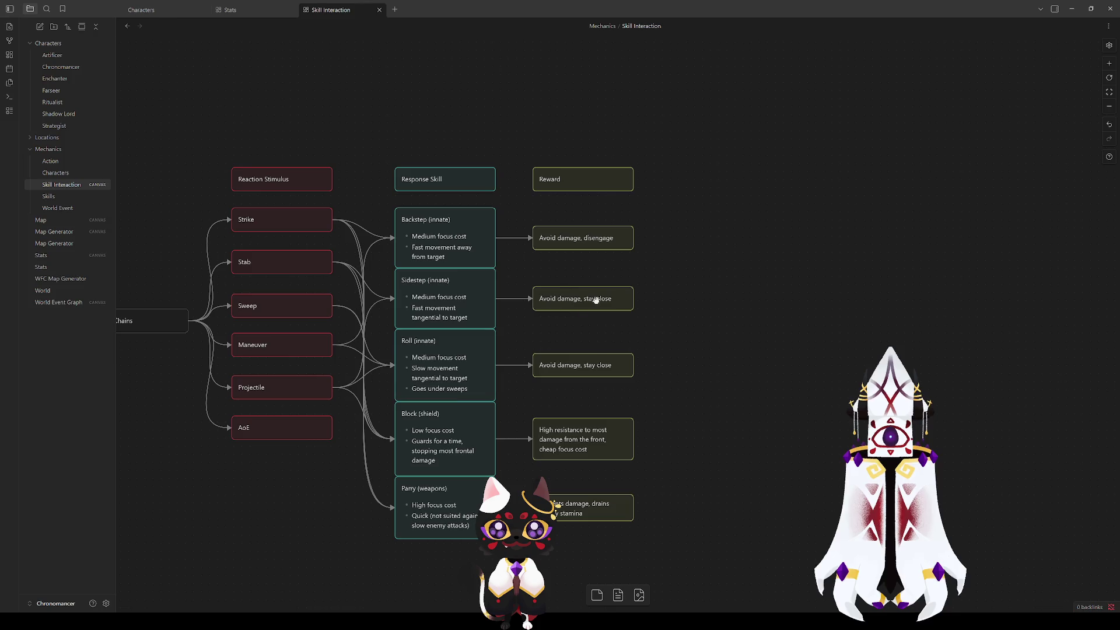
pyautogui.click(457, 442)
pyautogui.click(763, 325)
pyautogui.click(449, 435)
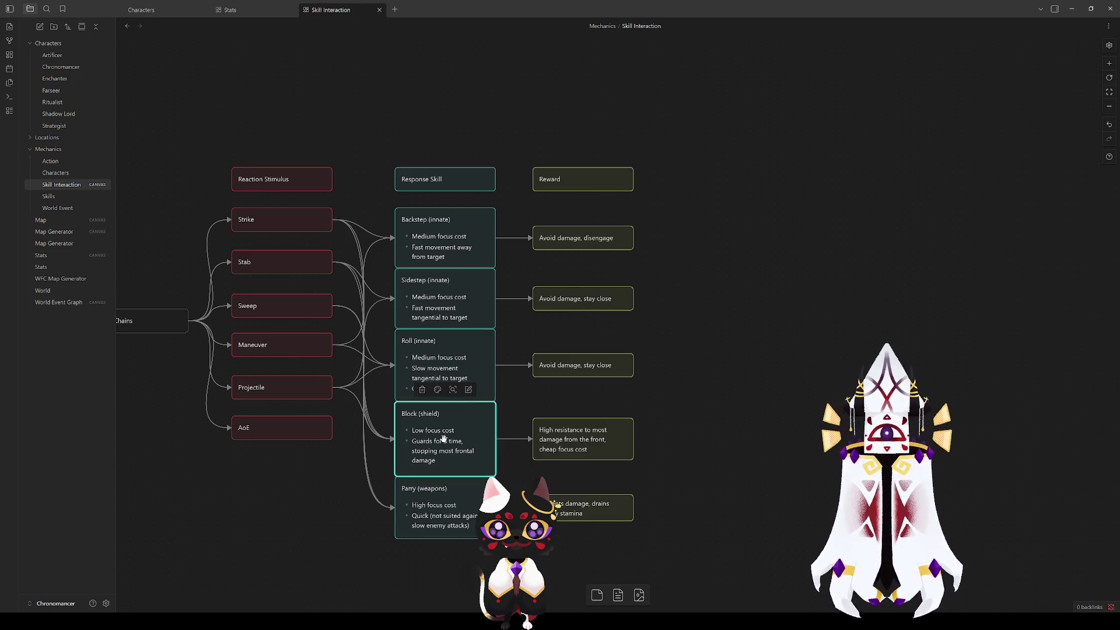
pyautogui.click(443, 439)
pyautogui.click(710, 412)
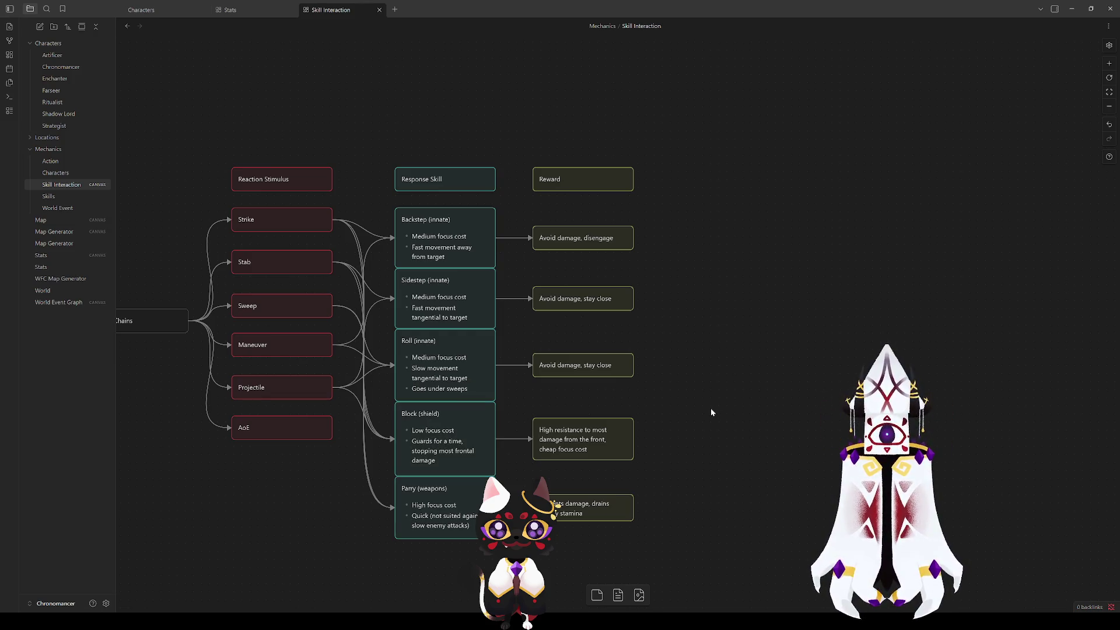
pyautogui.moveTo(708, 407); pyautogui.dragTo(702, 328)
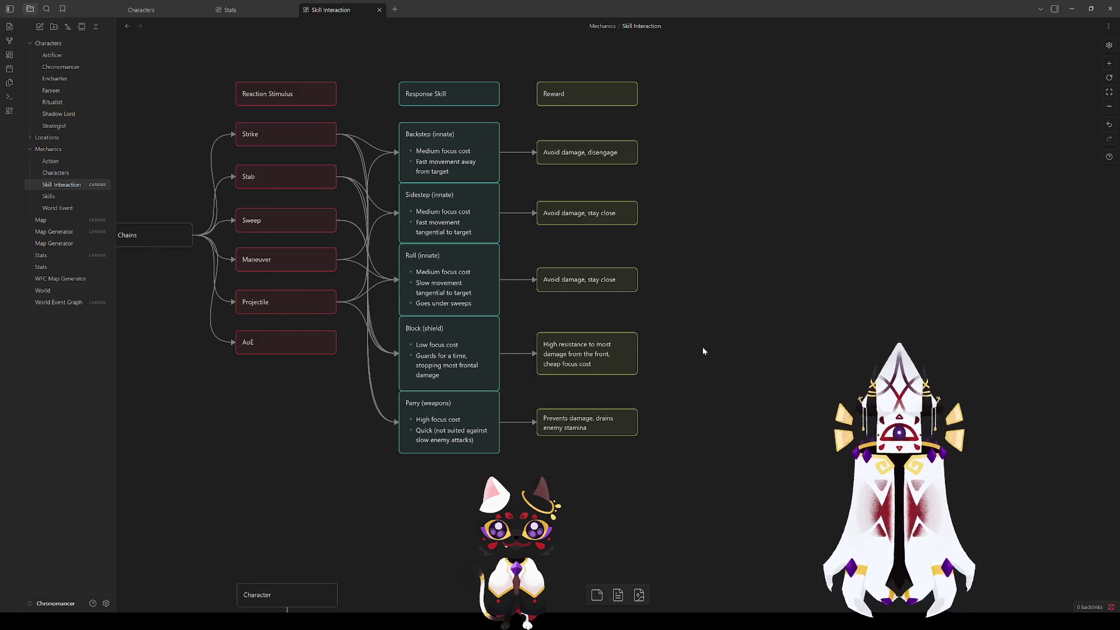
pyautogui.click(467, 341)
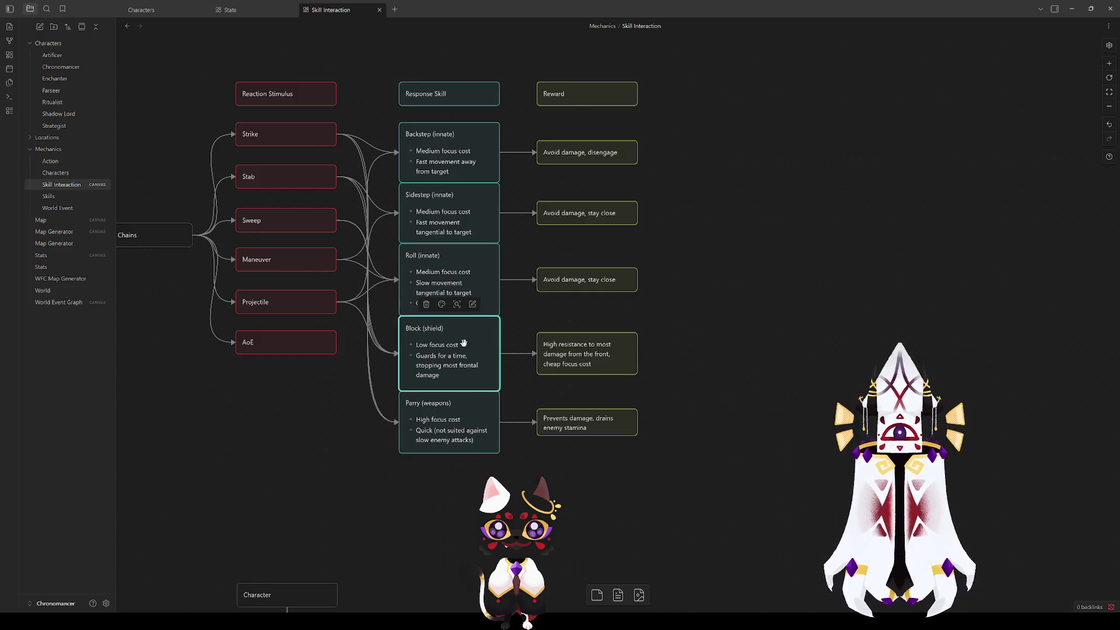
pyautogui.moveTo(475, 461); pyautogui.dragTo(533, 511)
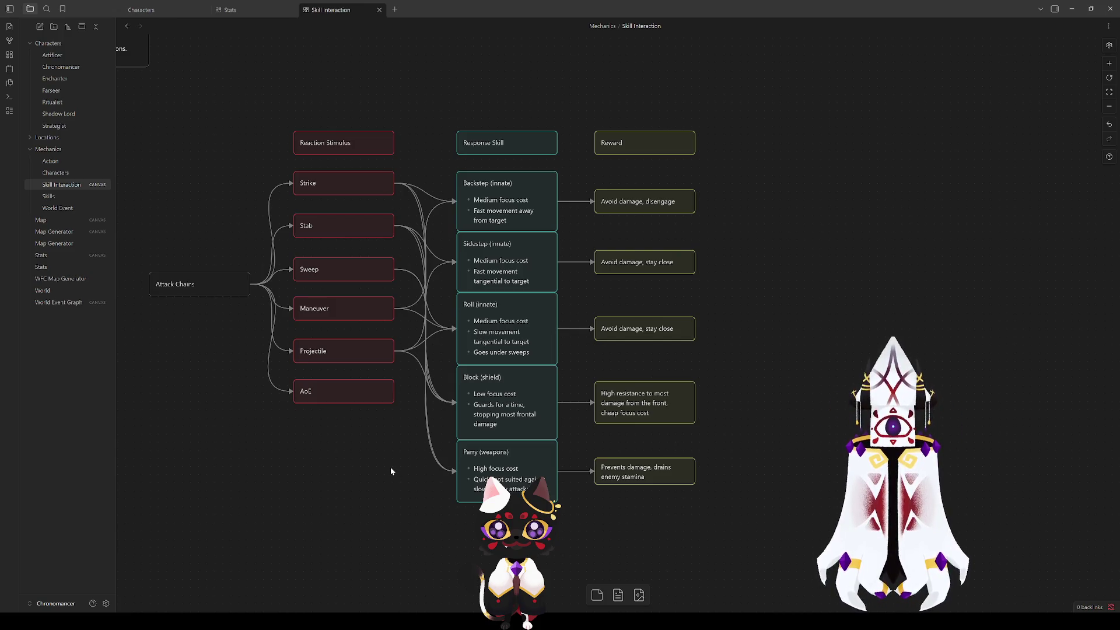
# Step: Connect the AoE attack card to the Backstep (innate) card
pyautogui.click(325, 384)
pyautogui.click(377, 450)
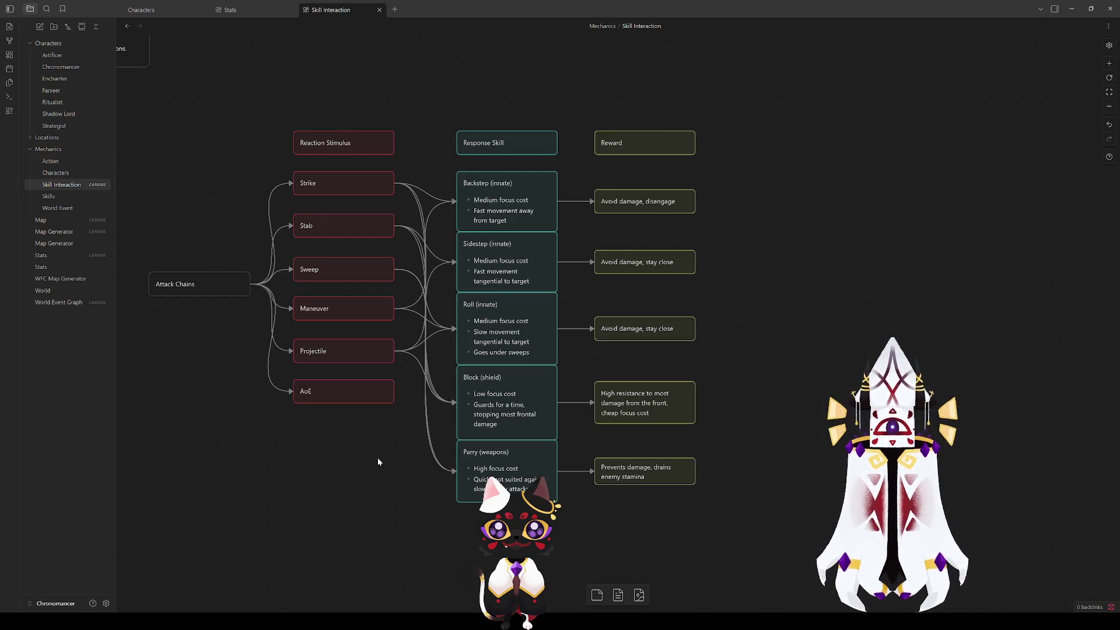
pyautogui.moveTo(394, 391); pyautogui.dragTo(456, 204)
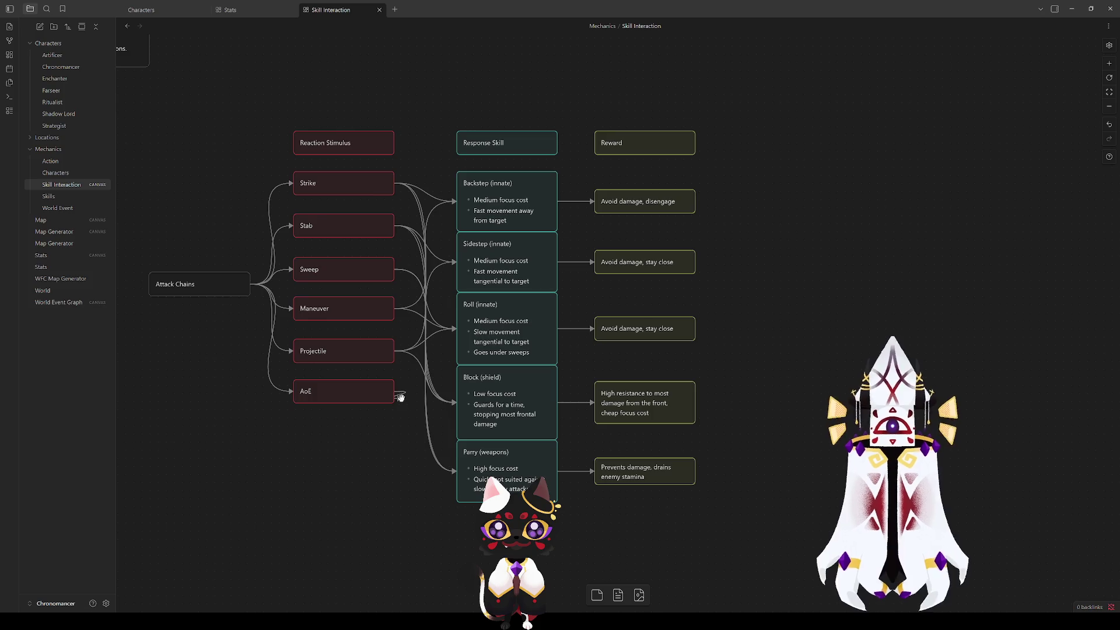
pyautogui.rightClick(366, 438)
pyautogui.click(300, 435)
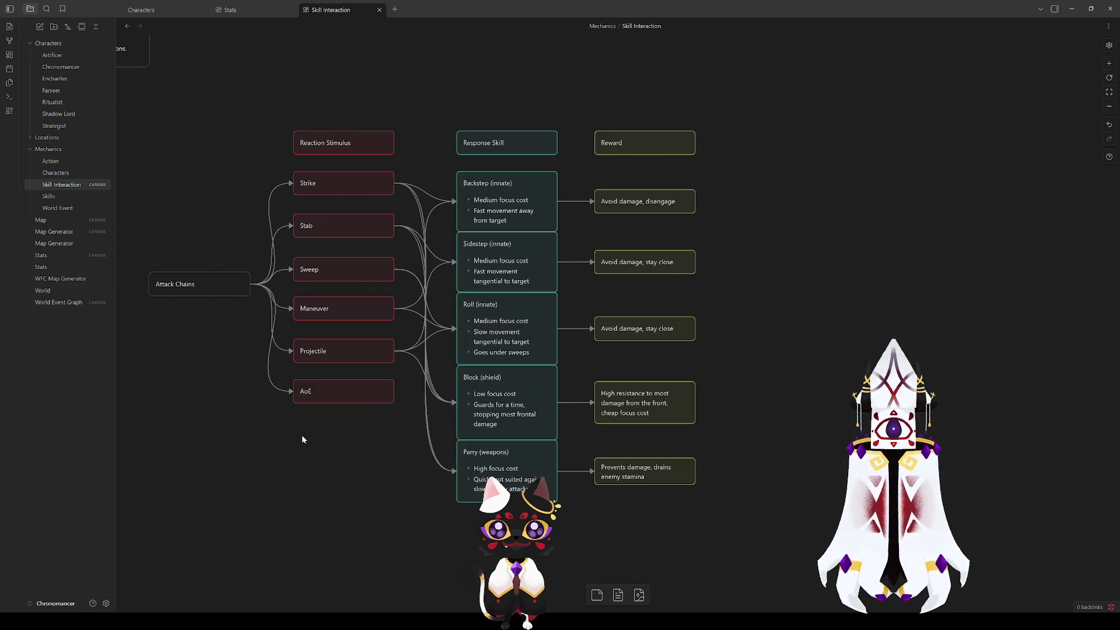
# Step: Inspect the Projectile→Sidestep, Stab→Sidestep and Strike→Backstep connections
pyautogui.click(468, 273)
pyautogui.click(412, 261)
pyautogui.moveTo(393, 313)
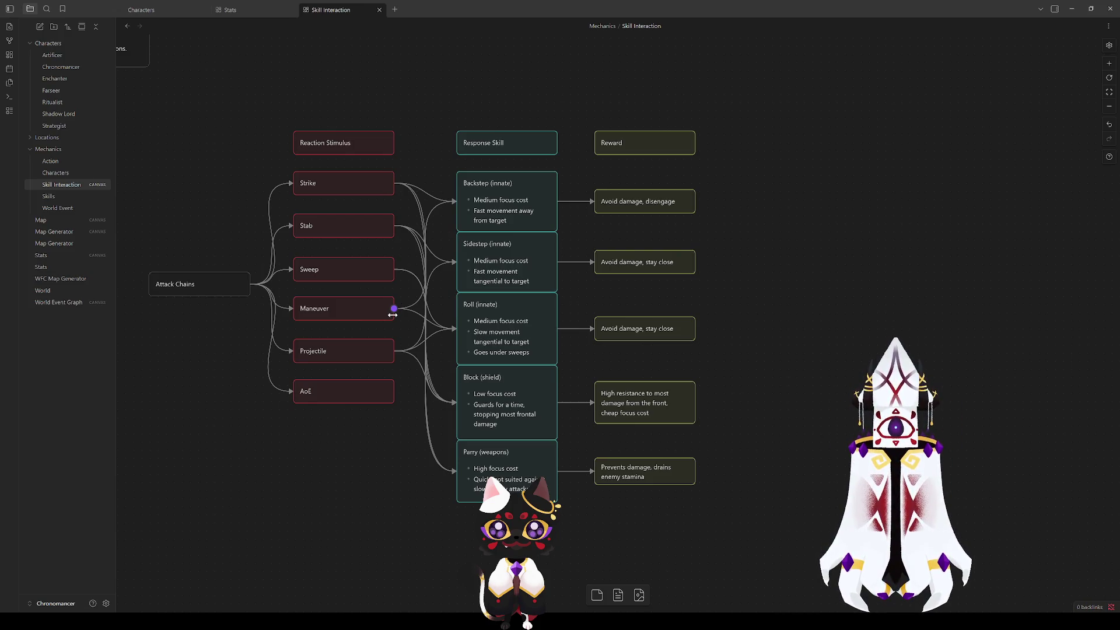
pyautogui.click(433, 267)
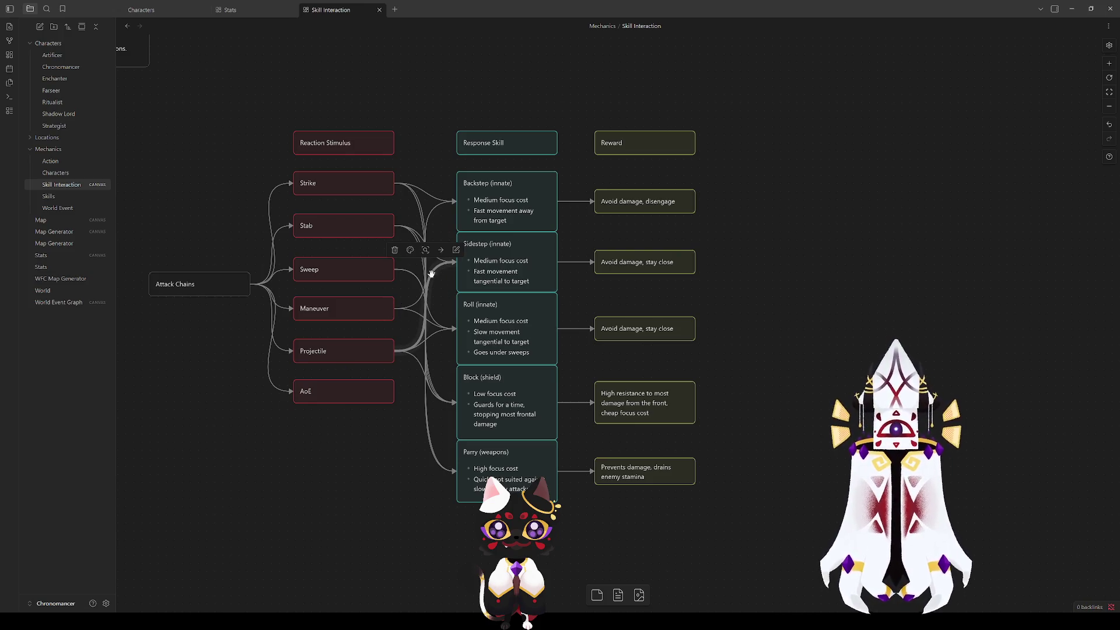
pyautogui.click(385, 446)
pyautogui.click(438, 247)
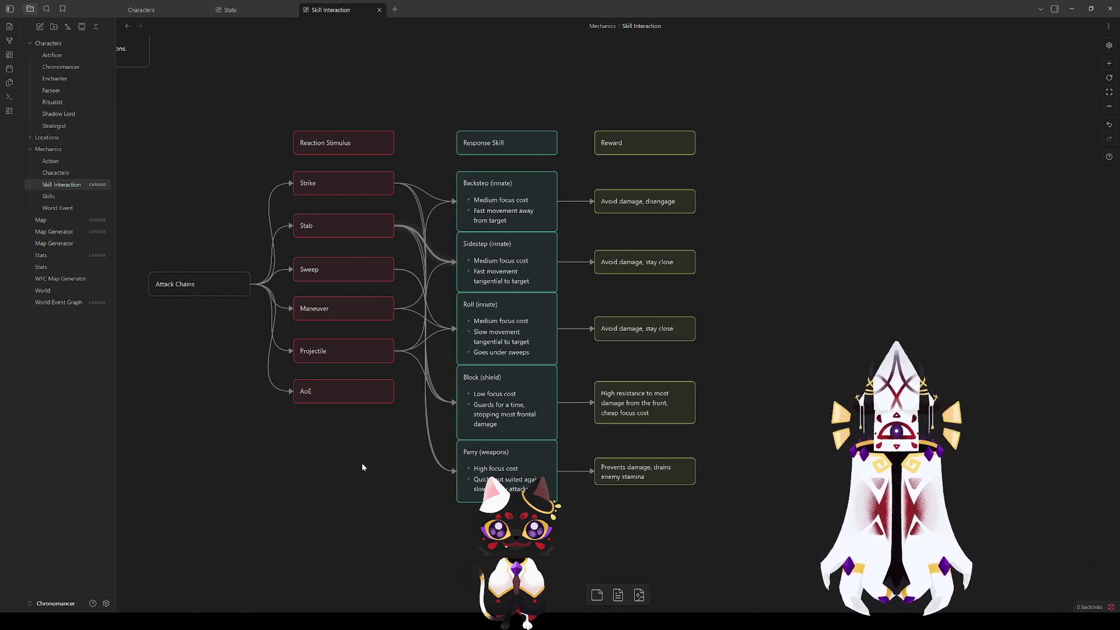
pyautogui.click(427, 207)
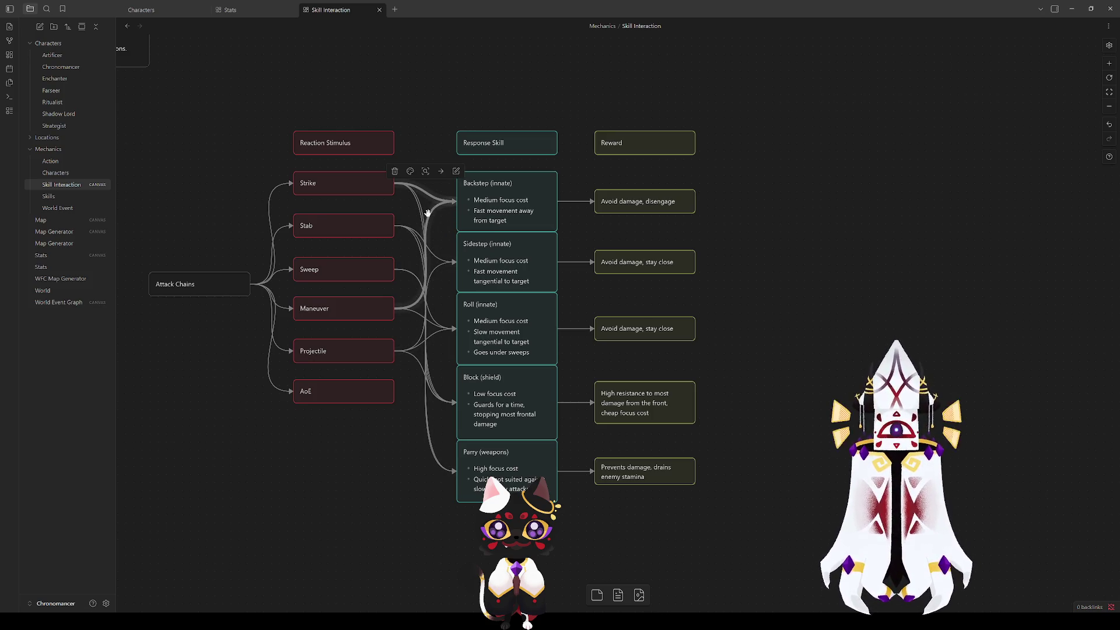
pyautogui.click(391, 416)
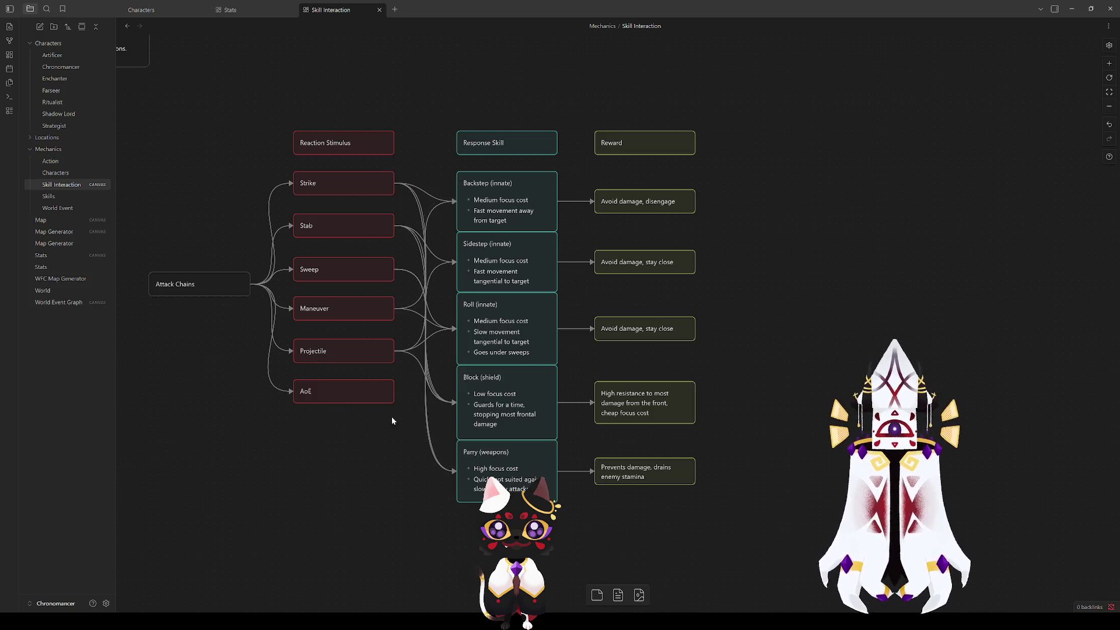
# Step: Check the Sweep→Roll and Projectile→Roll links, then delete the Maneuver→Roll connection
pyautogui.click(434, 311)
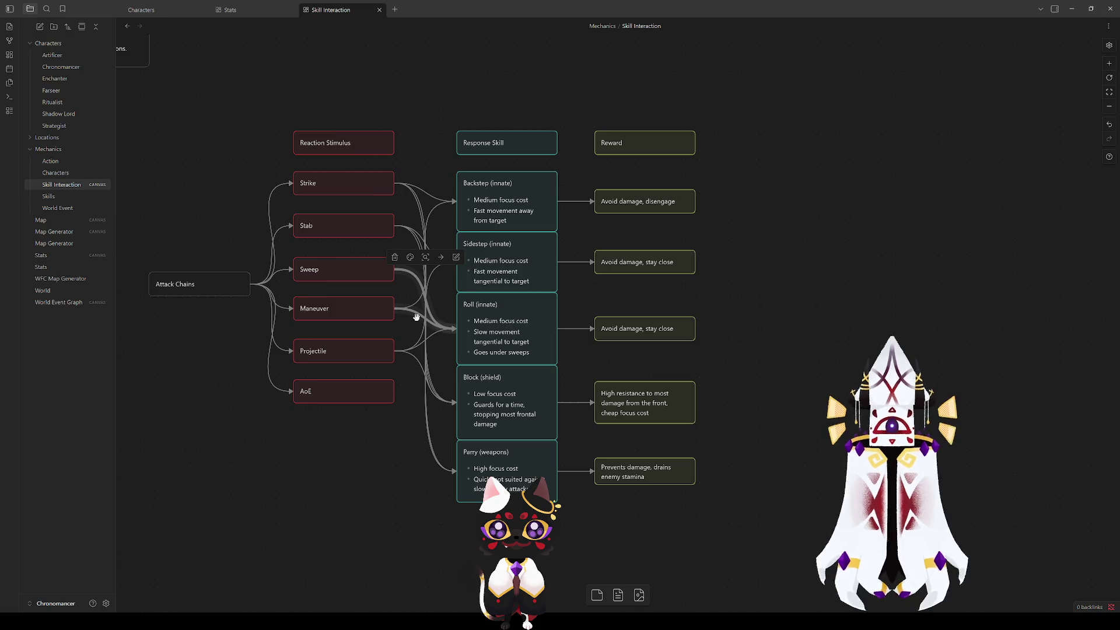
pyautogui.click(434, 333)
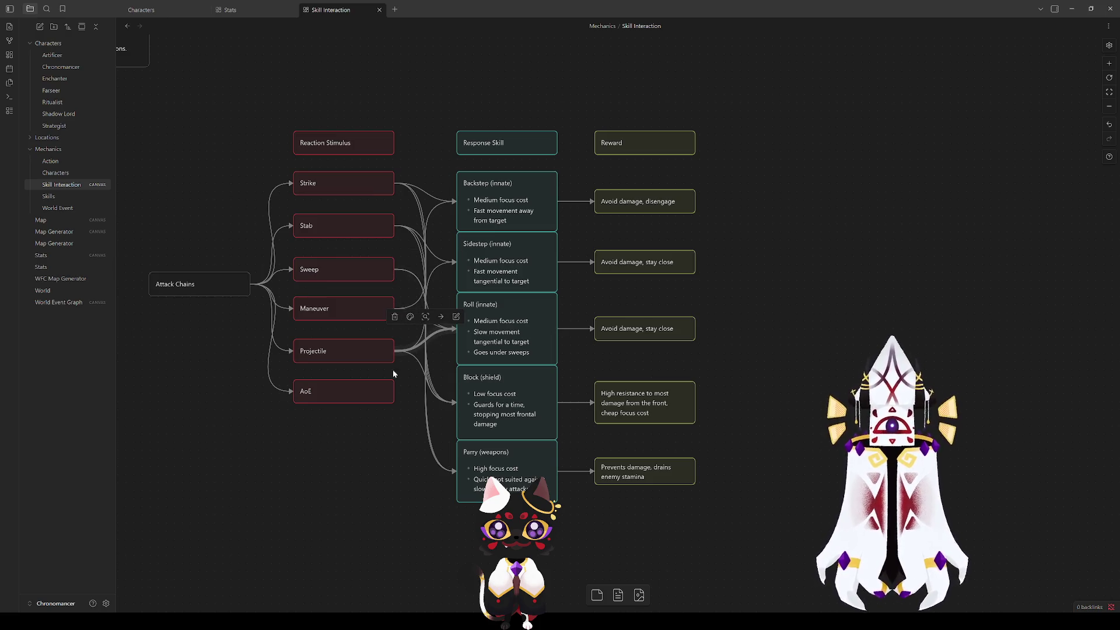
pyautogui.click(391, 465)
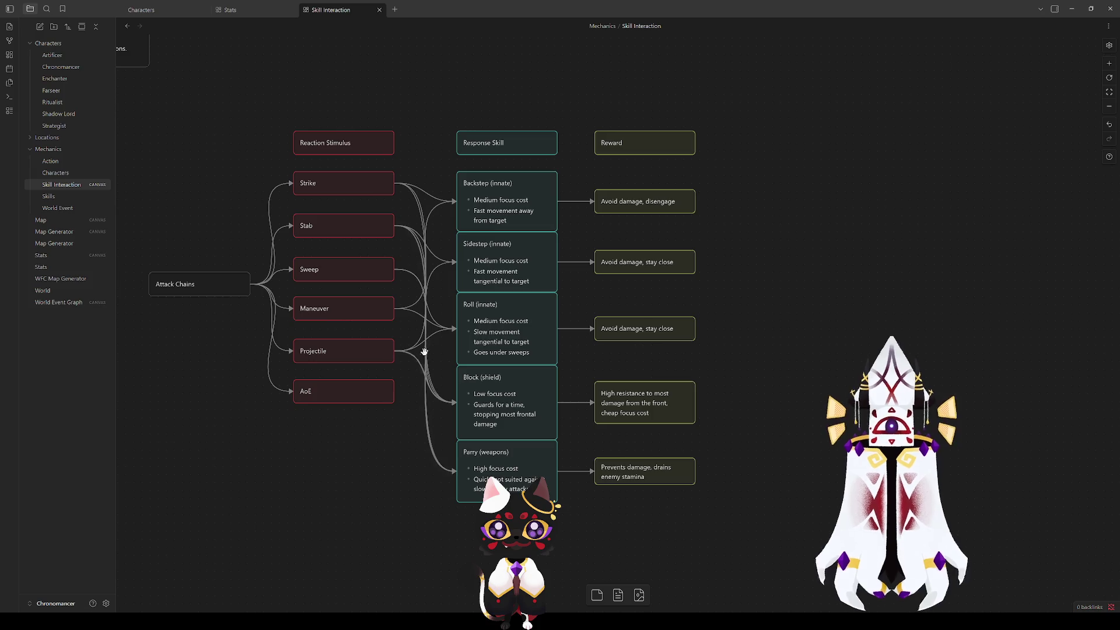
pyautogui.click(417, 318)
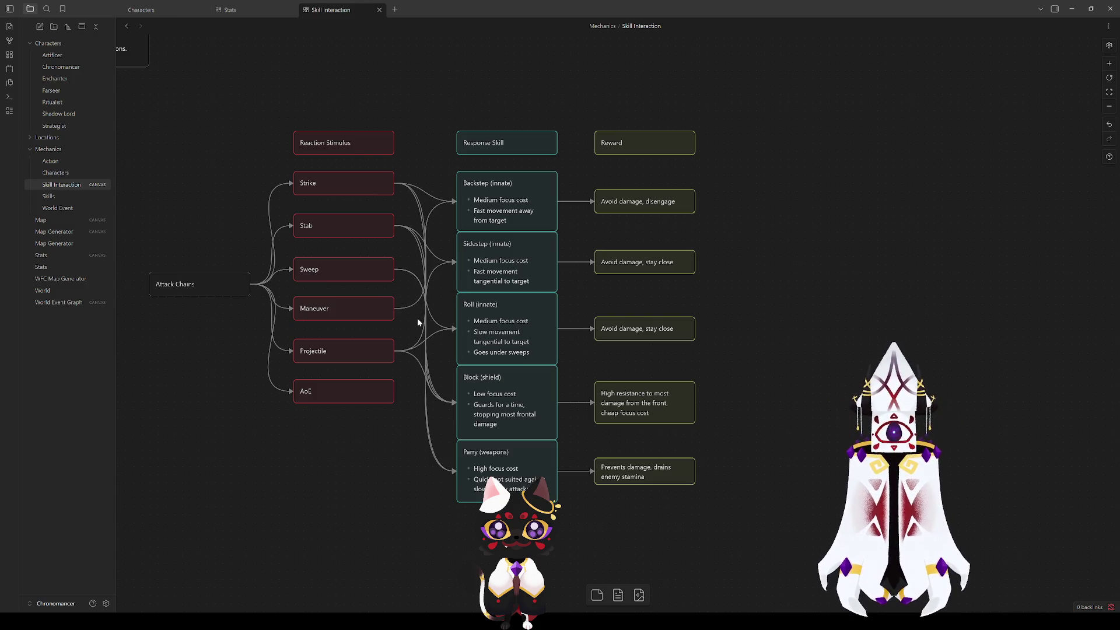
pyautogui.press('Delete')
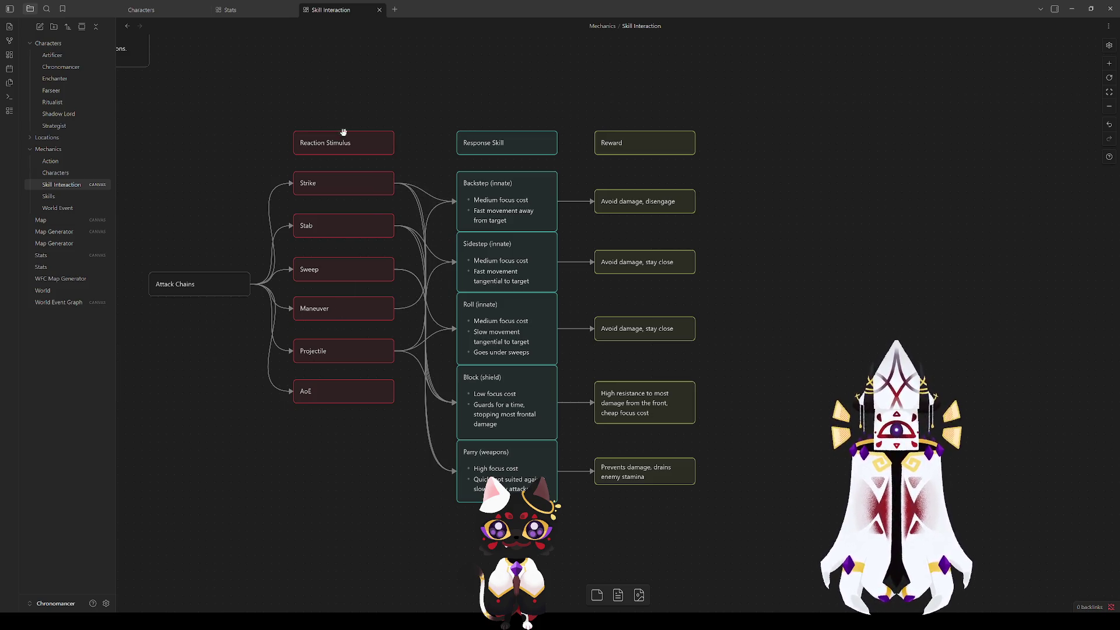
pyautogui.click(480, 198)
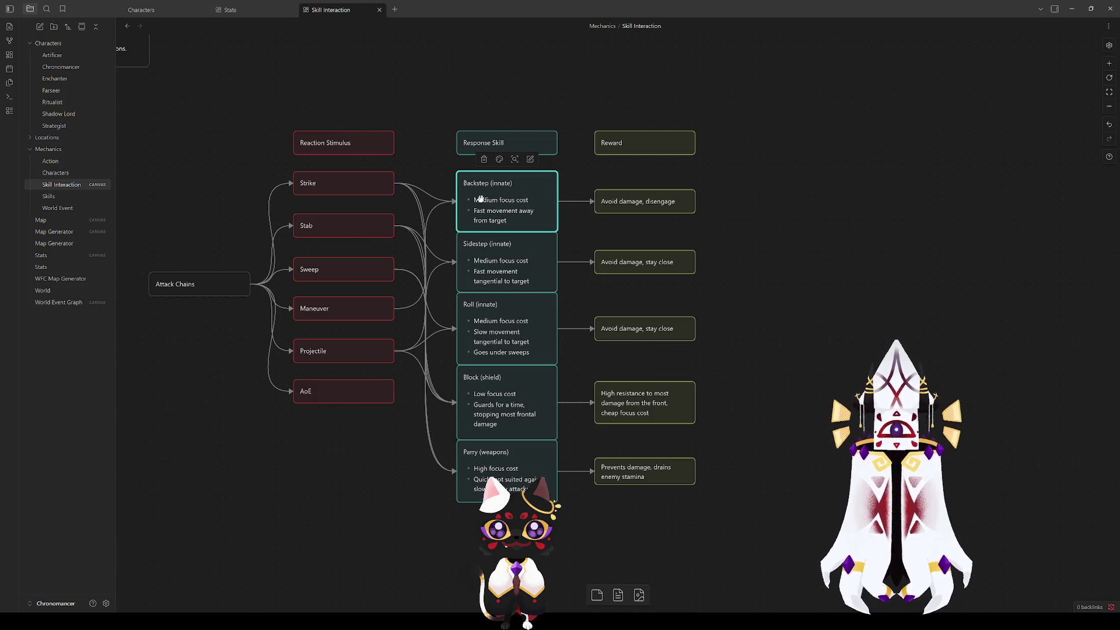
pyautogui.click(322, 444)
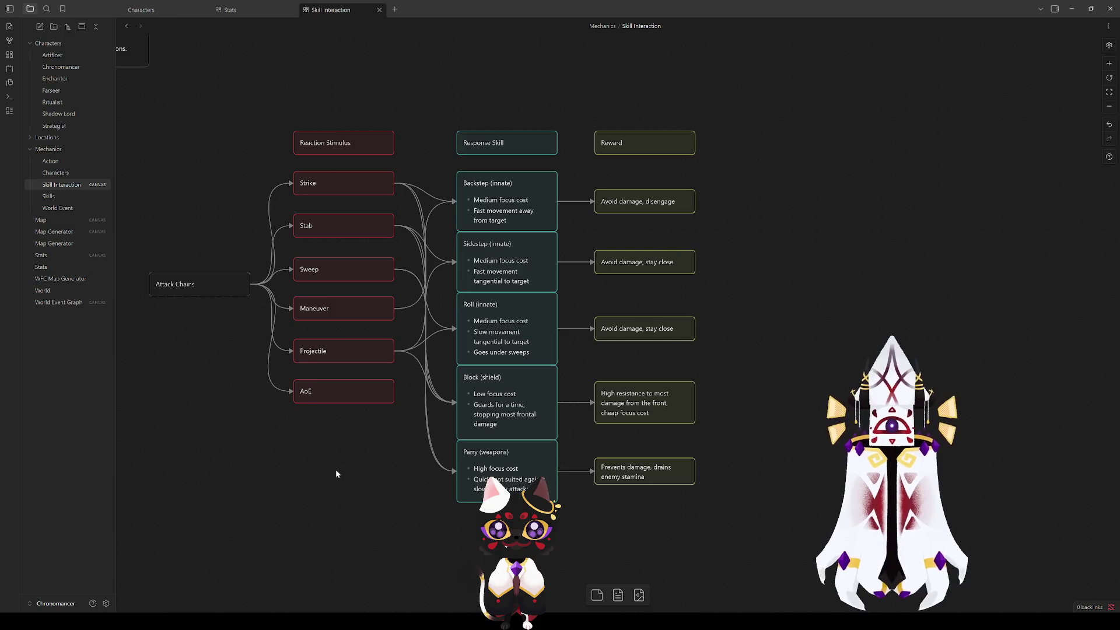
pyautogui.click(482, 198)
pyautogui.click(382, 470)
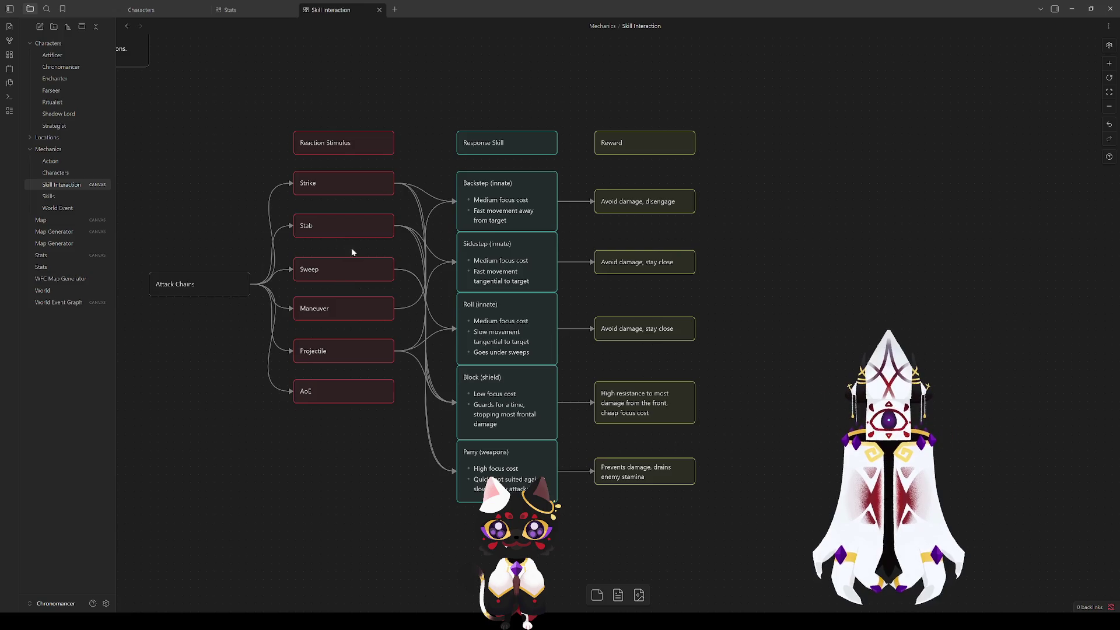
pyautogui.click(628, 203)
pyautogui.click(774, 316)
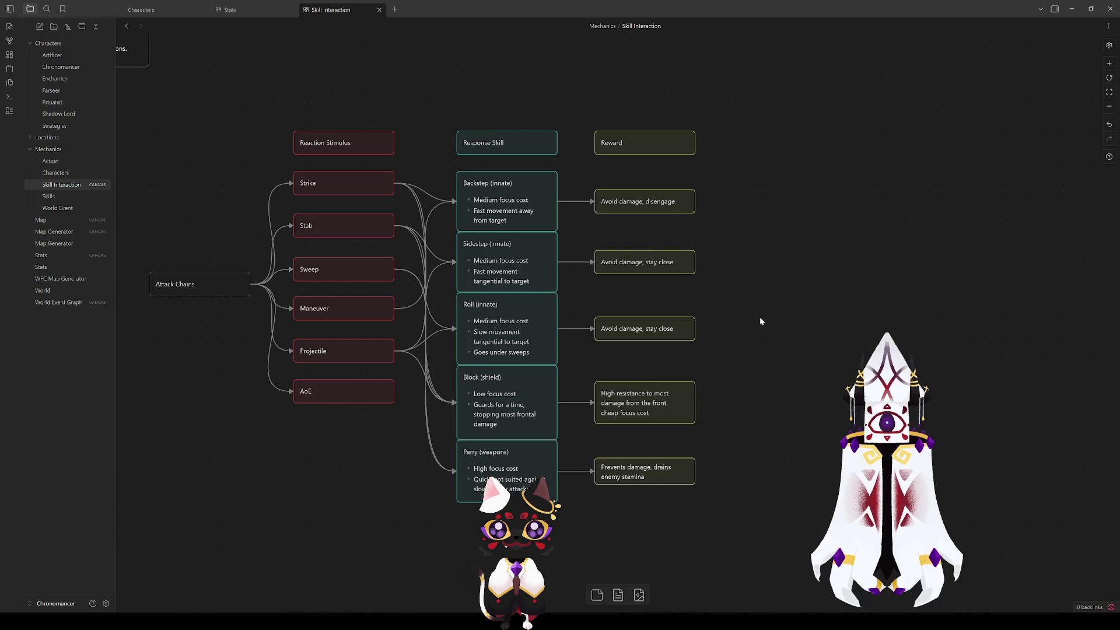
pyautogui.click(630, 198)
pyautogui.click(743, 282)
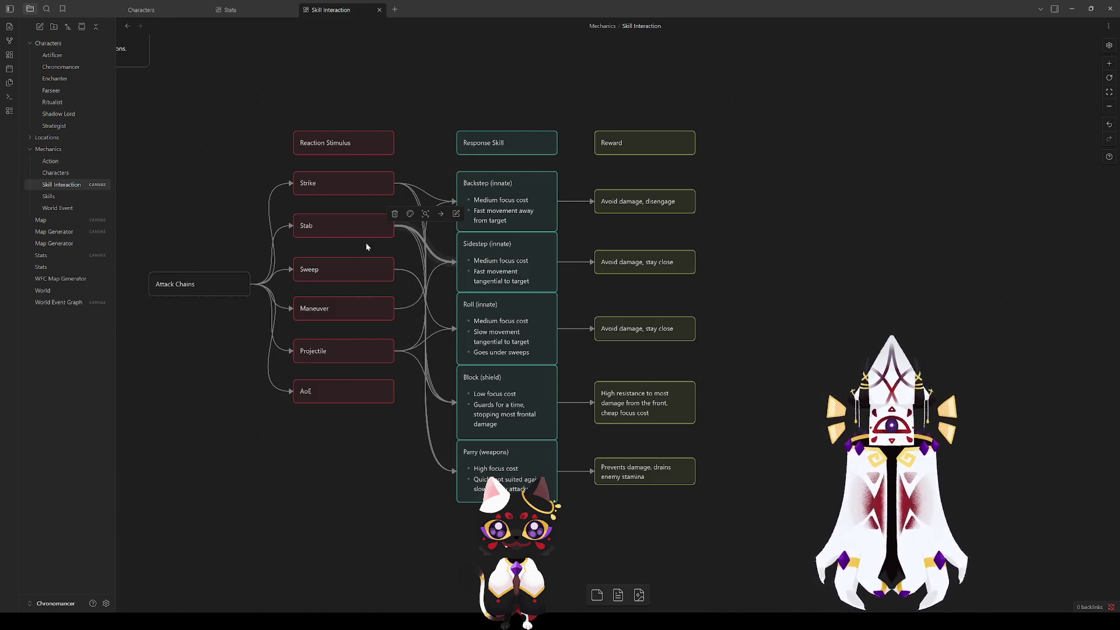
pyautogui.click(375, 227)
pyautogui.click(446, 258)
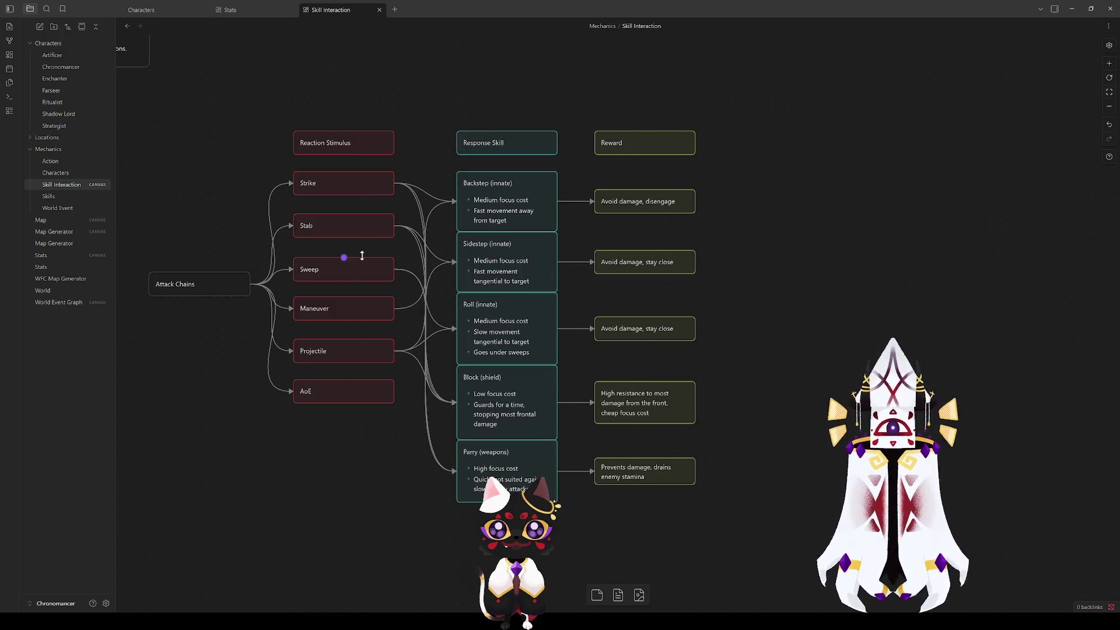
pyautogui.click(469, 270)
pyautogui.click(305, 465)
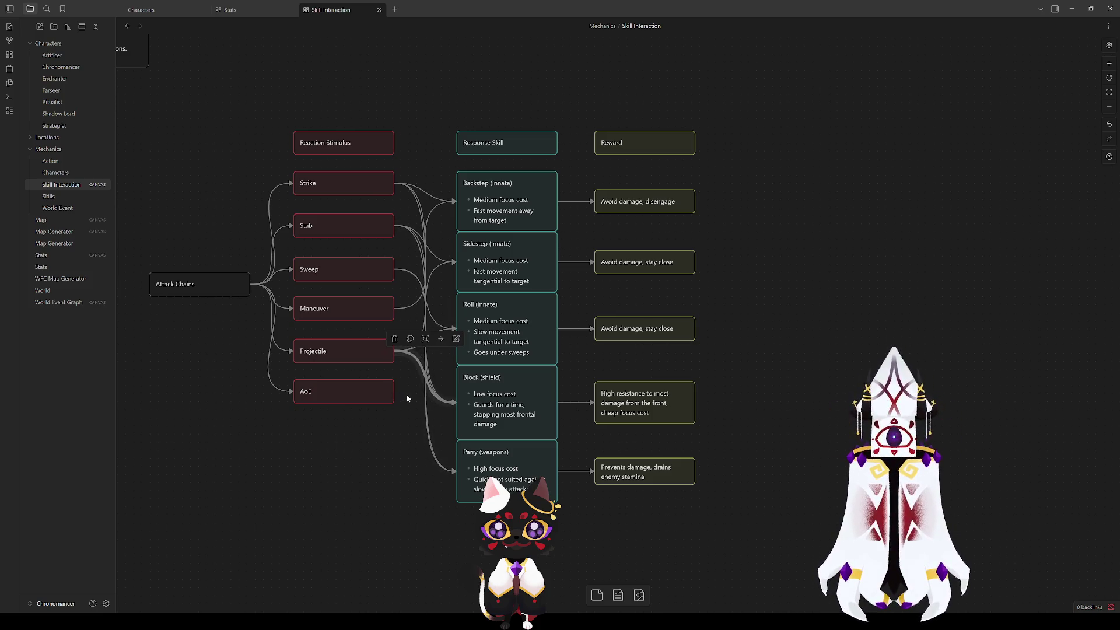
pyautogui.click(471, 266)
pyautogui.click(485, 319)
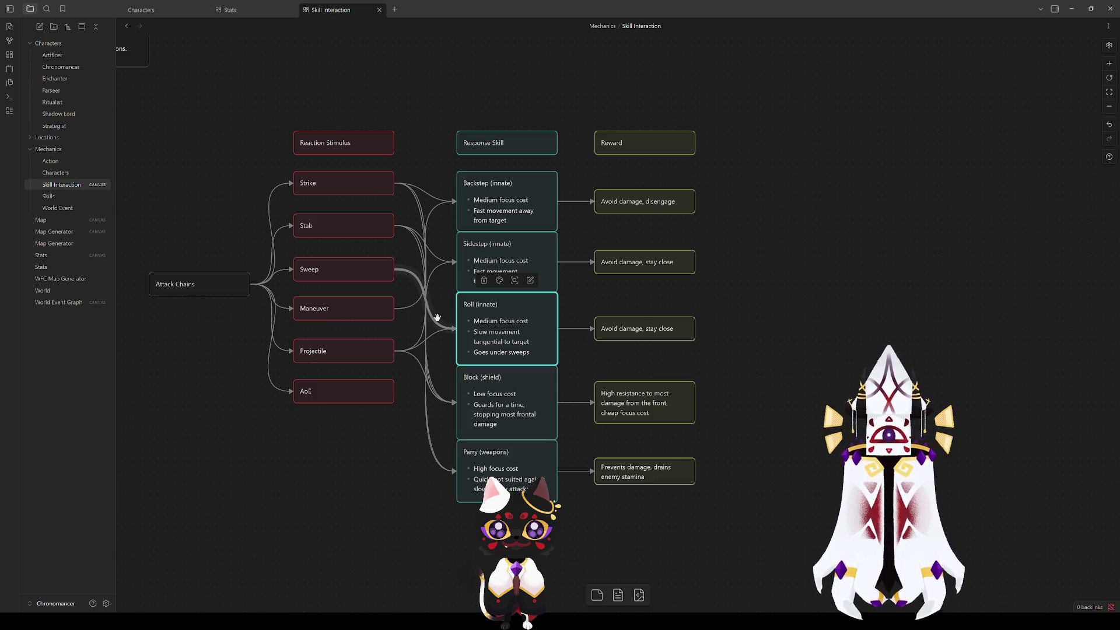
pyautogui.click(344, 285)
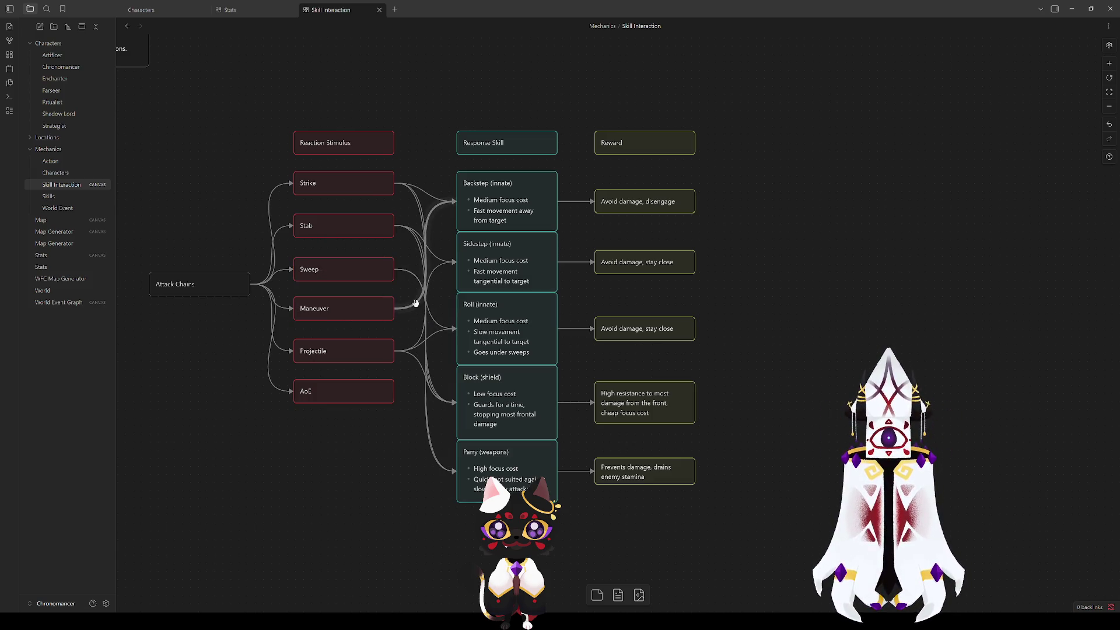
pyautogui.click(332, 270)
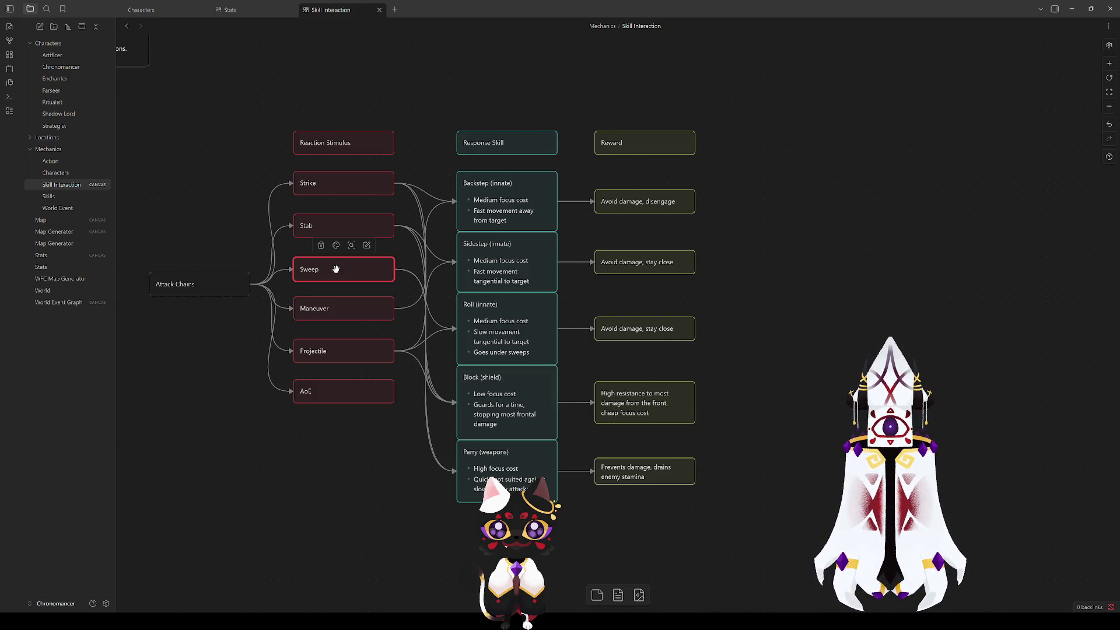
pyautogui.click(325, 436)
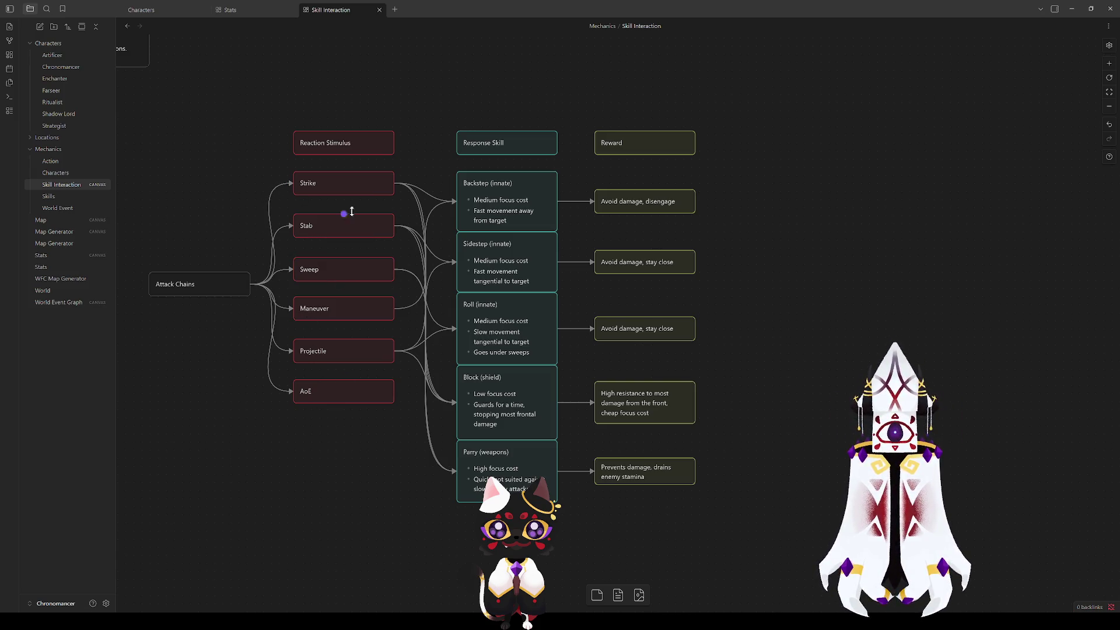
pyautogui.click(329, 180)
pyautogui.click(329, 314)
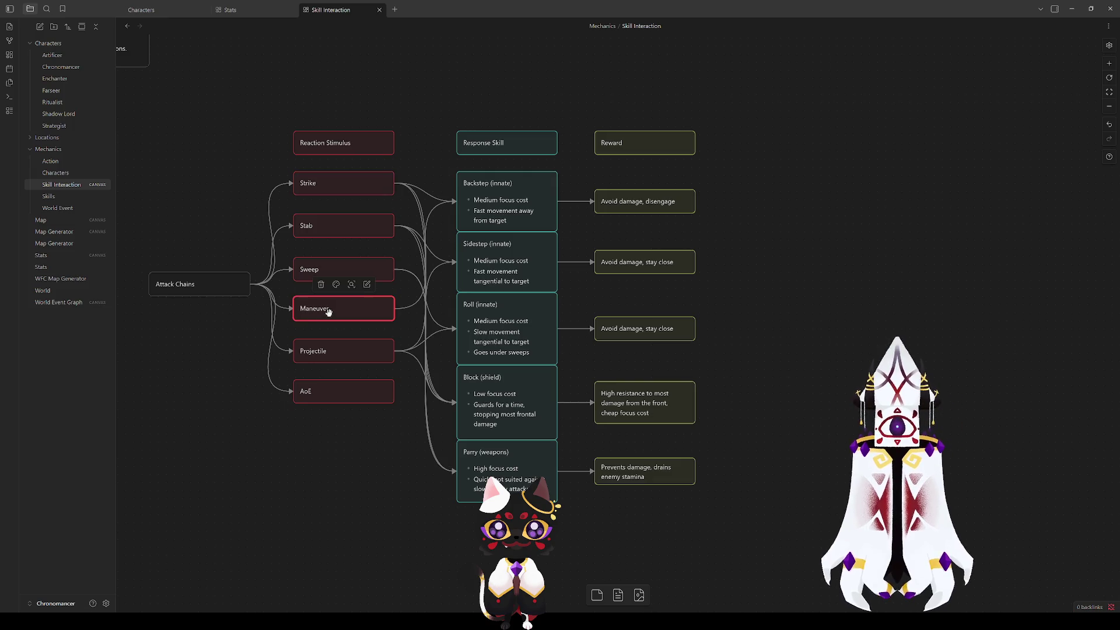
pyautogui.click(319, 183)
pyautogui.click(357, 211)
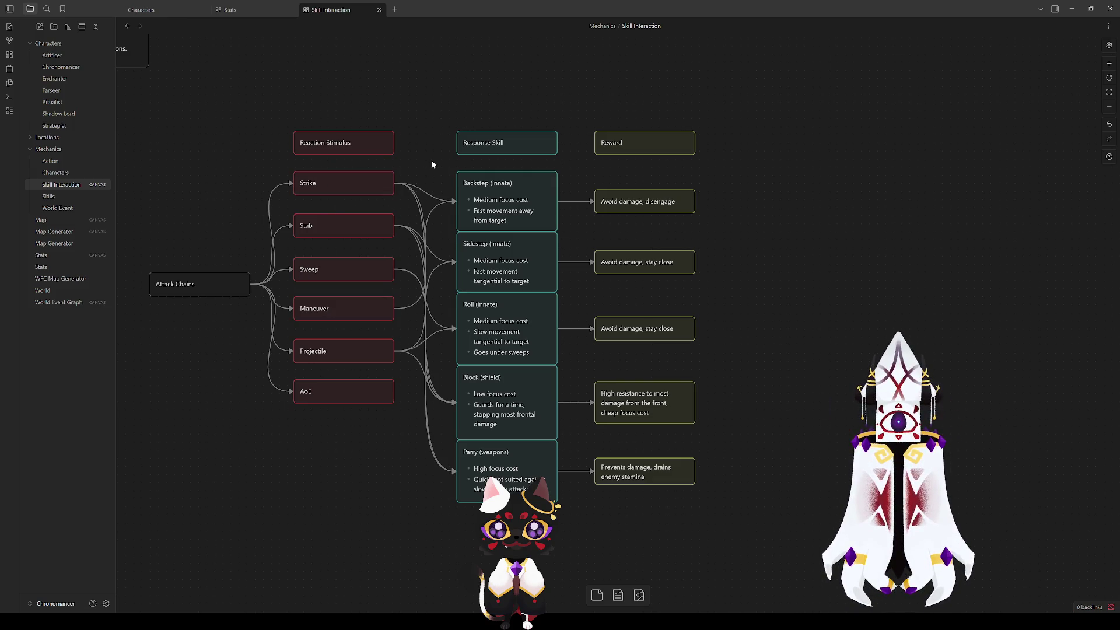
pyautogui.click(380, 178)
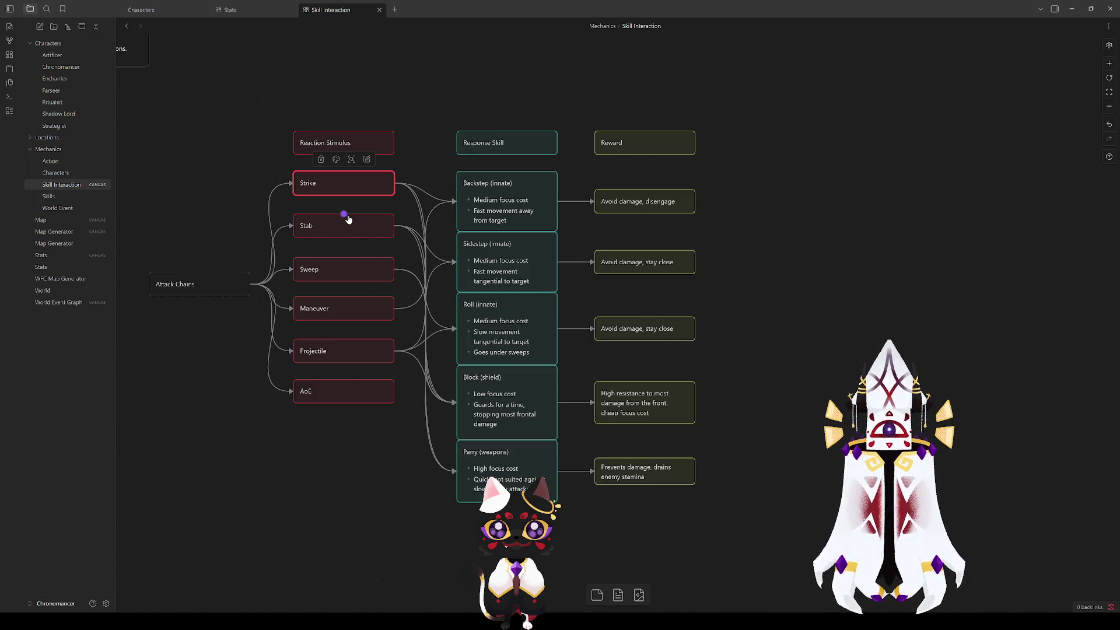
pyautogui.click(342, 280)
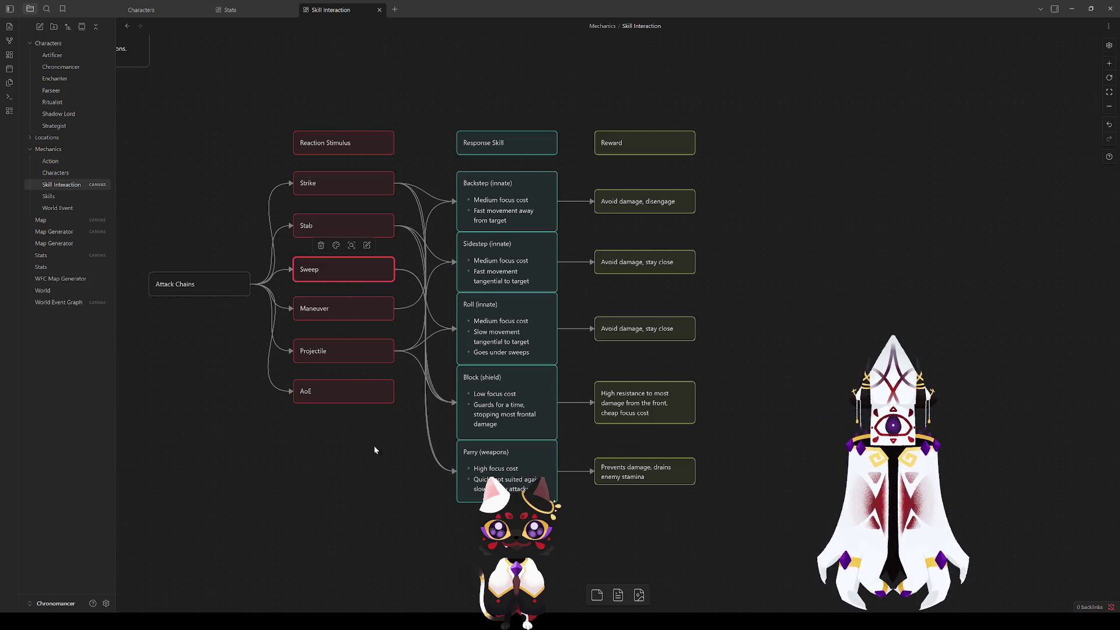
pyautogui.click(368, 225)
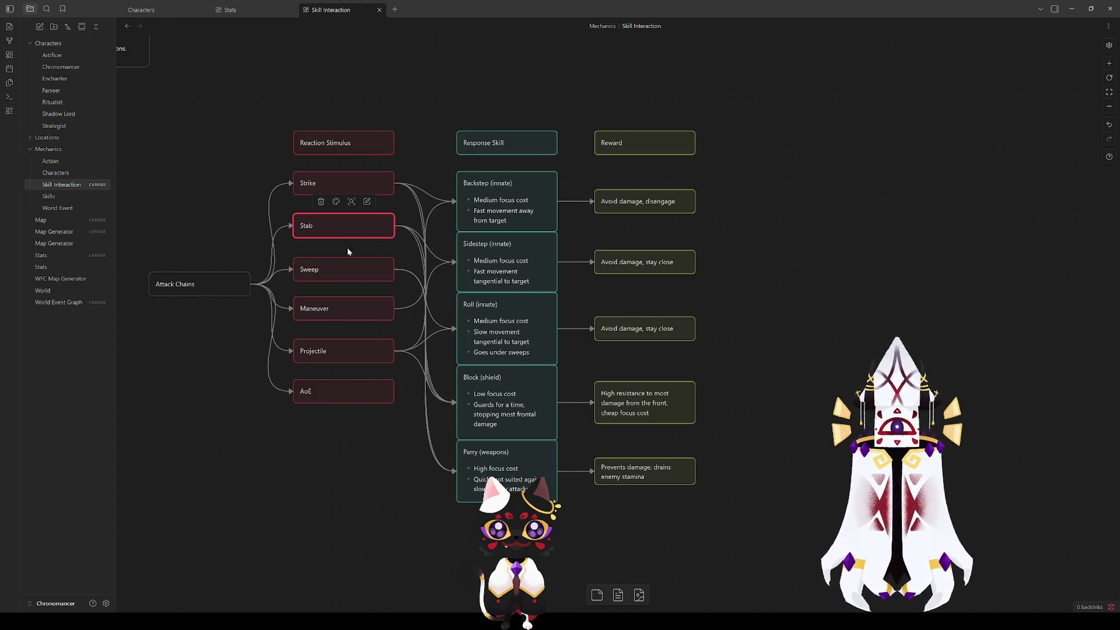
pyautogui.click(315, 182)
pyautogui.moveTo(343, 195); pyautogui.dragTo(302, 201)
# Step: Add the bullets 'Short range' and 'Fast' to the Strike card
pyautogui.click(309, 201)
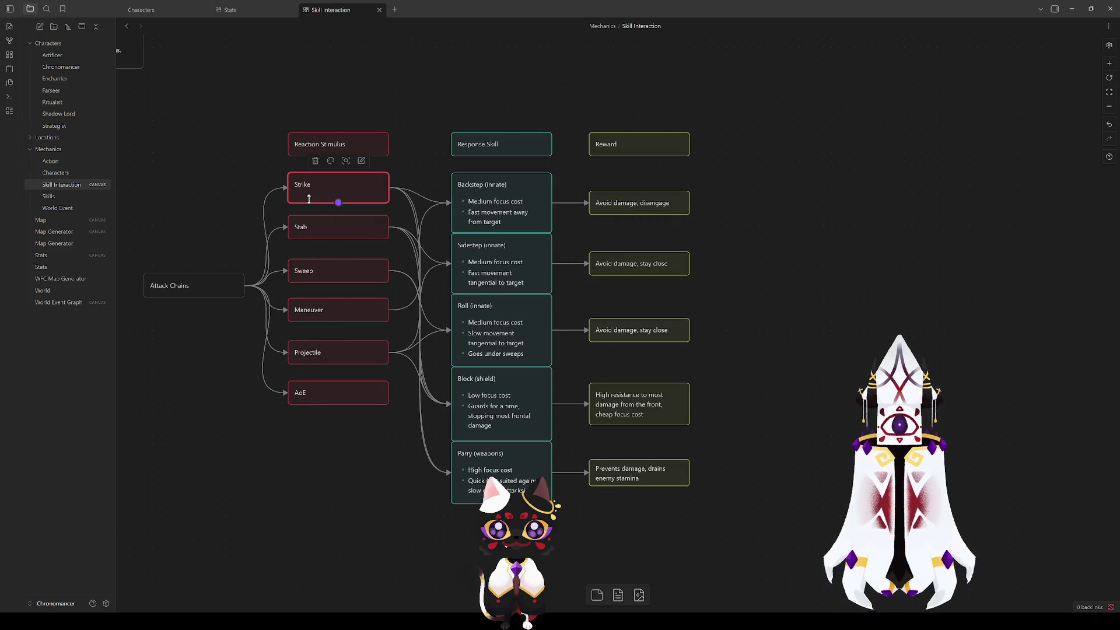
pyautogui.doubleClick(310, 196)
pyautogui.write('- Short range')
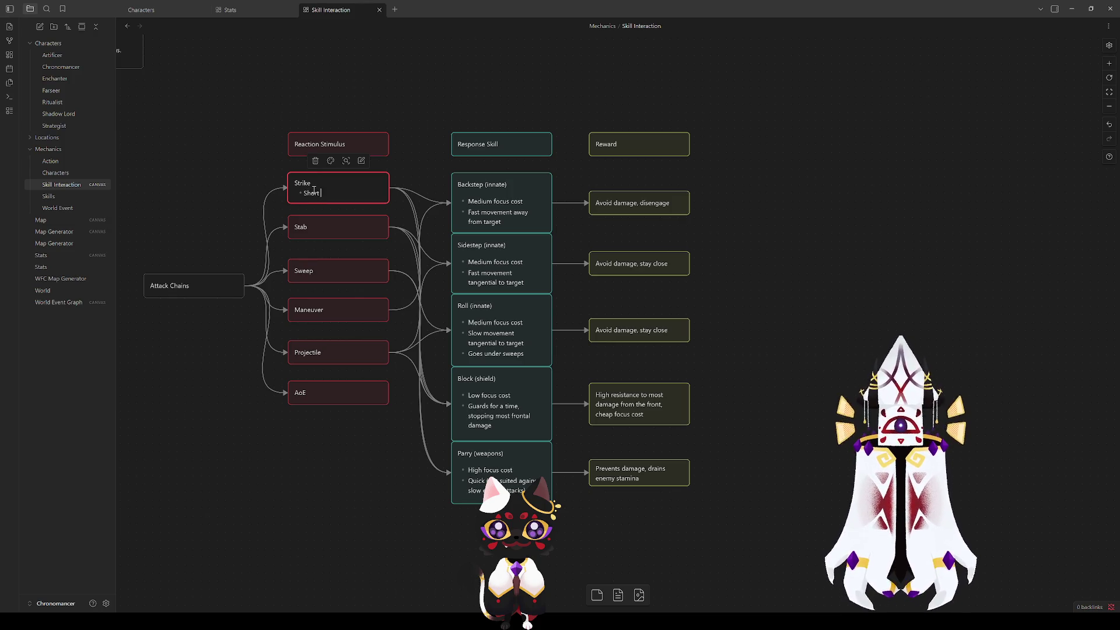
pyautogui.press('Return')
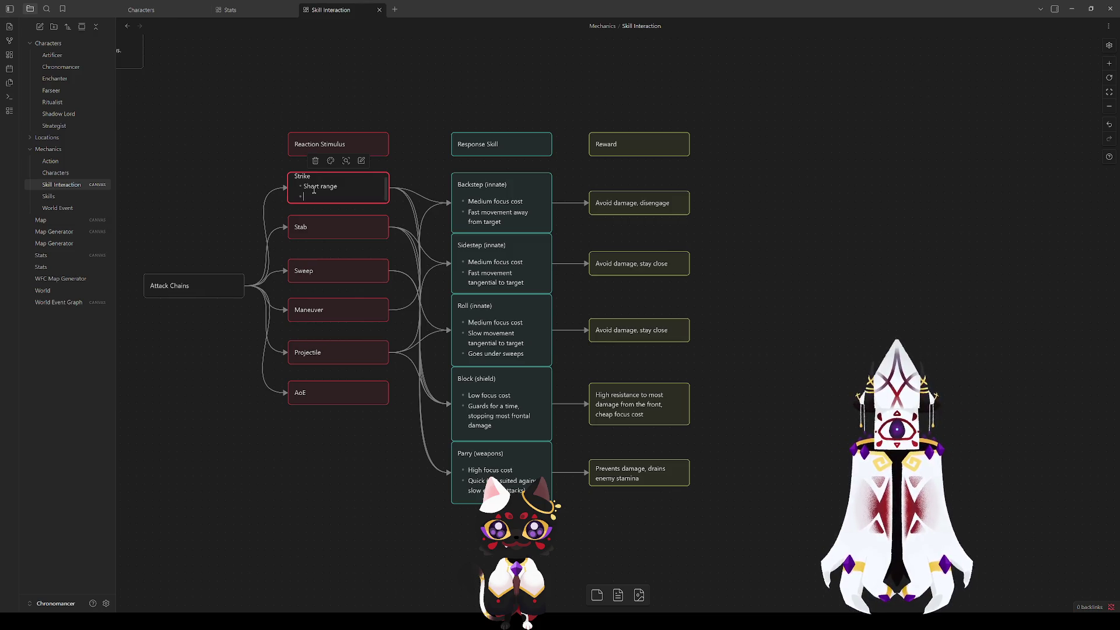
pyautogui.write('Fast')
pyautogui.click(265, 169)
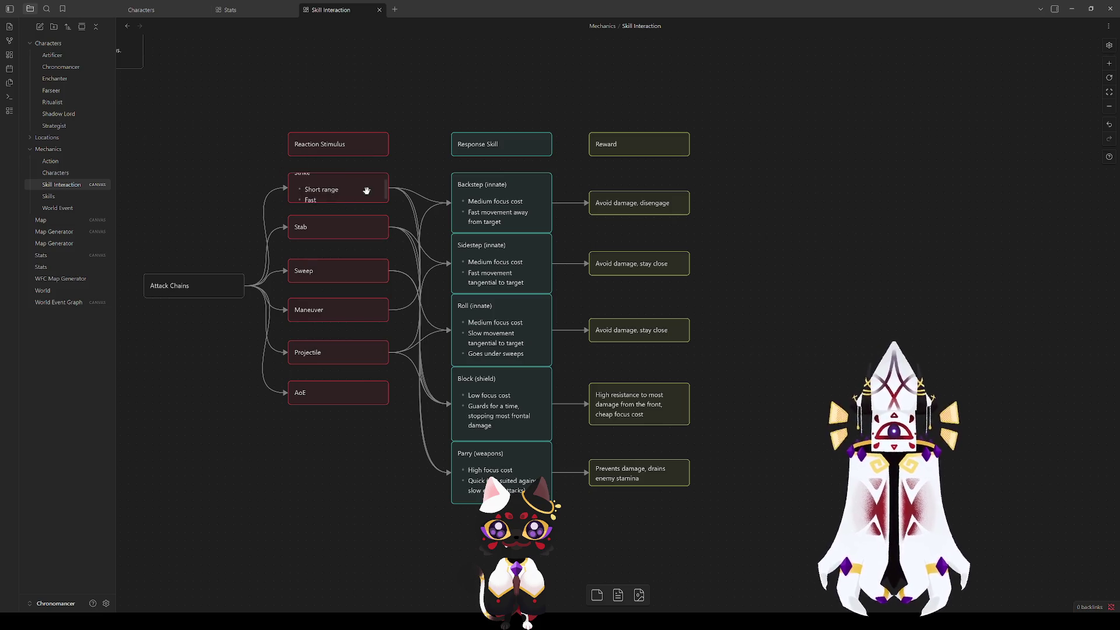
# Step: Move Stab lower, push Sweep, Maneuver, Projectile and AoE further down, and make Stab taller
pyautogui.click(351, 206)
pyautogui.click(344, 230)
pyautogui.moveTo(344, 230)
pyautogui.mouseDown()
pyautogui.moveTo(344, 249)
pyautogui.moveTo(369, 226)
pyautogui.mouseUp()
pyautogui.click(368, 217)
pyautogui.doubleClick(342, 244)
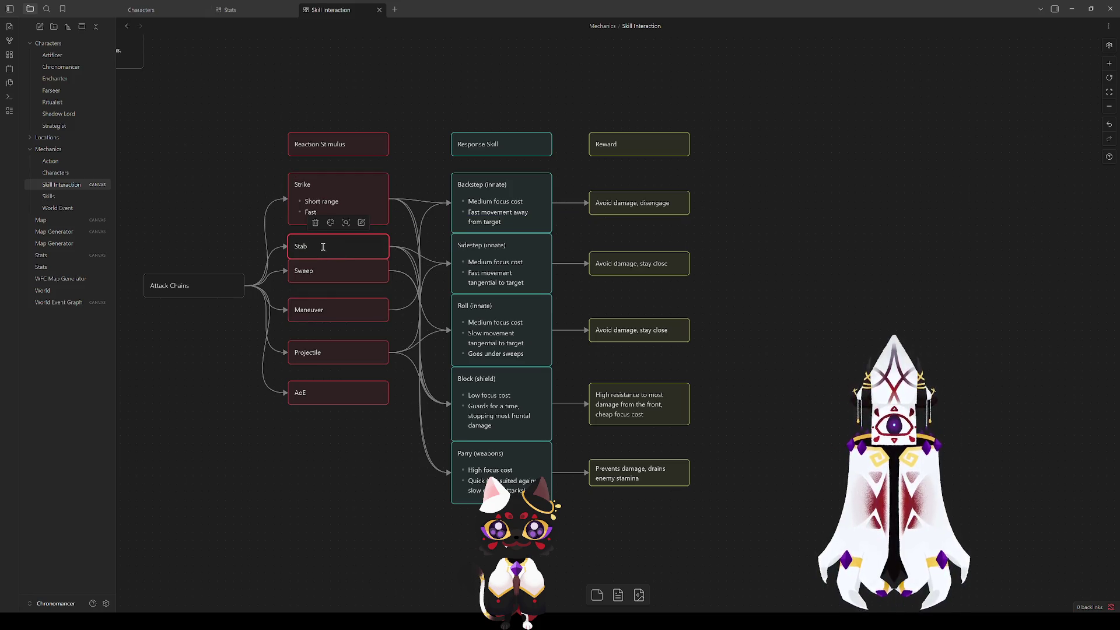
pyautogui.moveTo(302, 492)
pyautogui.mouseDown()
pyautogui.moveTo(327, 282)
pyautogui.moveTo(318, 259)
pyautogui.mouseUp()
pyautogui.moveTo(318, 279); pyautogui.dragTo(318, 375)
pyautogui.click(318, 335)
pyautogui.moveTo(322, 257); pyautogui.dragTo(321, 285)
pyautogui.doubleClick(320, 259)
# Step: Give the Stab card the bullet 'Long narrow range', removing the stray Fast
pyautogui.click(321, 256)
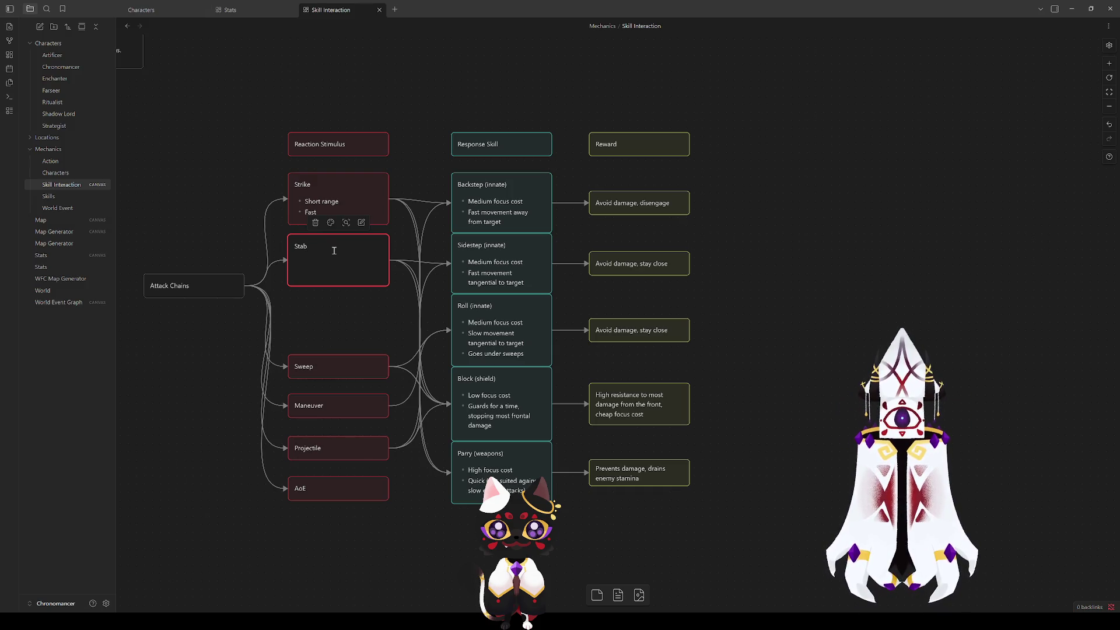
pyautogui.write('- Long r')
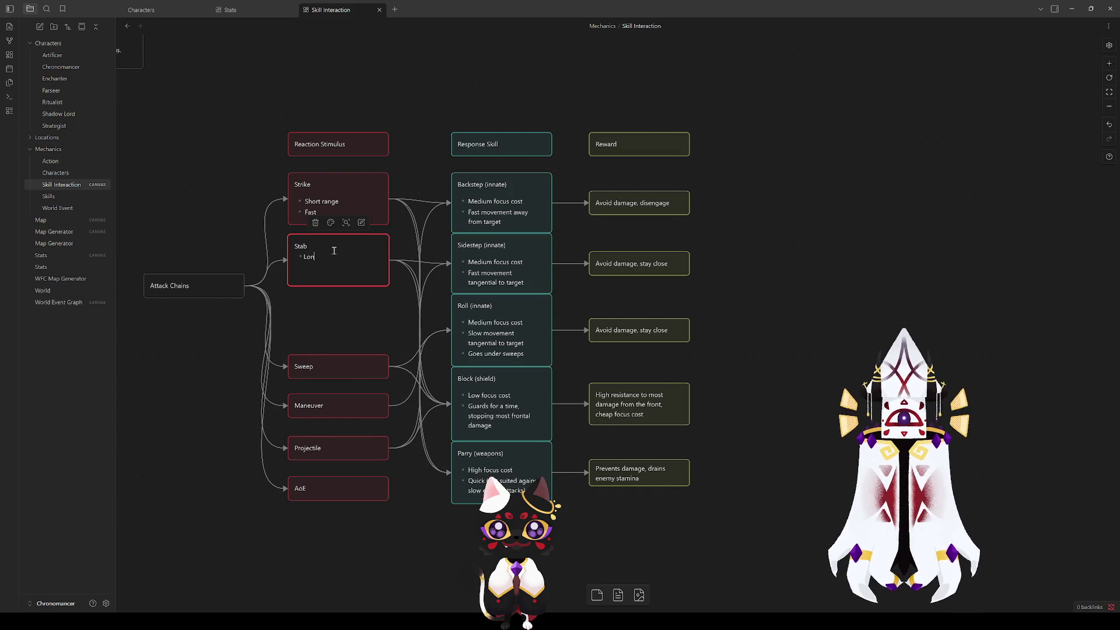
pyautogui.write('arrow range')
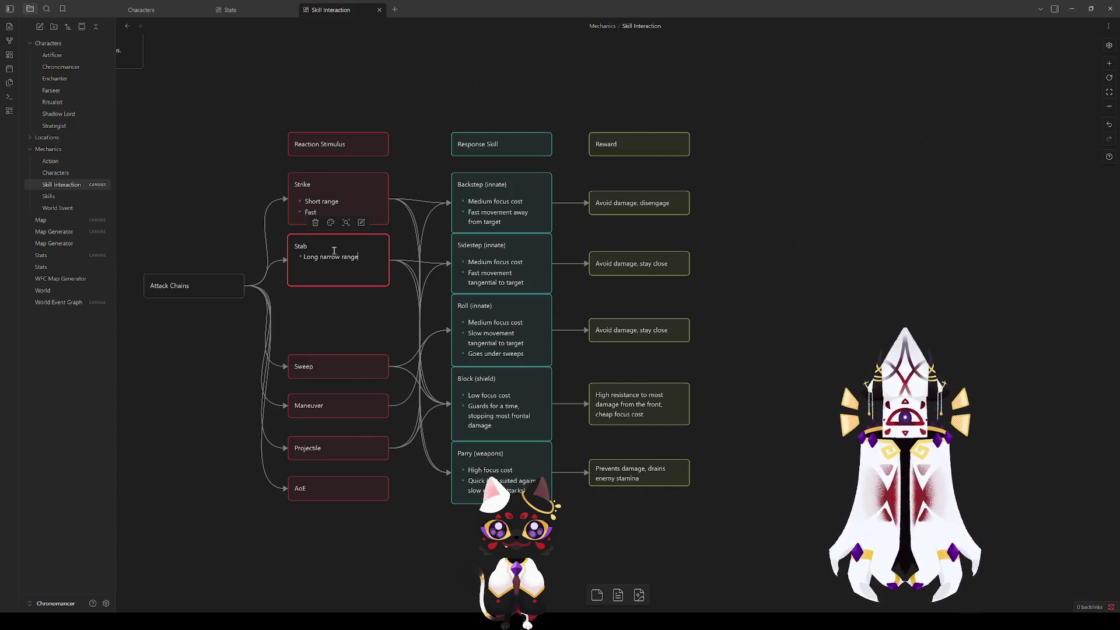
pyautogui.write('Fast')
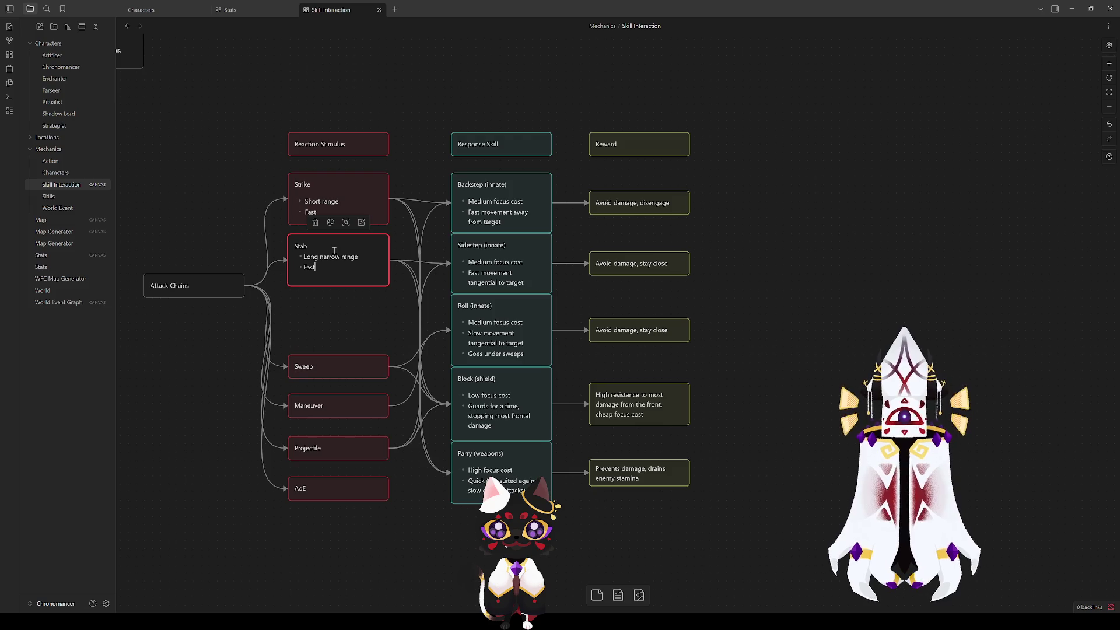
pyautogui.press('BackSpace')
pyautogui.press('BackSpace')
pyautogui.press('BackSpace')
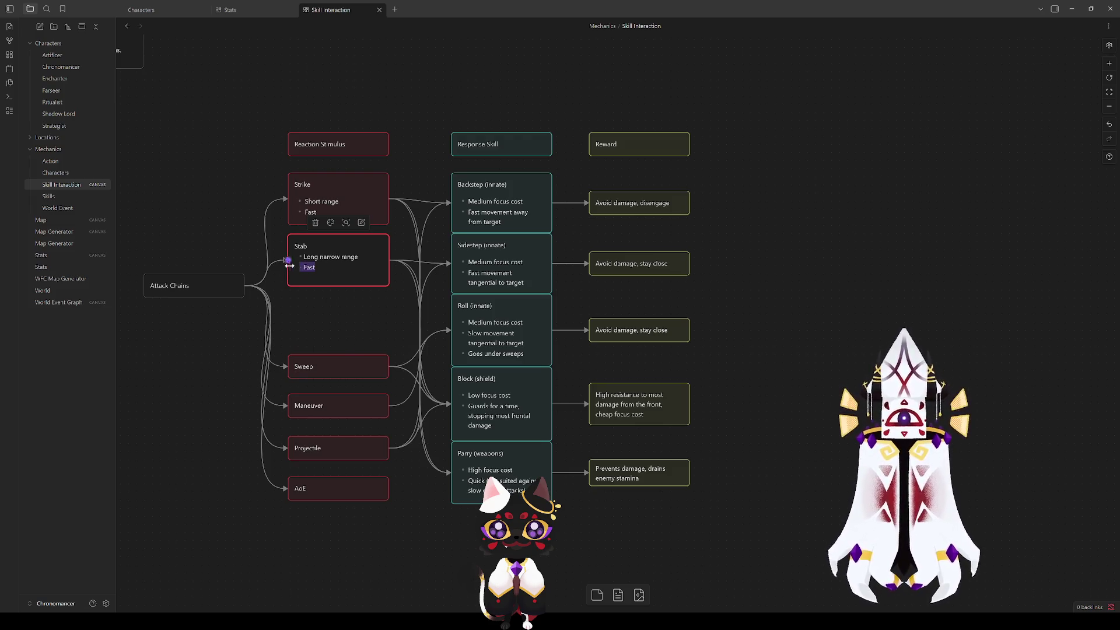
pyautogui.press('Escape')
# Step: Remove Fast and its empty bullet from Strike, shrink Stab and Strike, and move Sweep under Stab
pyautogui.doubleClick(326, 211)
pyautogui.press('BackSpace')
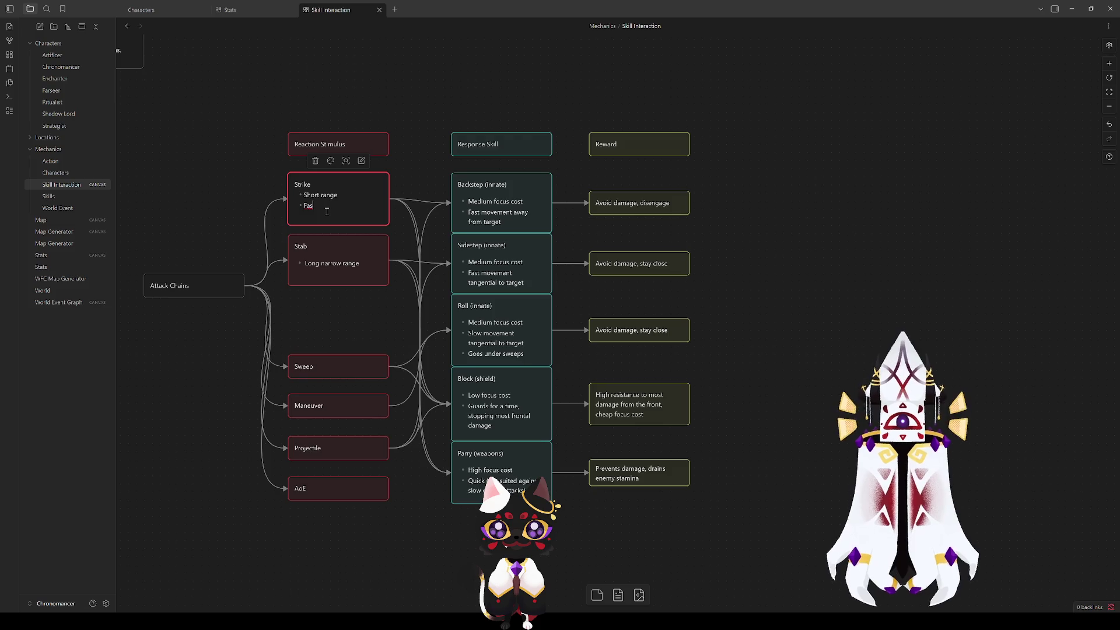
pyautogui.press('BackSpace')
pyautogui.press('BackSpace')
pyautogui.click(314, 316)
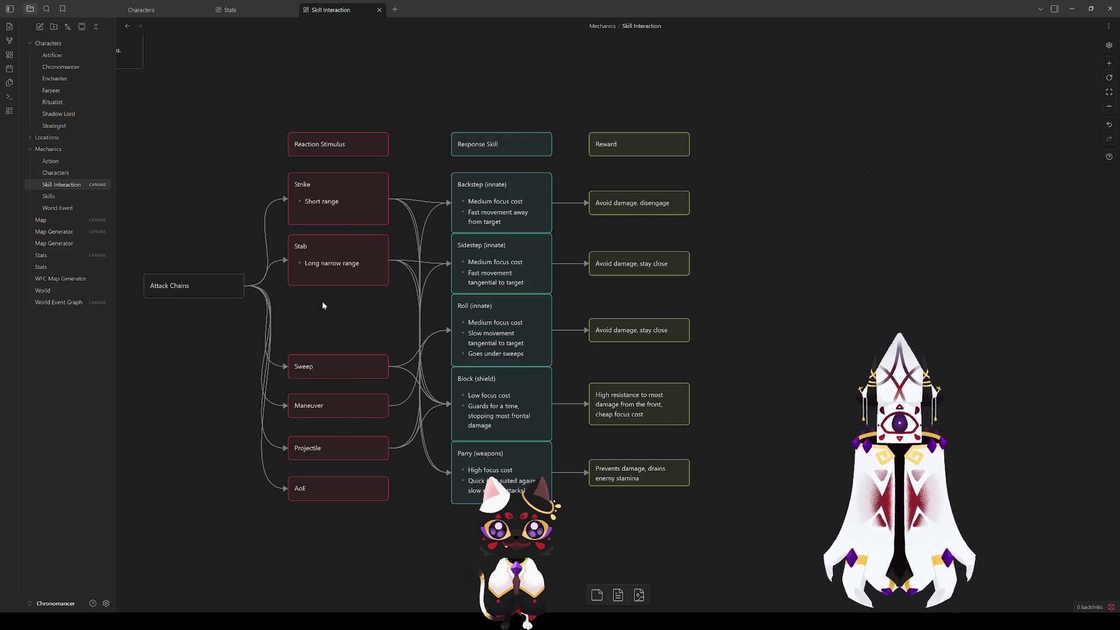
pyautogui.moveTo(321, 285); pyautogui.dragTo(321, 275)
pyautogui.moveTo(316, 224); pyautogui.dragTo(315, 215)
pyautogui.moveTo(319, 367); pyautogui.dragTo(320, 303)
# Step: Add the line 'Wide-reaching range' below the Sweep title
pyautogui.doubleClick(322, 307)
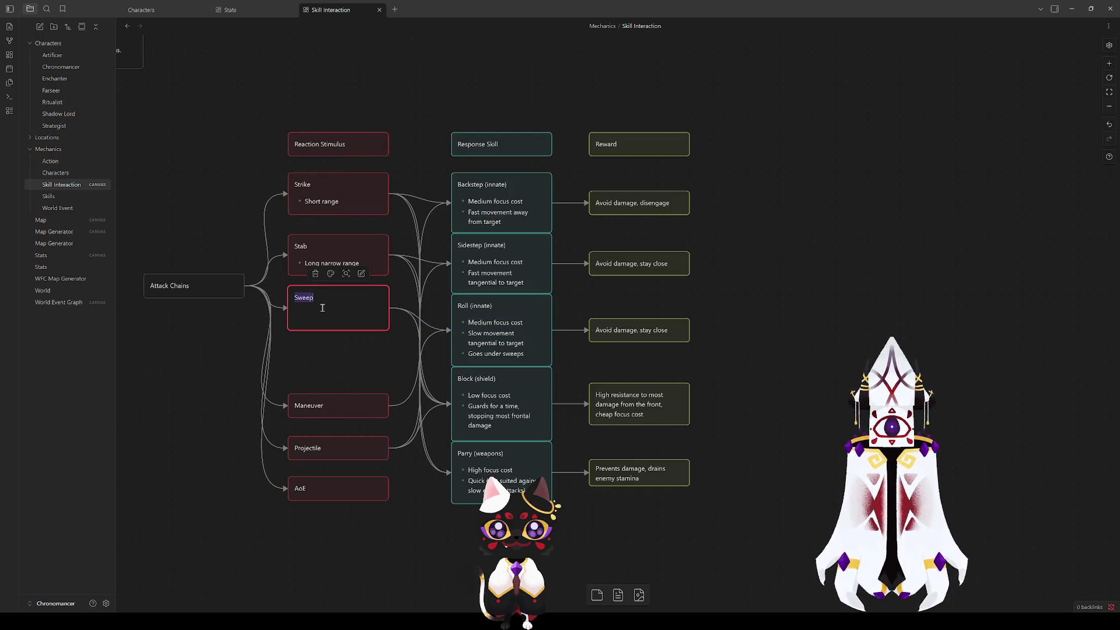
pyautogui.click(322, 309)
pyautogui.press('Return')
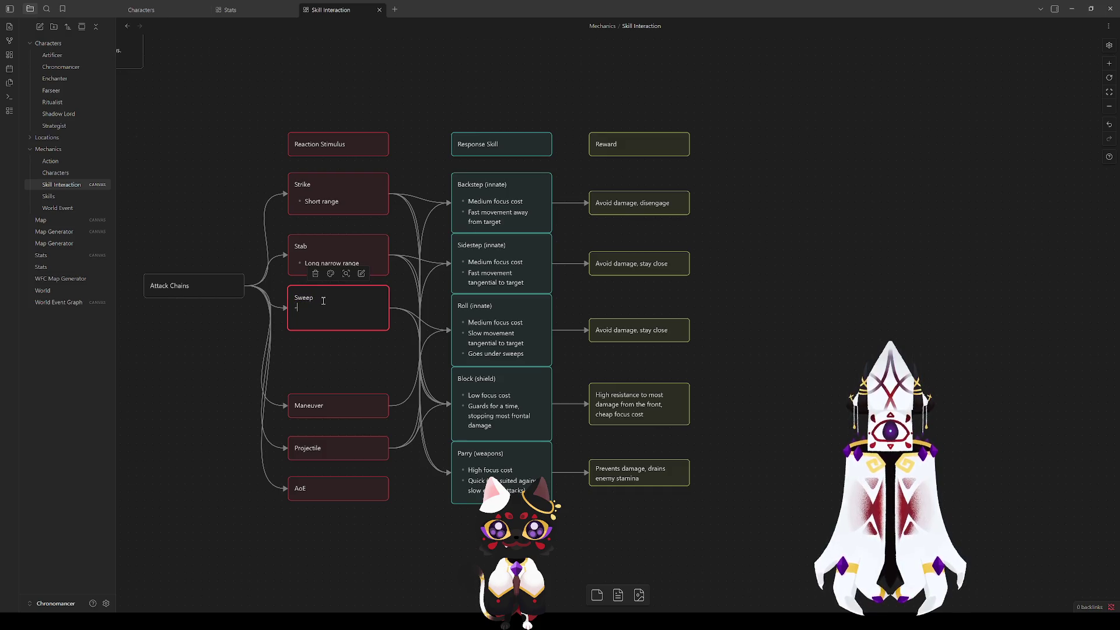
pyautogui.write('Wide-rea')
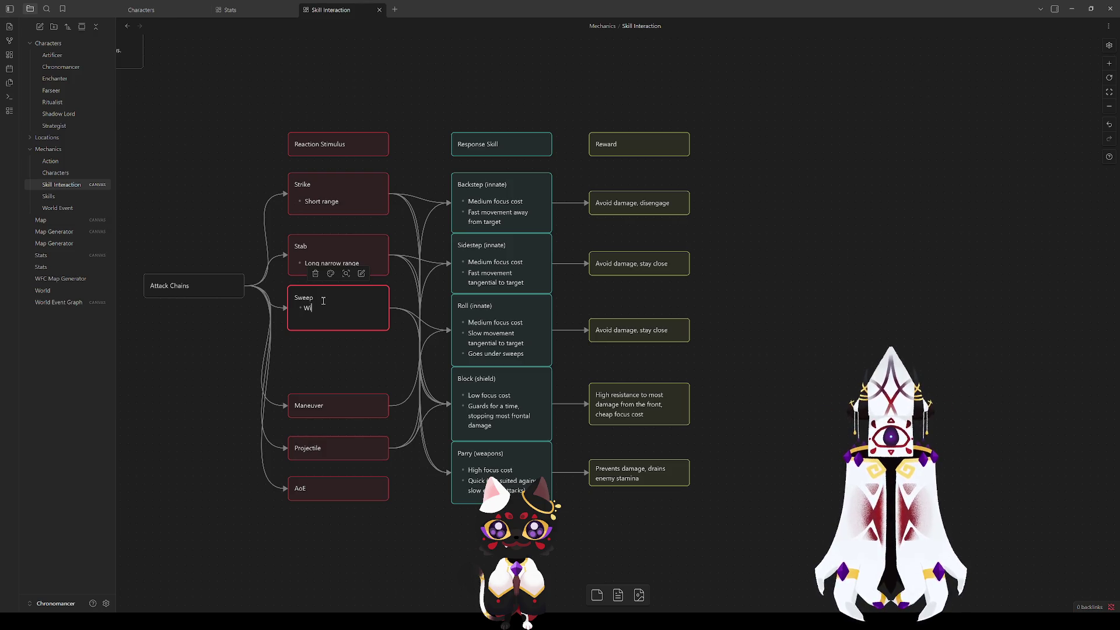
pyautogui.write('chi')
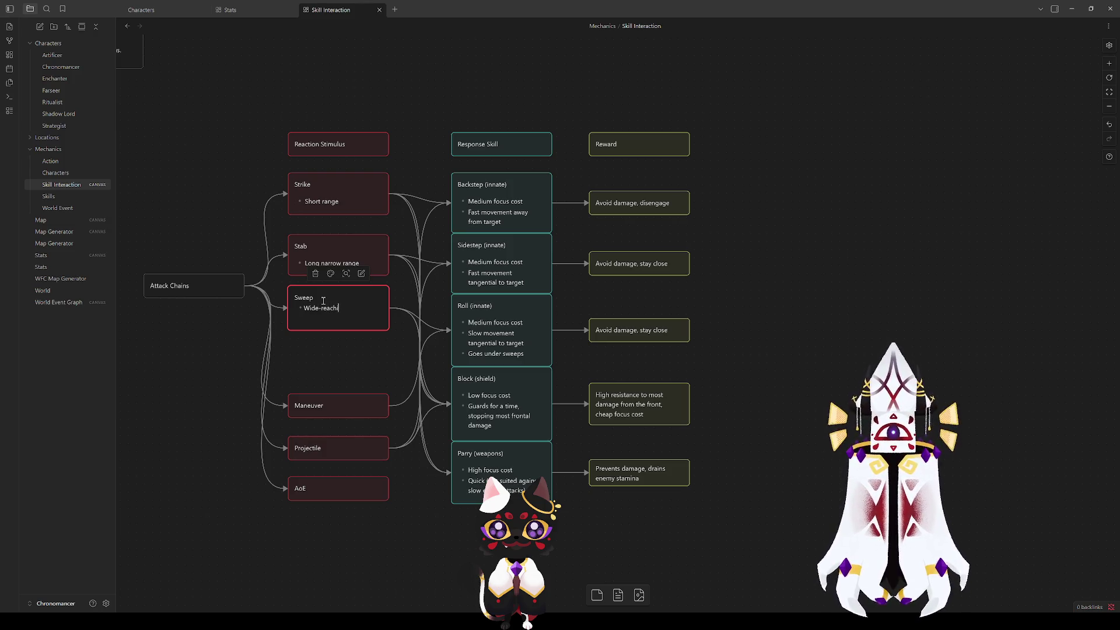
pyautogui.write('ng range')
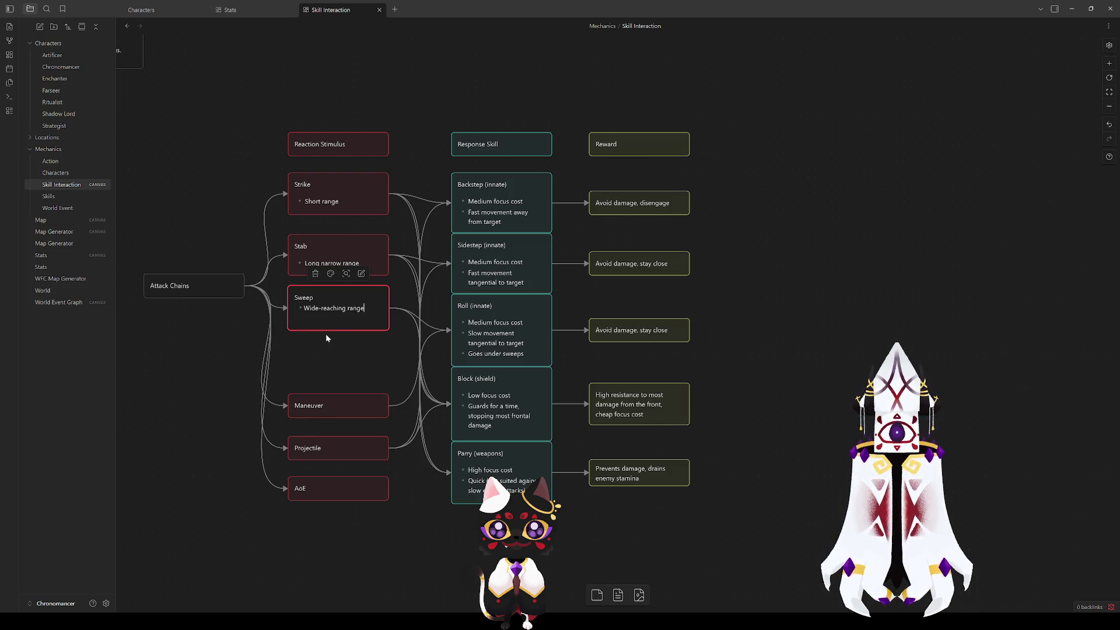
pyautogui.click(326, 358)
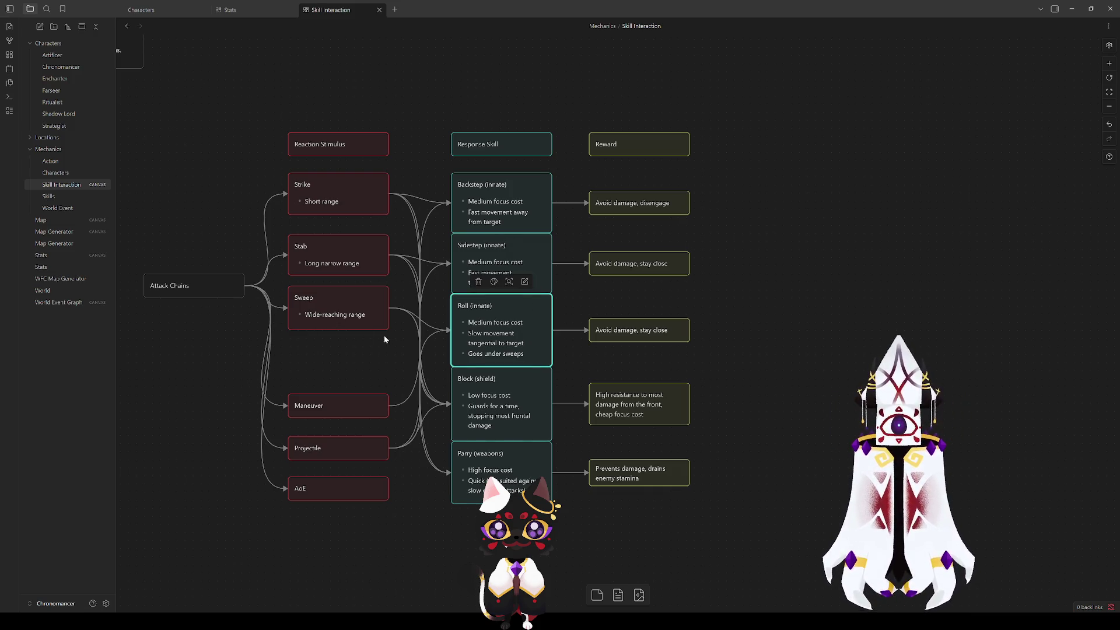
# Step: Delete the empty extra bullet in Sweep and move Maneuver up just beneath it
pyautogui.doubleClick(350, 322)
pyautogui.click(353, 357)
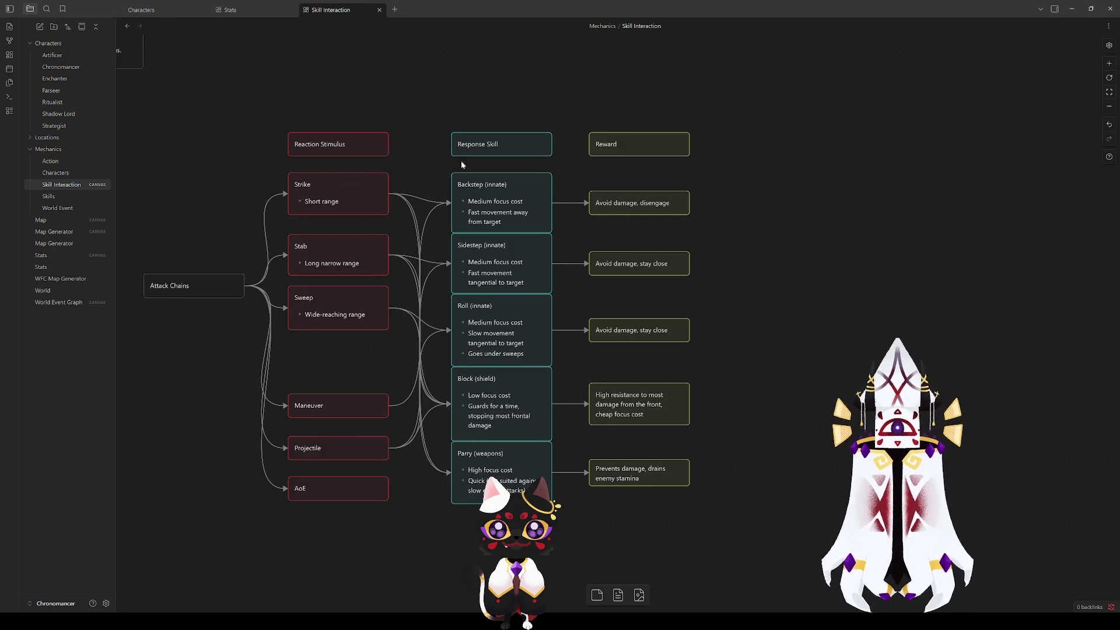
pyautogui.doubleClick(354, 313)
pyautogui.click(374, 312)
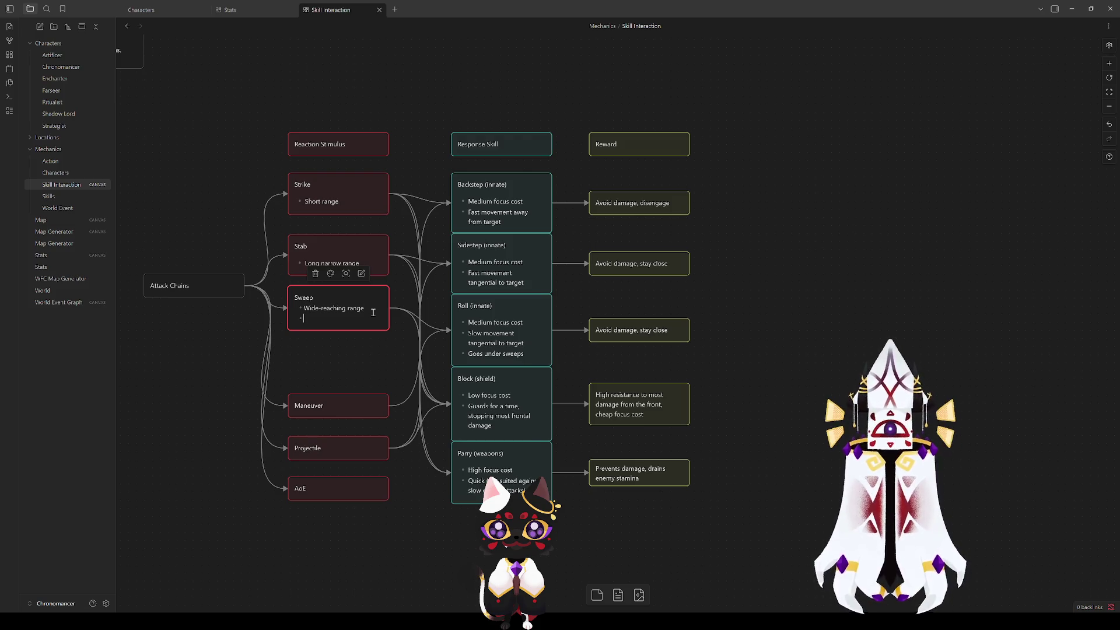
pyautogui.press('BackSpace')
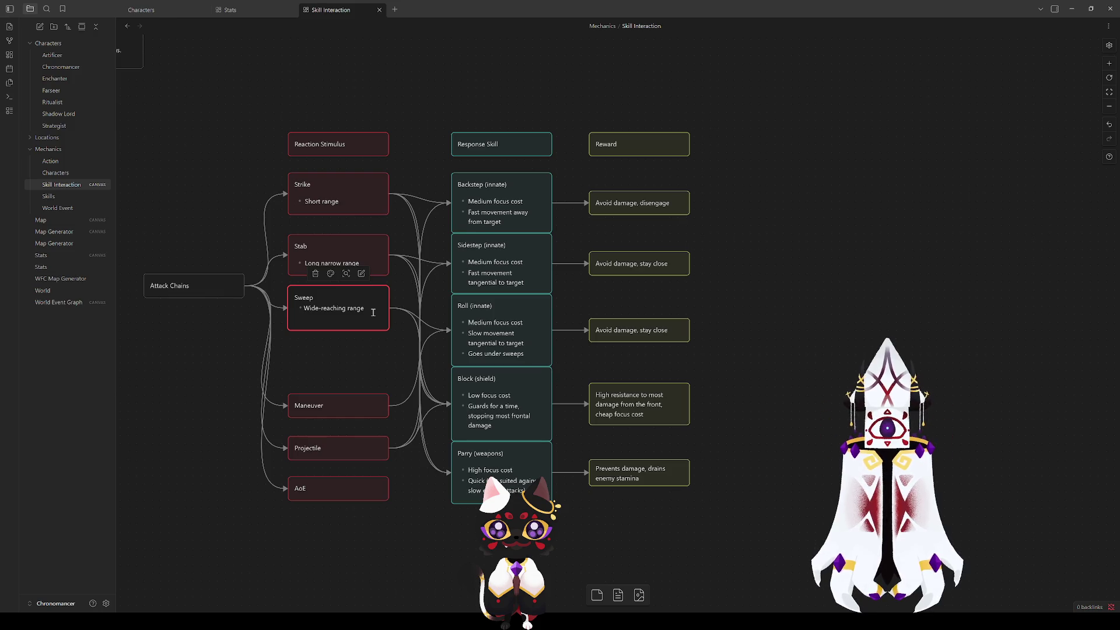
pyautogui.press('BackSpace')
pyautogui.click(336, 353)
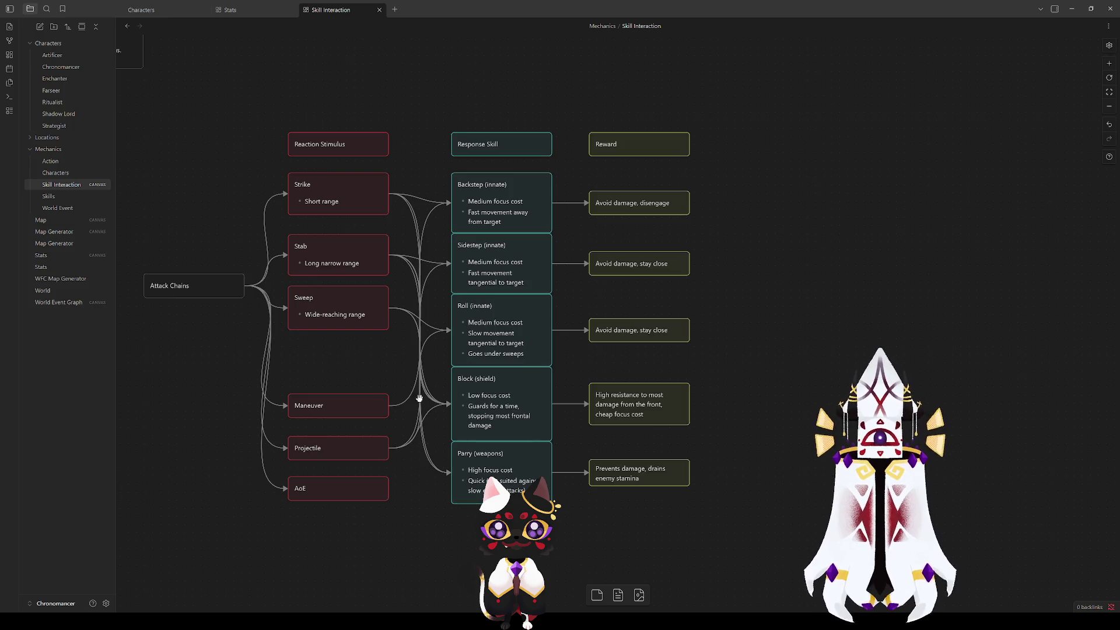
pyautogui.moveTo(333, 403)
pyautogui.mouseDown()
pyautogui.moveTo(331, 342)
pyautogui.moveTo(331, 356)
pyautogui.mouseUp()
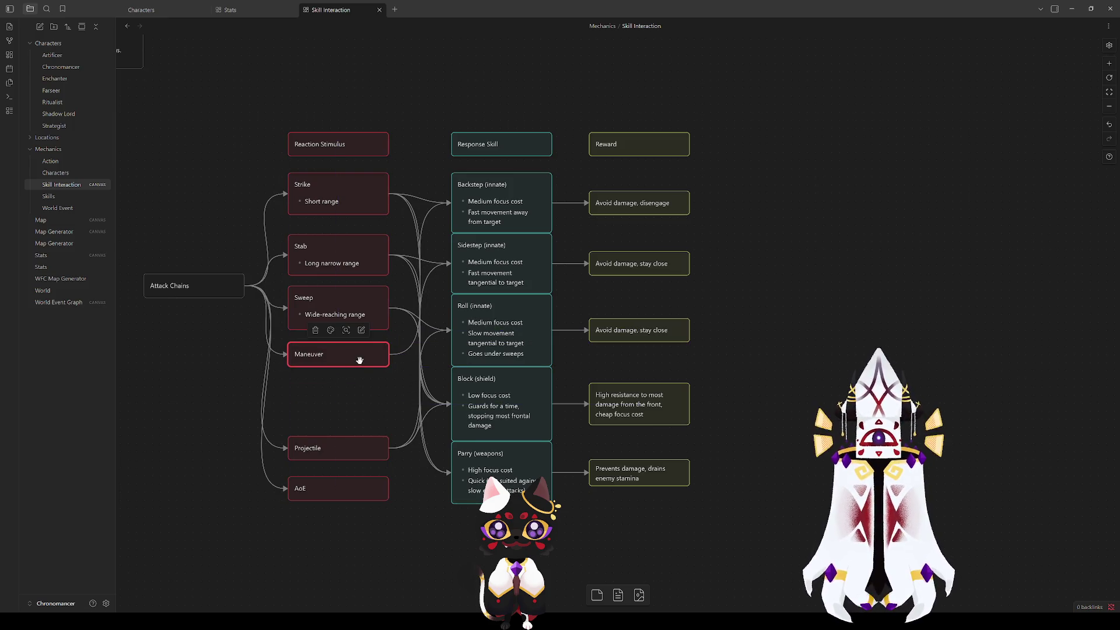
# Step: Write the Maneuver bullets 'Short range' and 'Unblockable/unparryable', then nudge the card slightly lower
pyautogui.doubleClick(349, 368)
pyautogui.click(347, 372)
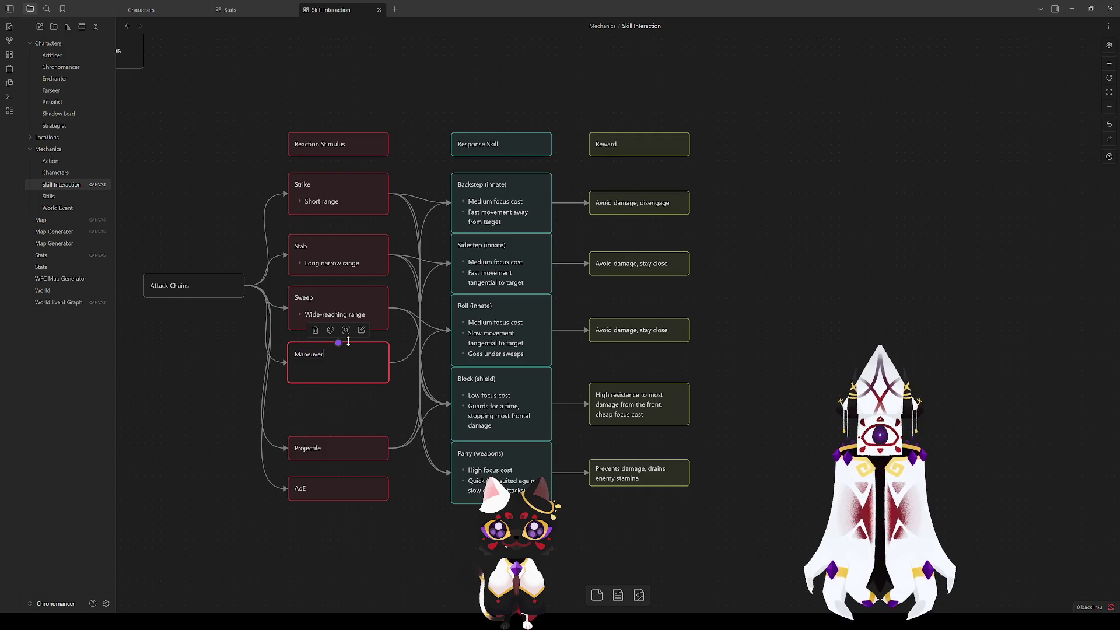
pyautogui.write('-Shor')
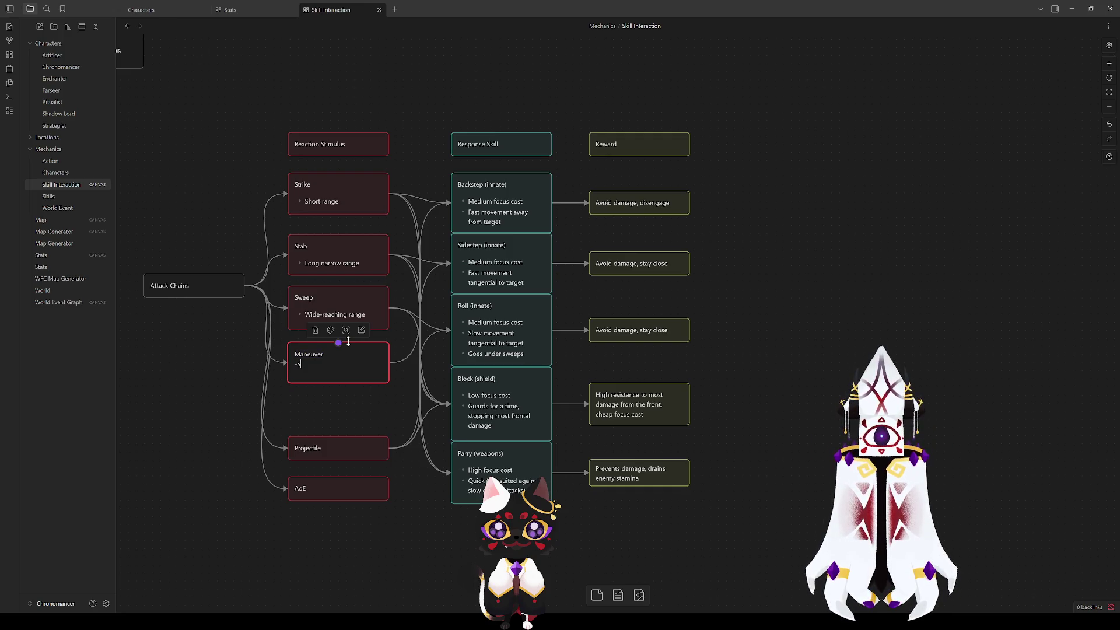
pyautogui.write('t range')
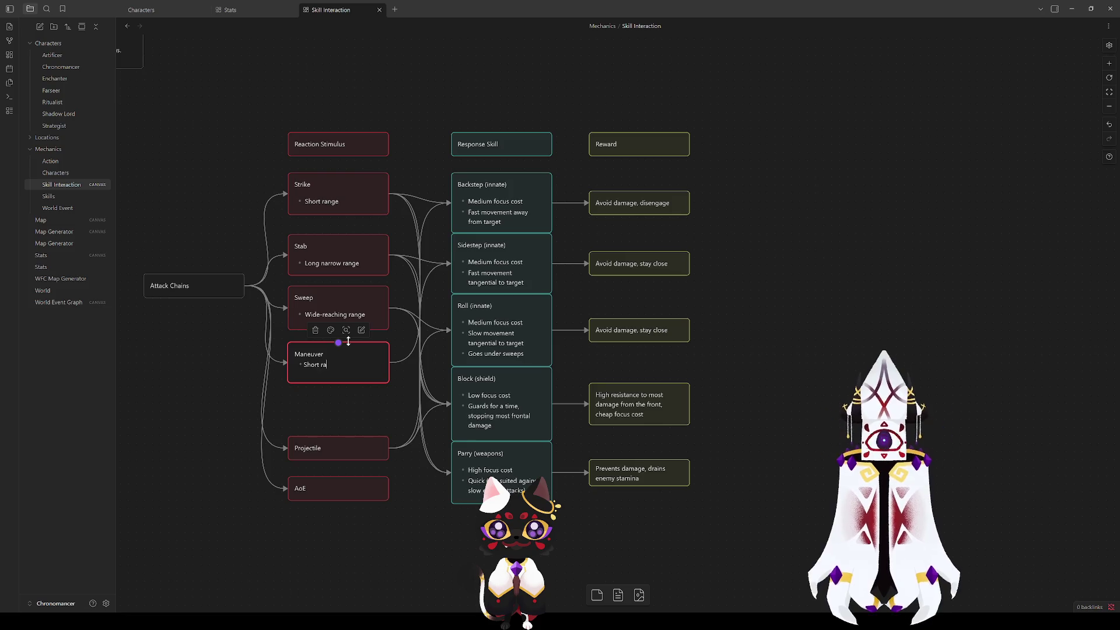
pyautogui.press('Return')
pyautogui.write('Unparr')
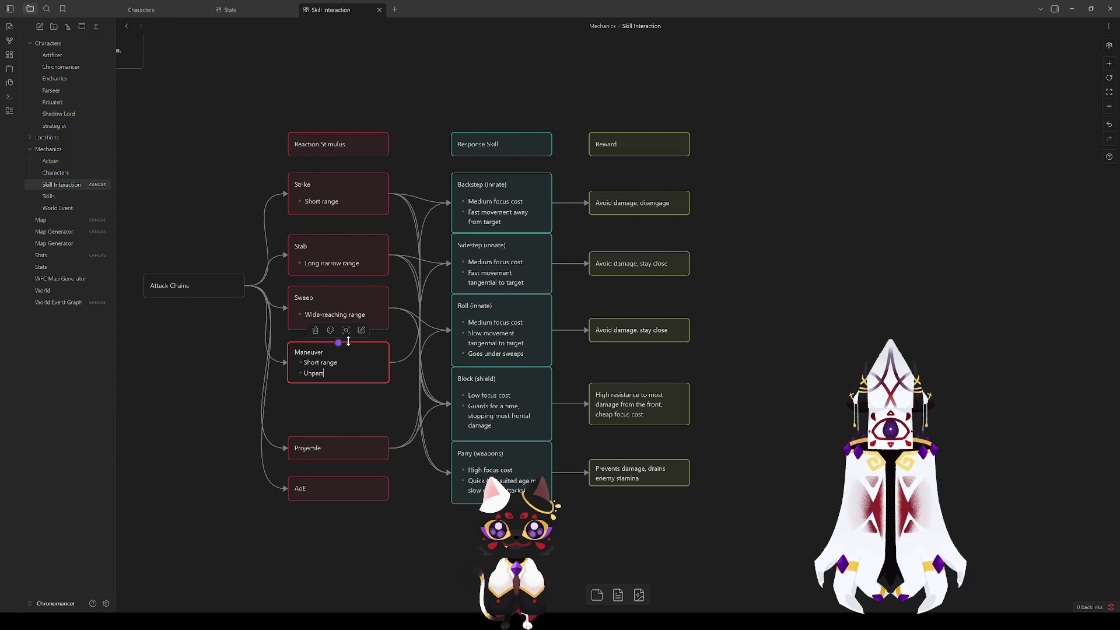
pyautogui.press('BackSpace')
pyautogui.press('BackSpace')
pyautogui.press('BackSpace')
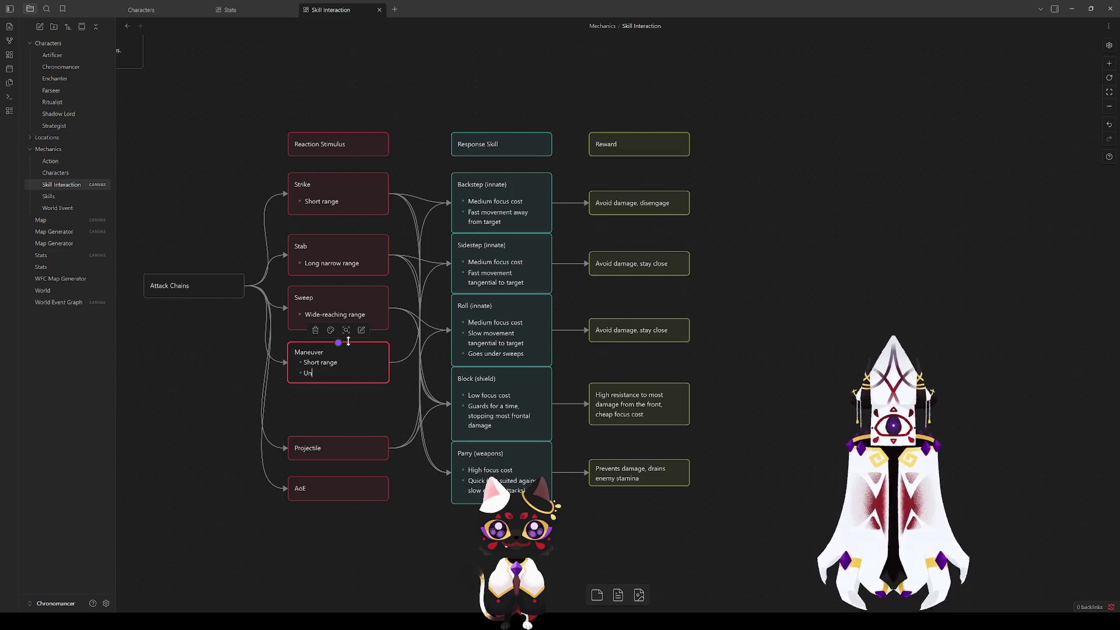
pyautogui.write('block')
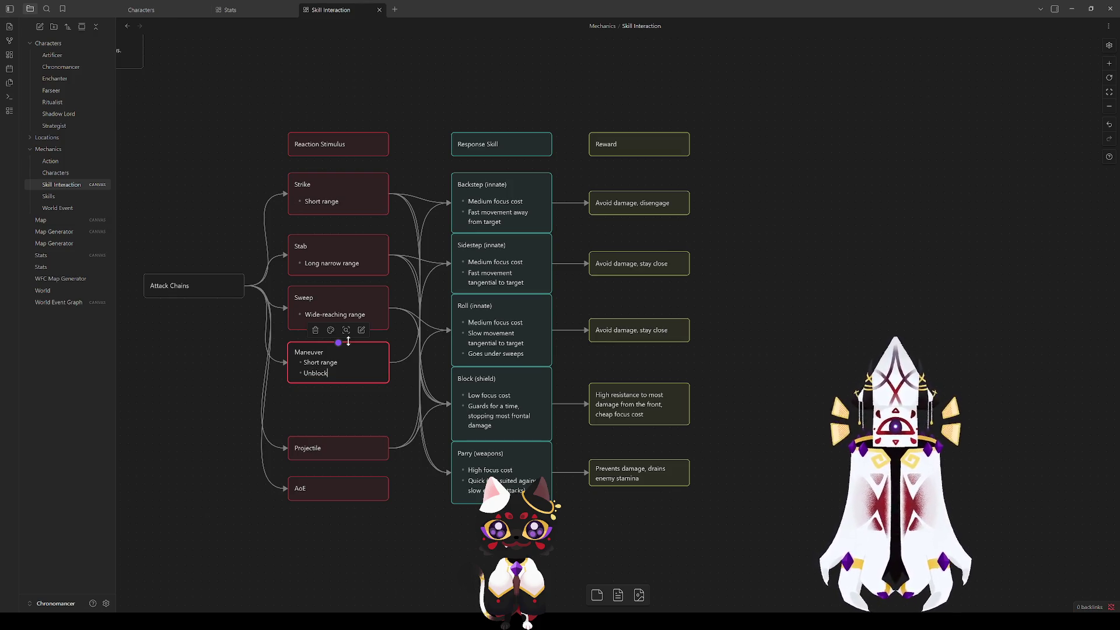
pyautogui.write('able/p')
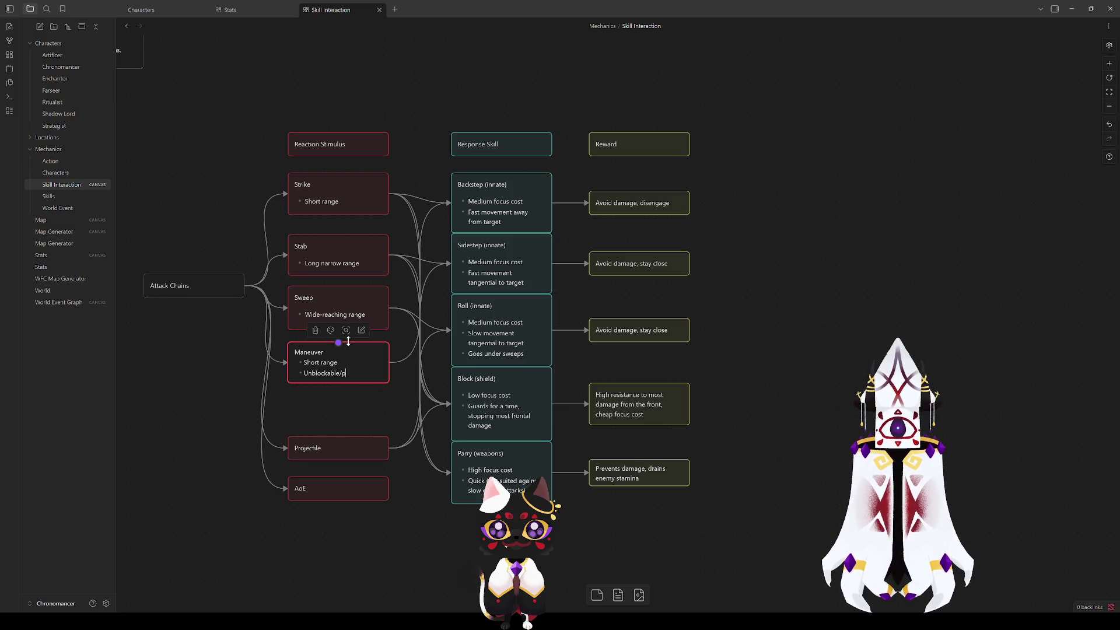
pyautogui.write('arryable')
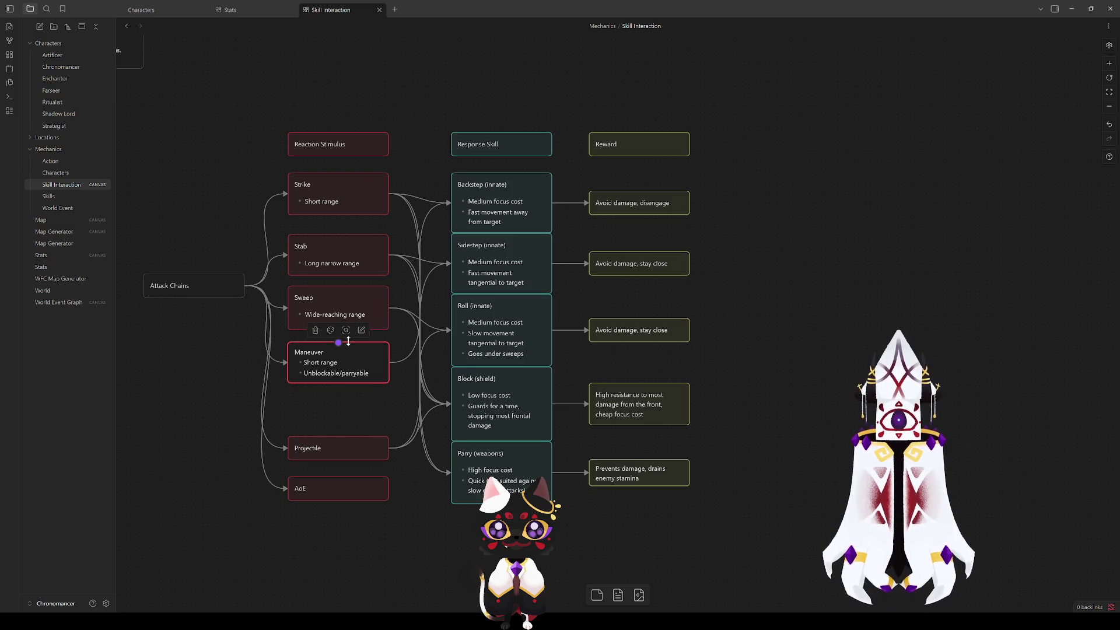
pyautogui.click(342, 373)
pyautogui.write('un')
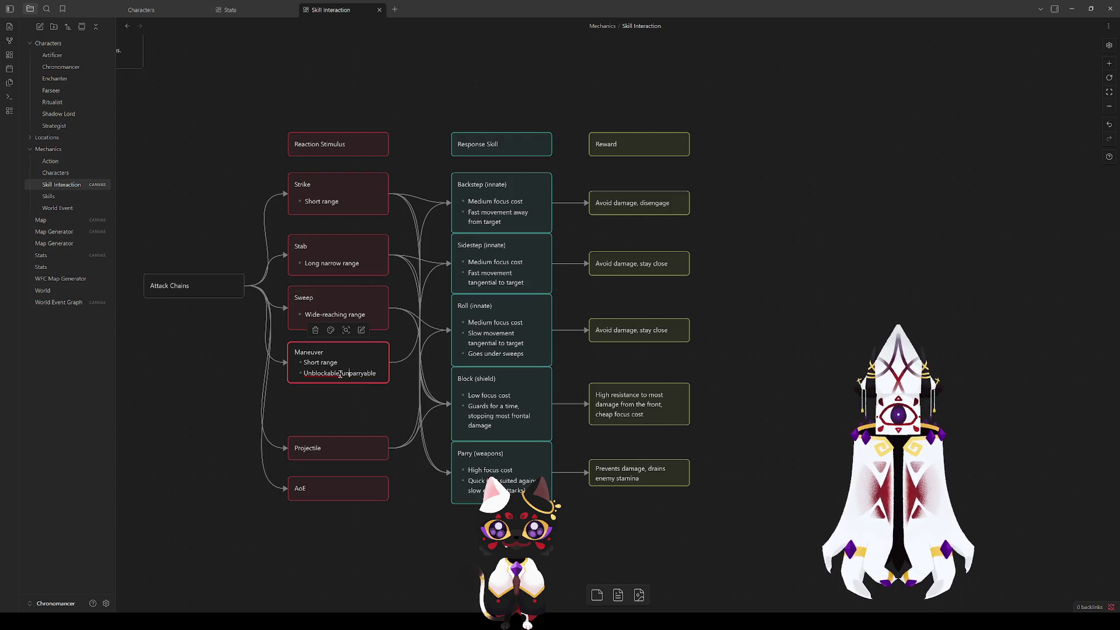
pyautogui.click(308, 408)
pyautogui.moveTo(324, 365); pyautogui.dragTo(325, 387)
# Step: Add the bullet 'Can be rolled under' to the Sweep card
pyautogui.click(353, 325)
pyautogui.doubleClick(353, 325)
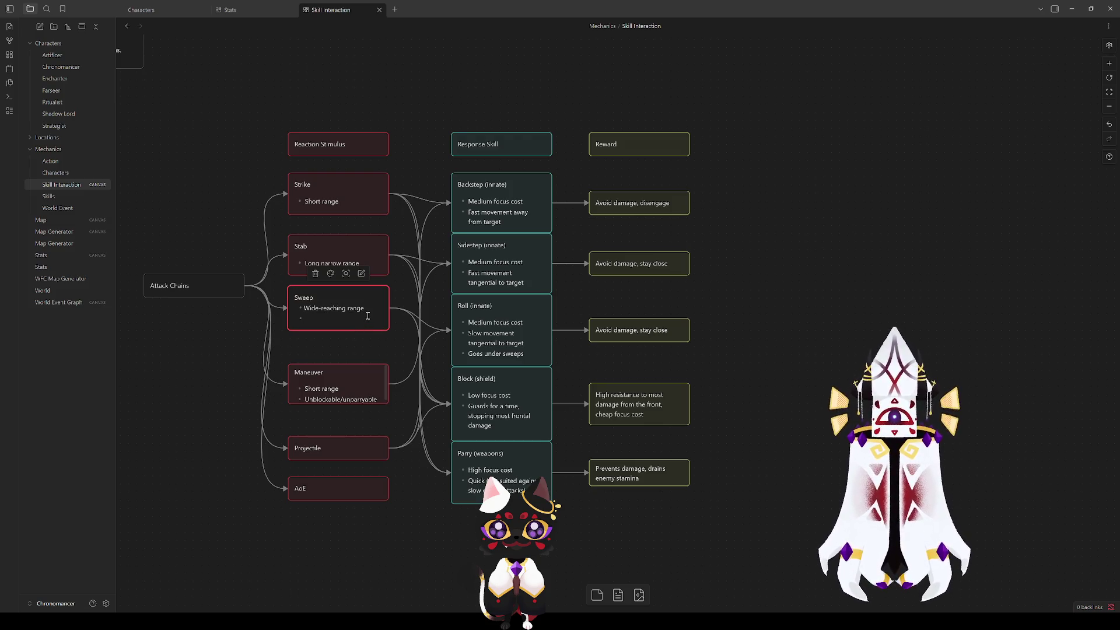
pyautogui.write('Can be ')
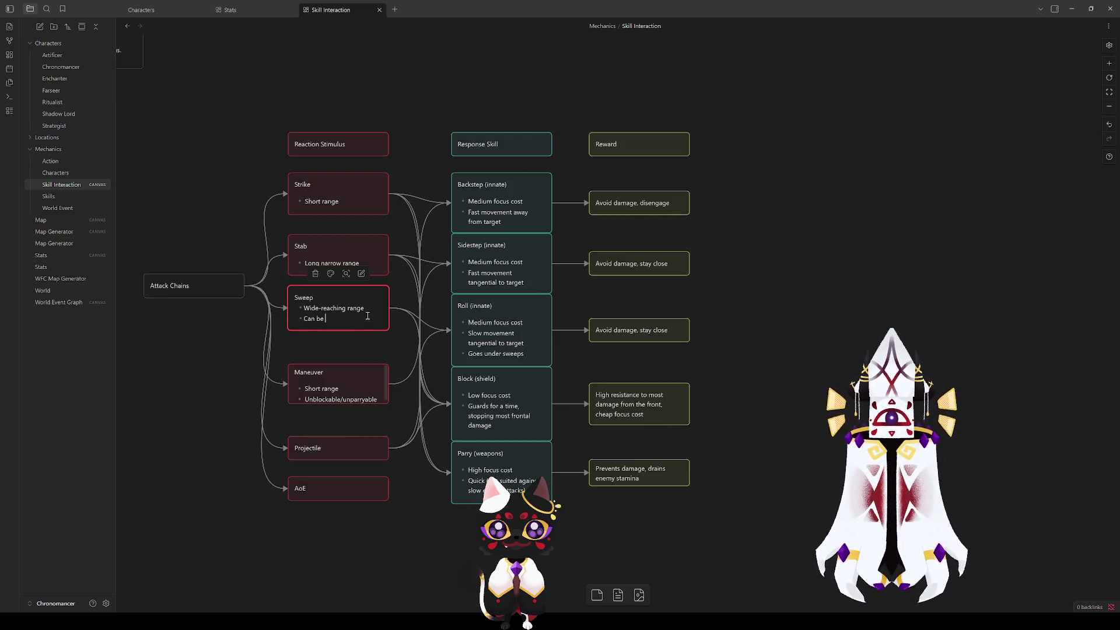
pyautogui.write('rolled uned')
pyautogui.press('BackSpace')
pyautogui.press('BackSpace')
pyautogui.write('der')
pyautogui.click(394, 335)
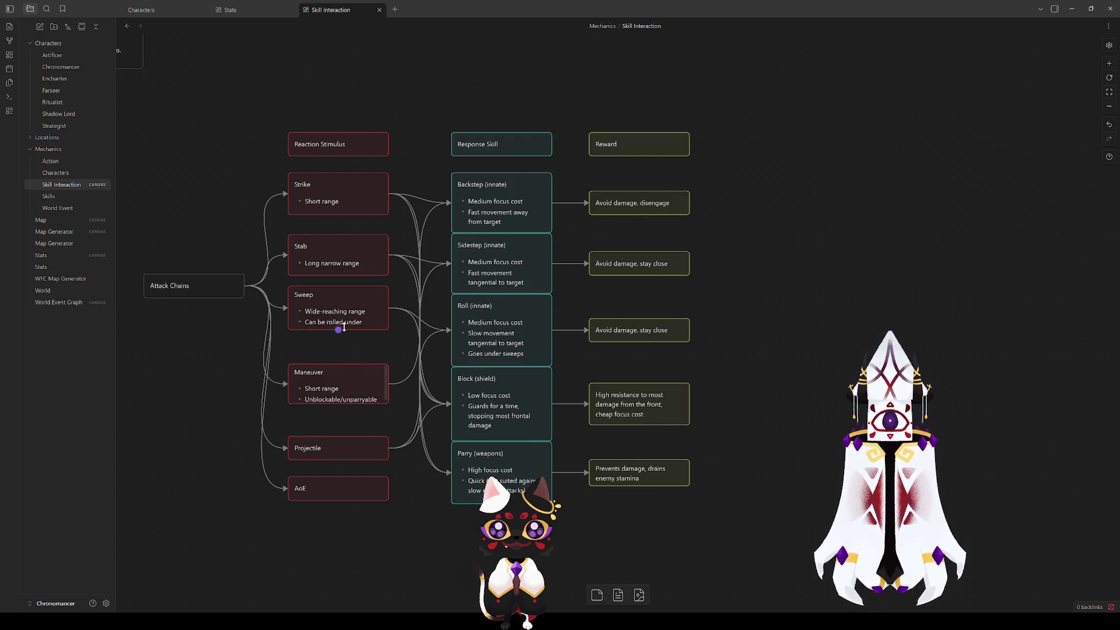
# Step: Resize Sweep to fit and realign Maneuver and Projectile directly beneath it
pyautogui.click(340, 330)
pyautogui.moveTo(354, 332); pyautogui.dragTo(352, 343)
pyautogui.moveTo(348, 384)
pyautogui.mouseDown()
pyautogui.moveTo(348, 375)
pyautogui.moveTo(366, 406)
pyautogui.mouseUp()
pyautogui.click(365, 418)
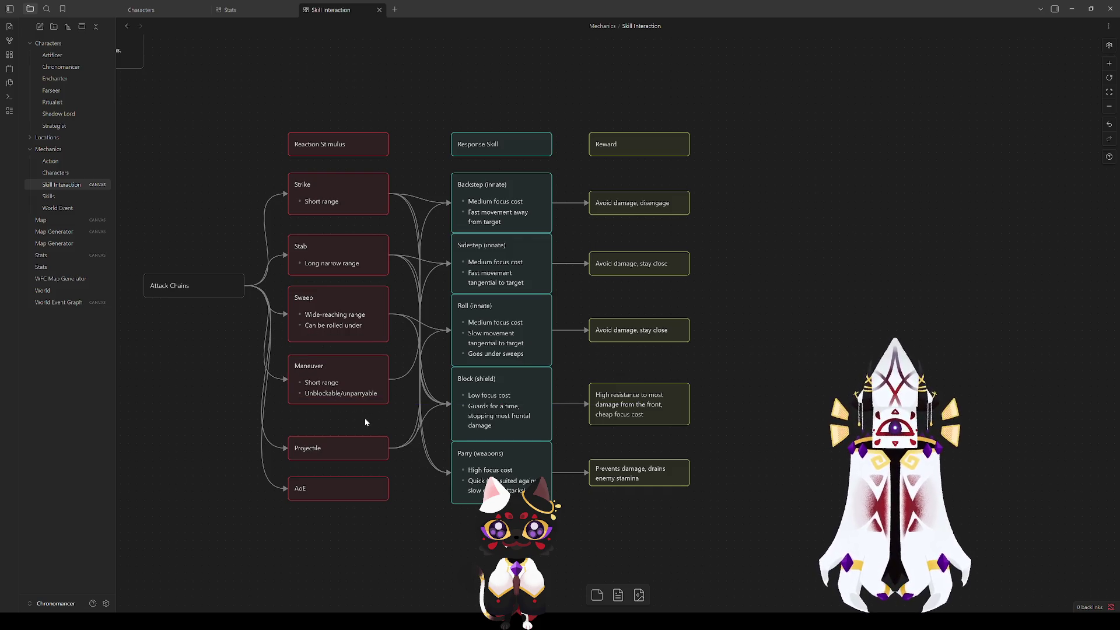
pyautogui.moveTo(360, 342); pyautogui.dragTo(361, 330)
pyautogui.click(360, 345)
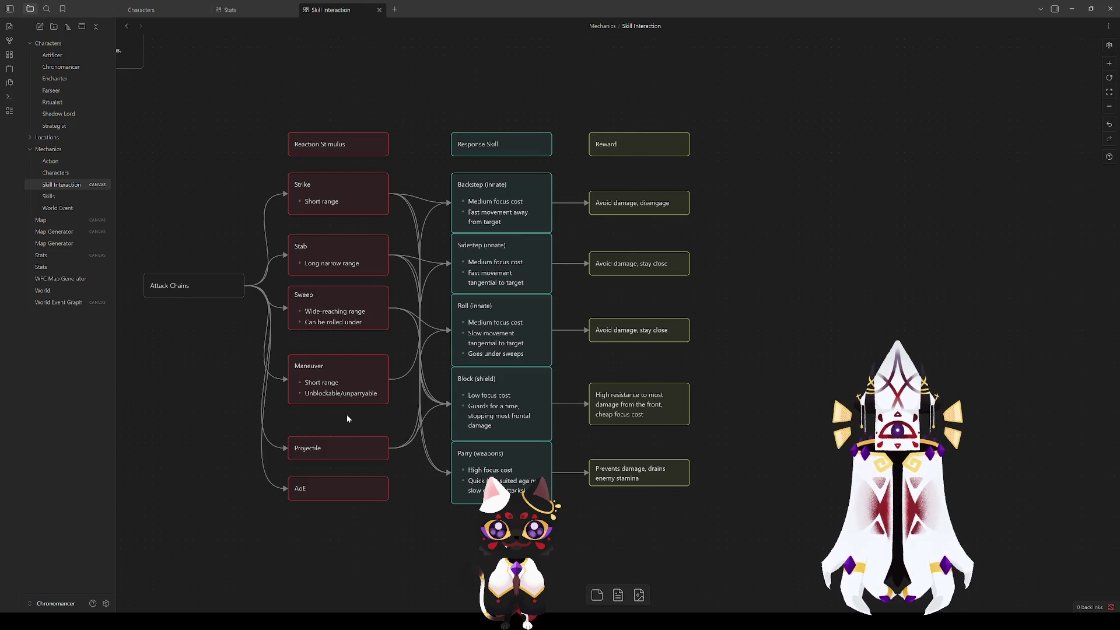
pyautogui.moveTo(346, 382); pyautogui.dragTo(346, 370)
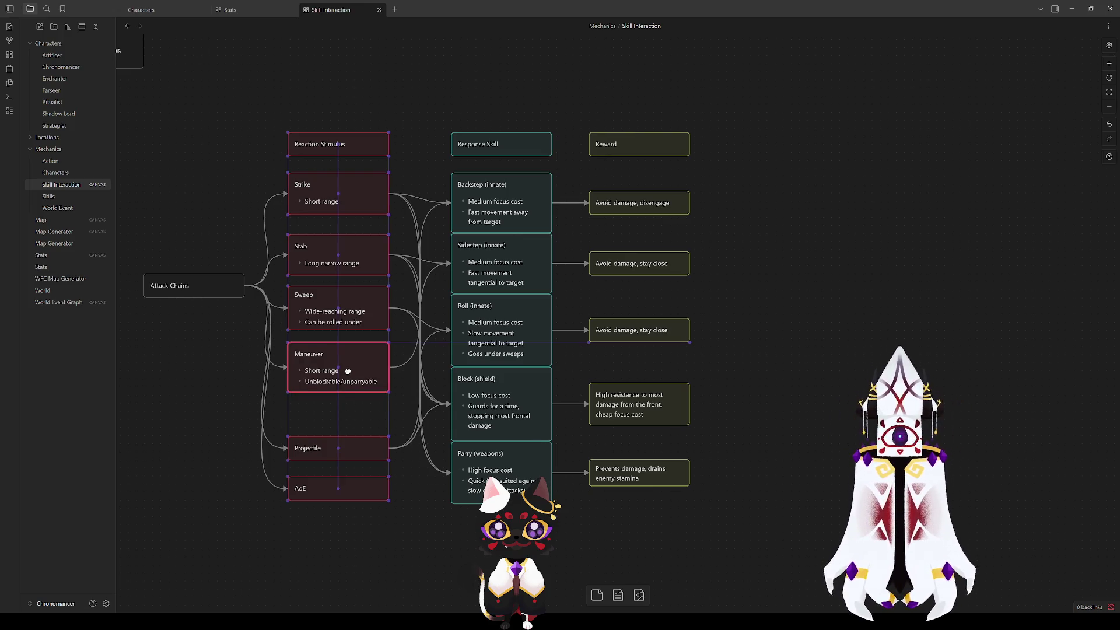
pyautogui.moveTo(338, 408); pyautogui.dragTo(337, 254)
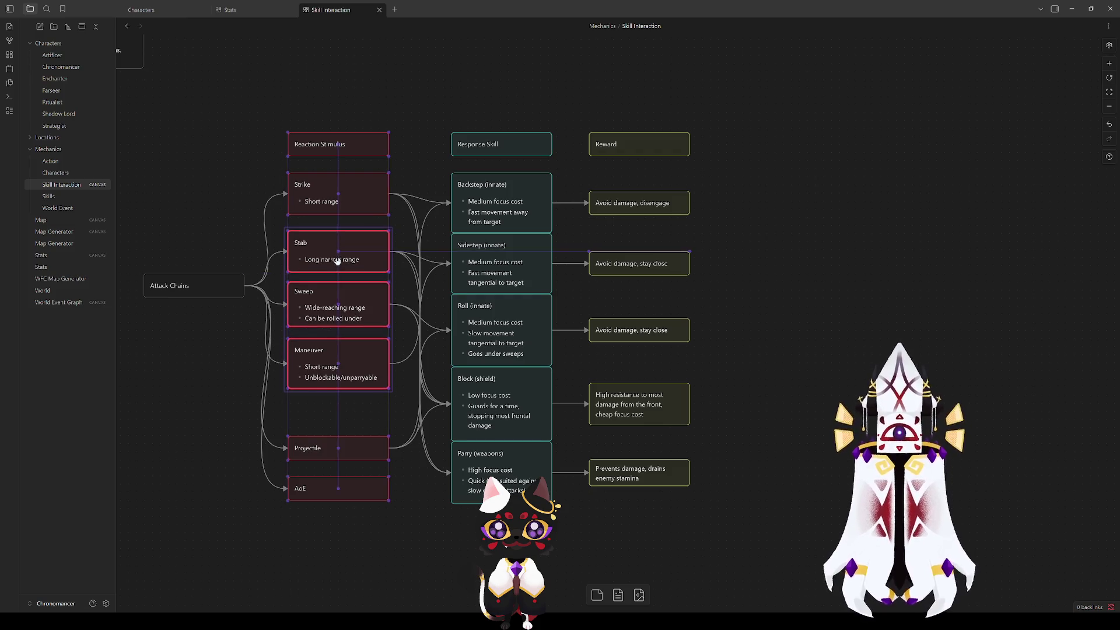
pyautogui.click(340, 396)
pyautogui.moveTo(342, 445)
pyautogui.mouseDown()
pyautogui.moveTo(341, 400)
pyautogui.moveTo(351, 441)
pyautogui.mouseUp()
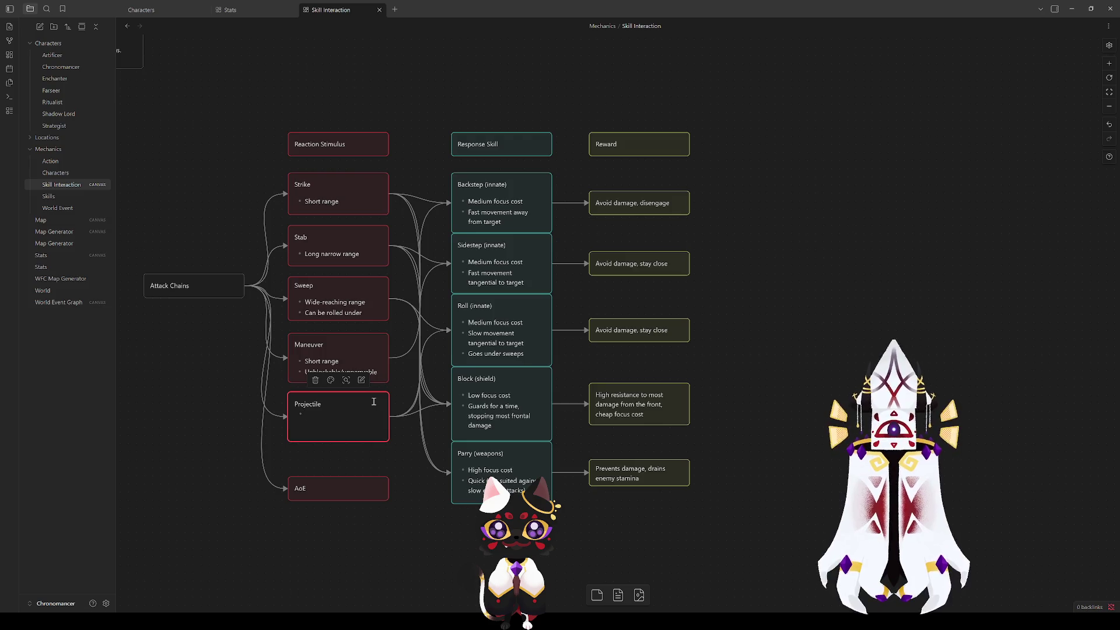
# Step: Type the Projectile bullets 'Cannot adjust after being fired' and 'Special and fast'
pyautogui.write('Fas')
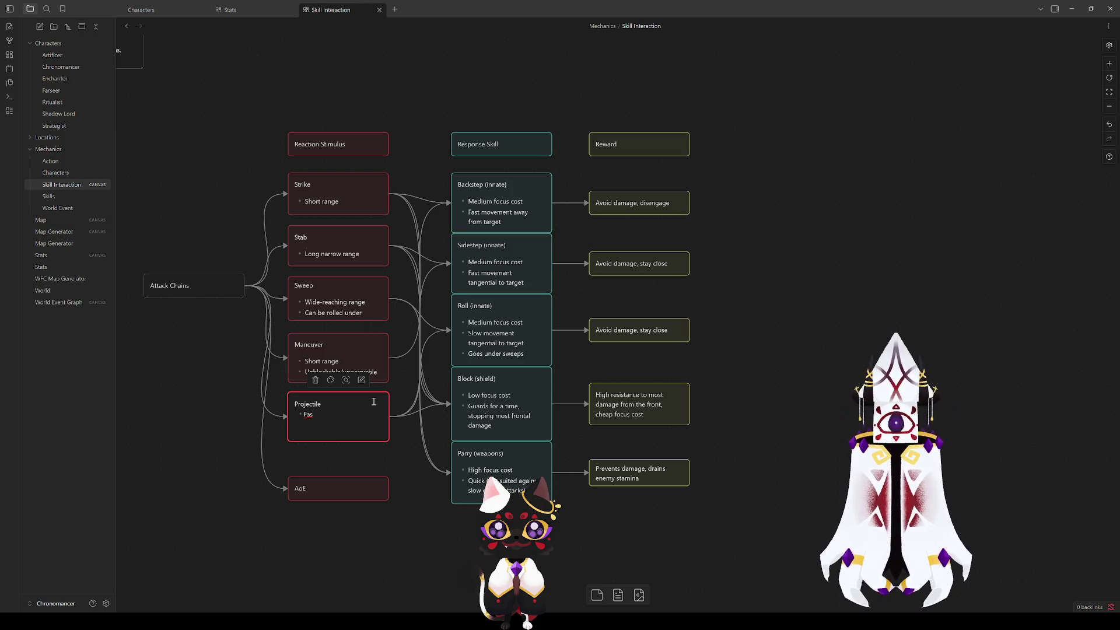
pyautogui.press('BackSpace')
pyautogui.press('BackSpace')
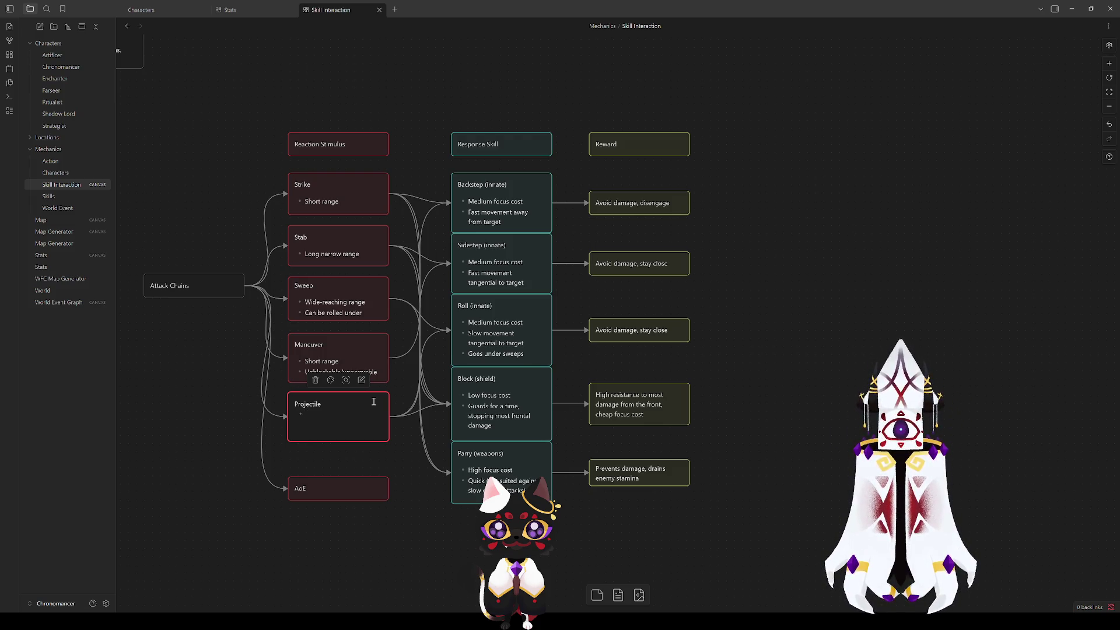
pyautogui.write('Cannot')
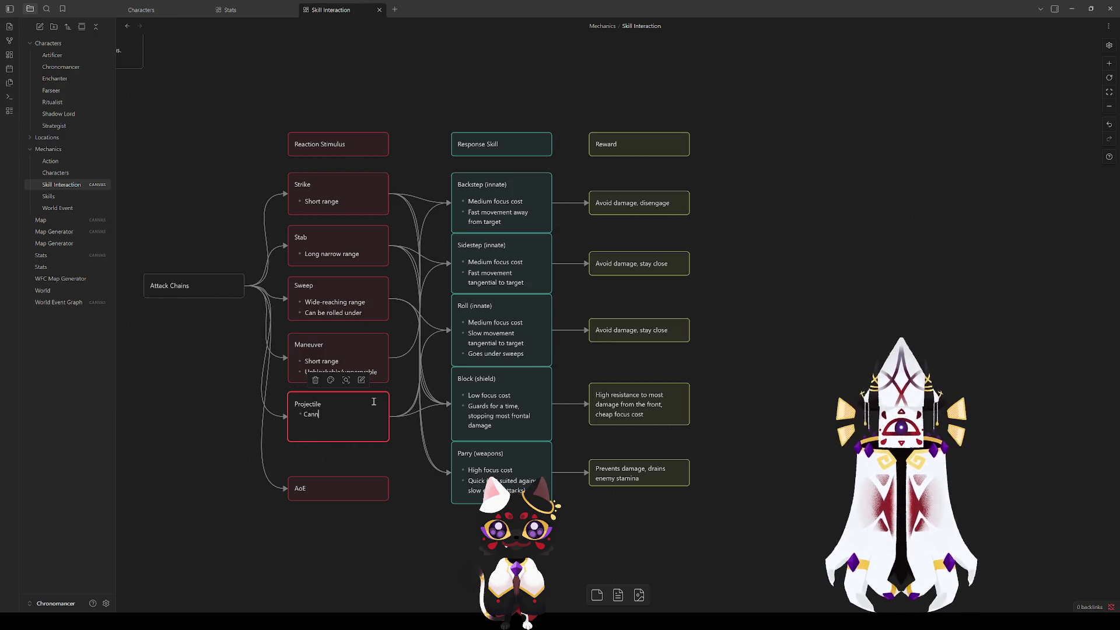
pyautogui.write(' adjust')
pyautogui.press('Return')
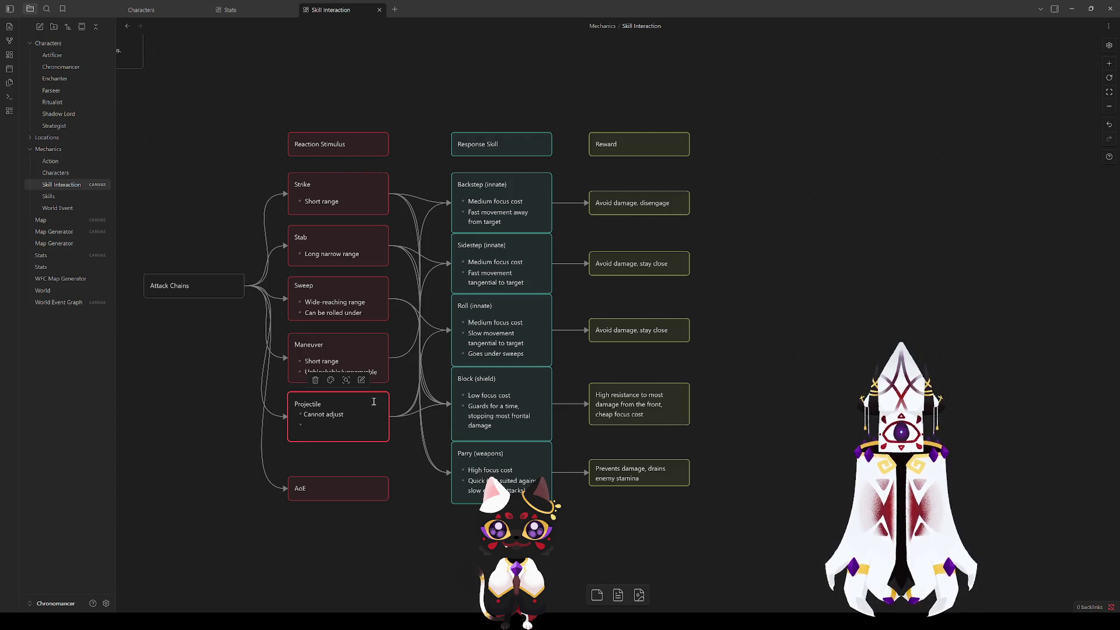
pyautogui.write('Special')
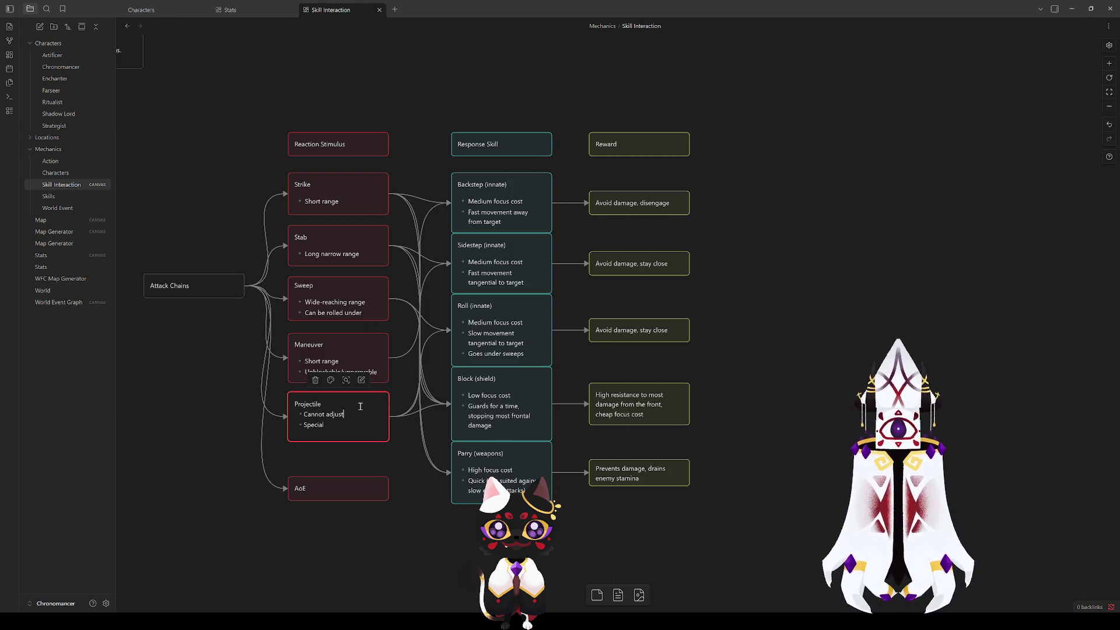
pyautogui.write(' after being')
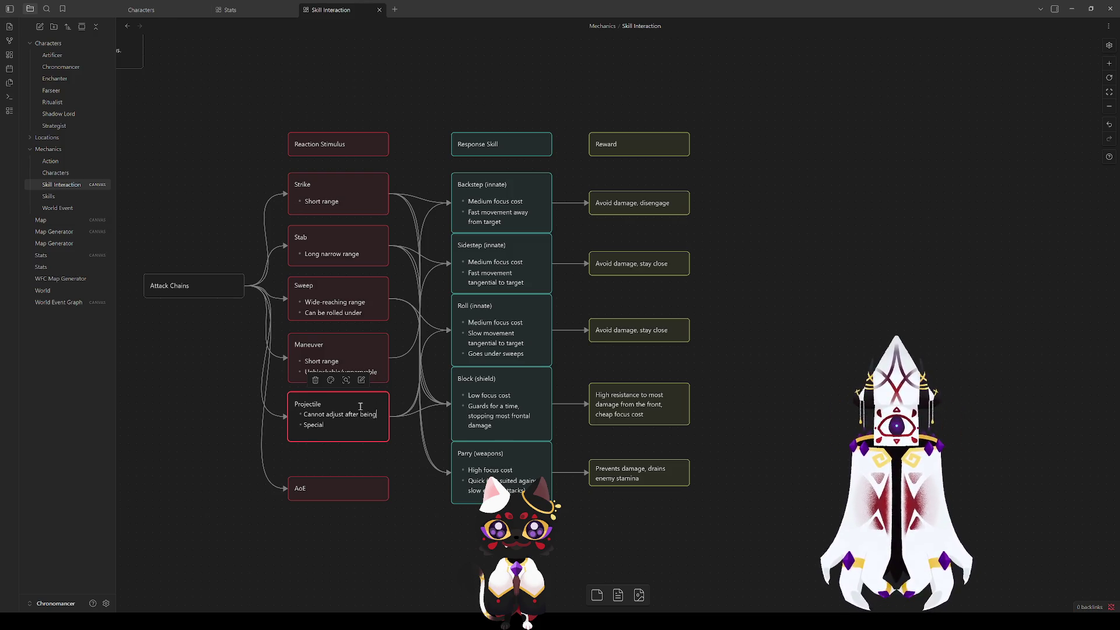
pyautogui.write(' fired')
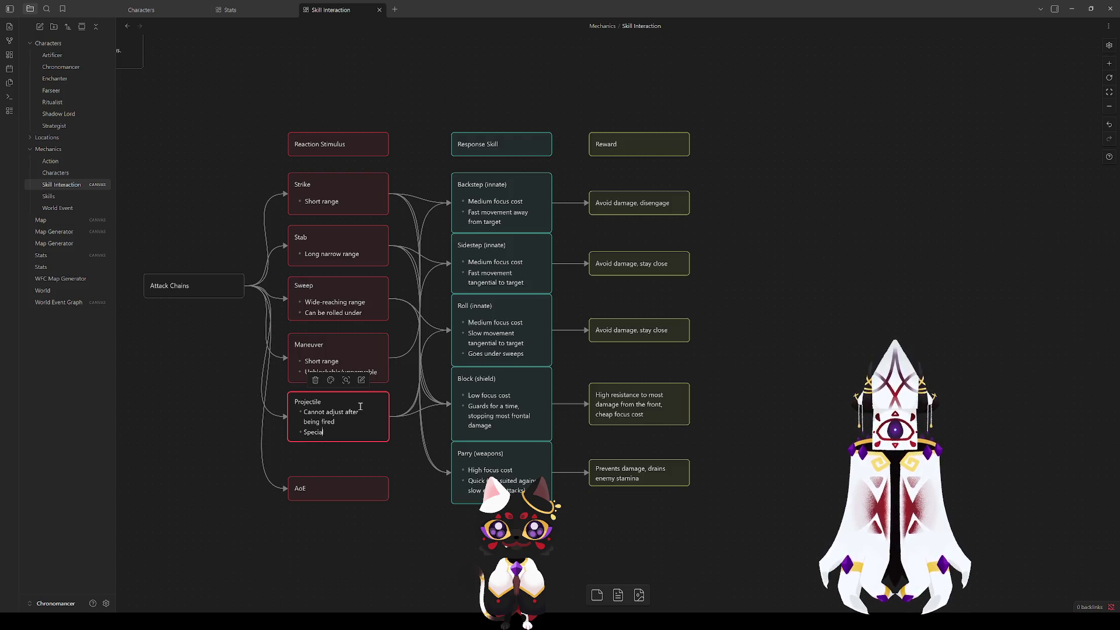
pyautogui.write(' and fast')
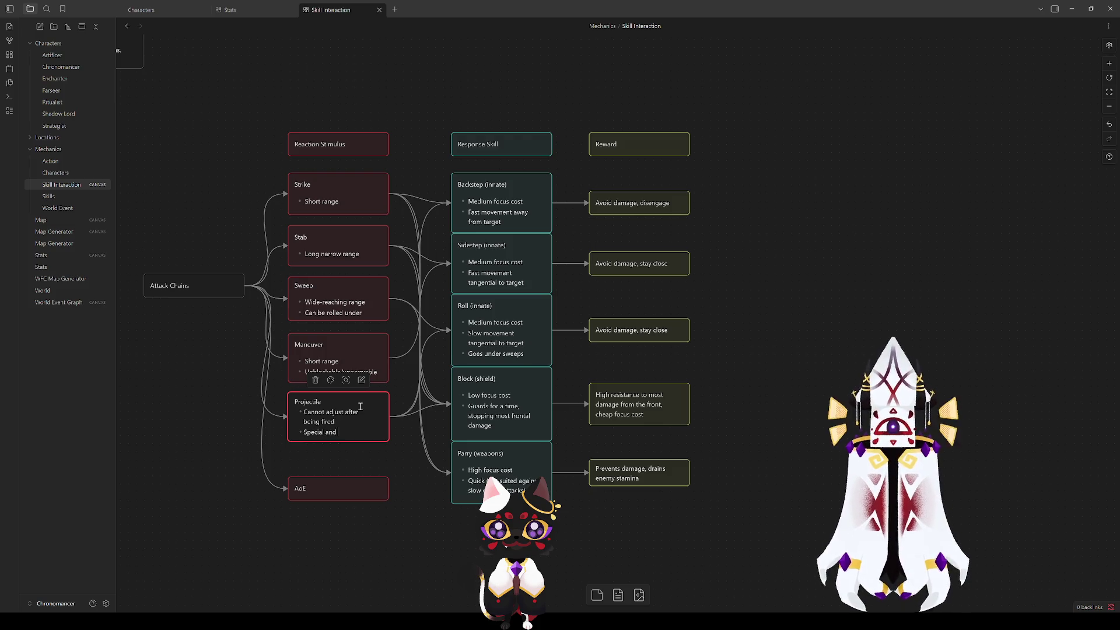
pyautogui.press('Escape')
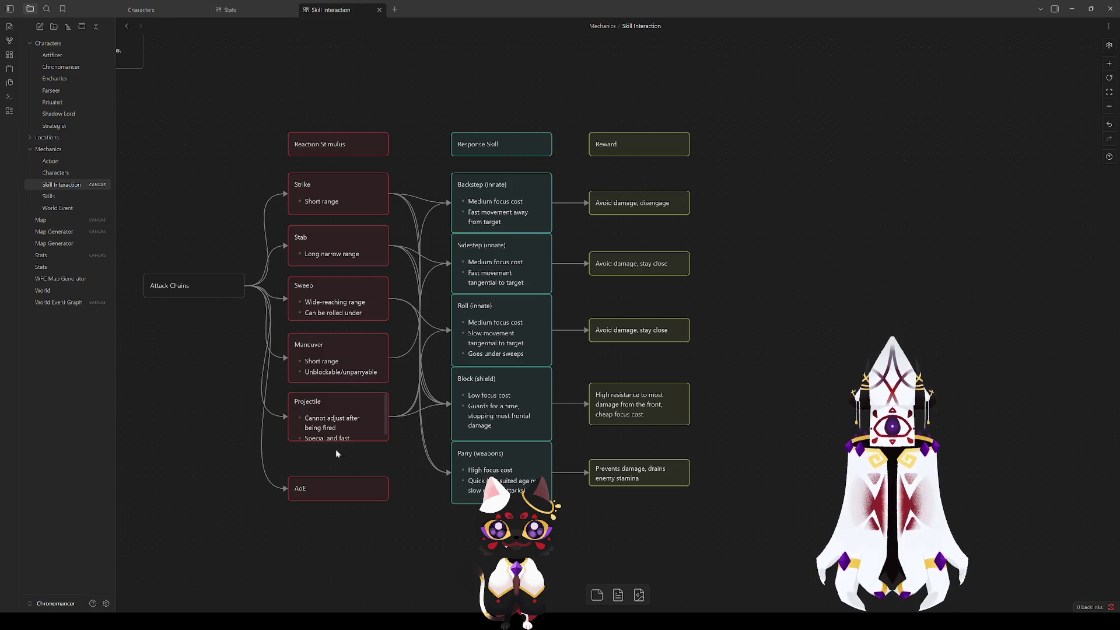
# Step: Make the Projectile card taller and move AoE up directly beneath it
pyautogui.moveTo(373, 442); pyautogui.dragTo(374, 450)
pyautogui.click(401, 488)
pyautogui.moveTo(344, 492); pyautogui.dragTo(344, 477)
pyautogui.click(368, 511)
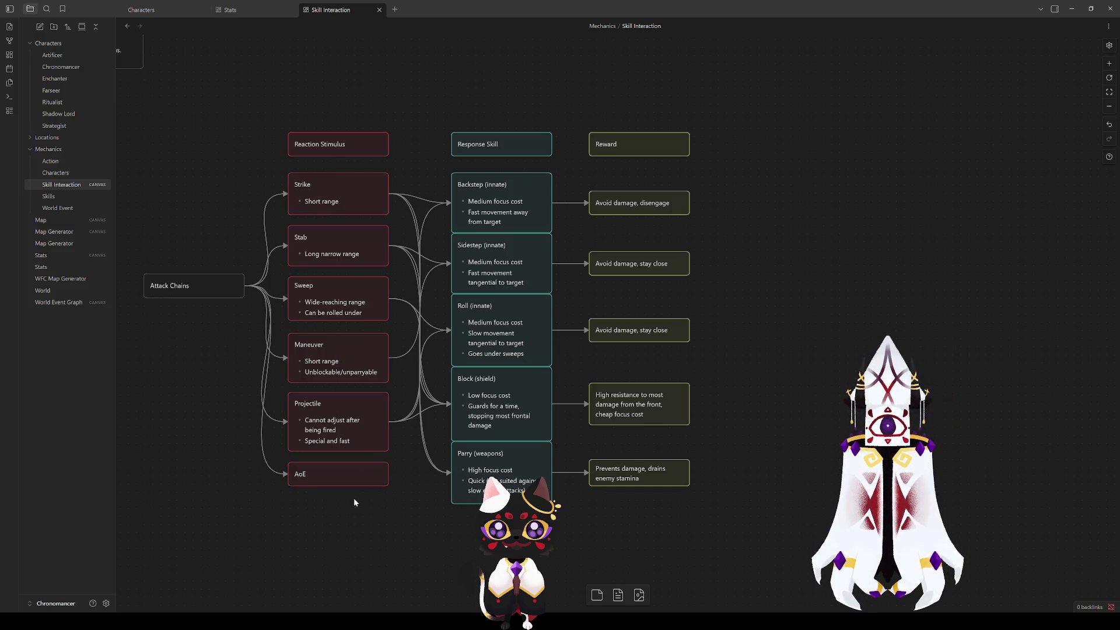
pyautogui.scroll(-3, 323, 495)
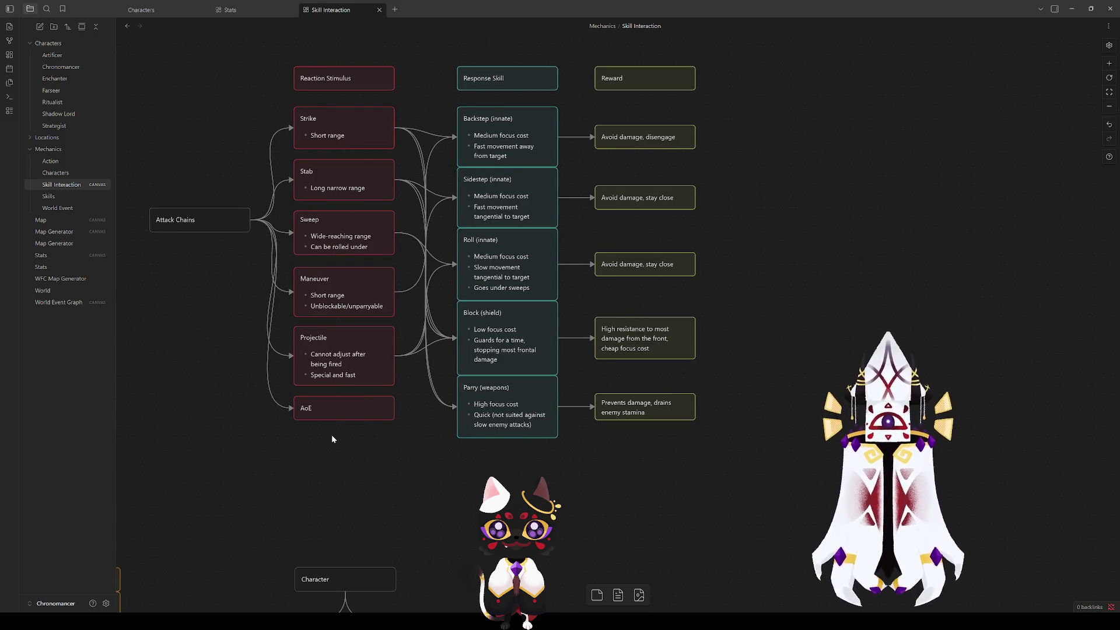
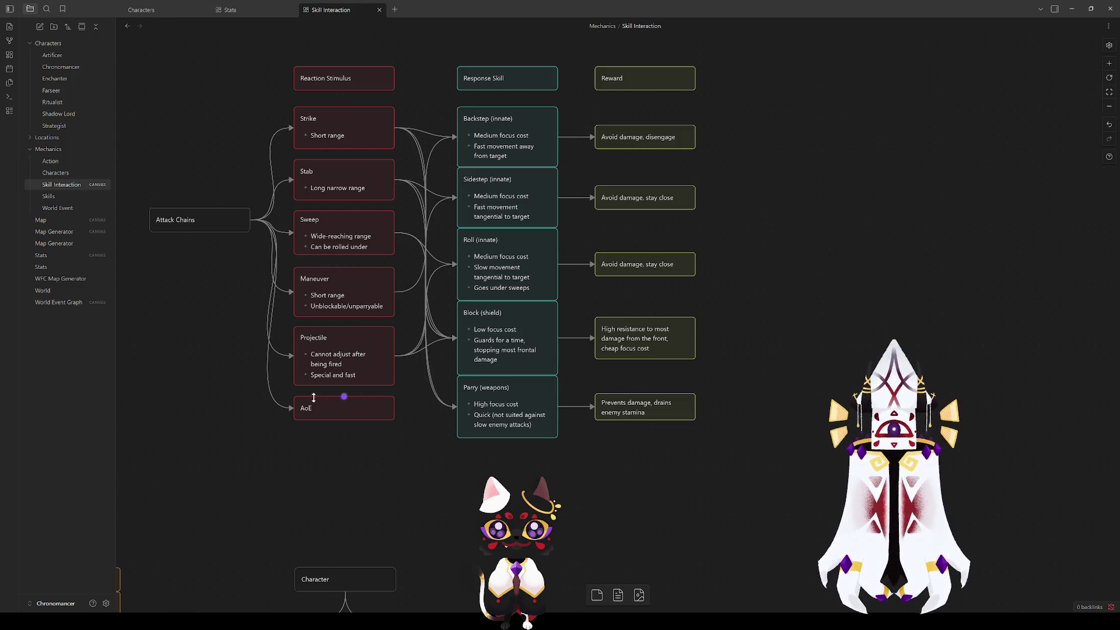
# Step: Bring the response skill cards toward the centre and check Backstep, Sidestep, Roll, Block and Parry
pyautogui.moveTo(410, 469)
pyautogui.mouseDown()
pyautogui.moveTo(346, 467)
pyautogui.moveTo(340, 504)
pyautogui.mouseUp()
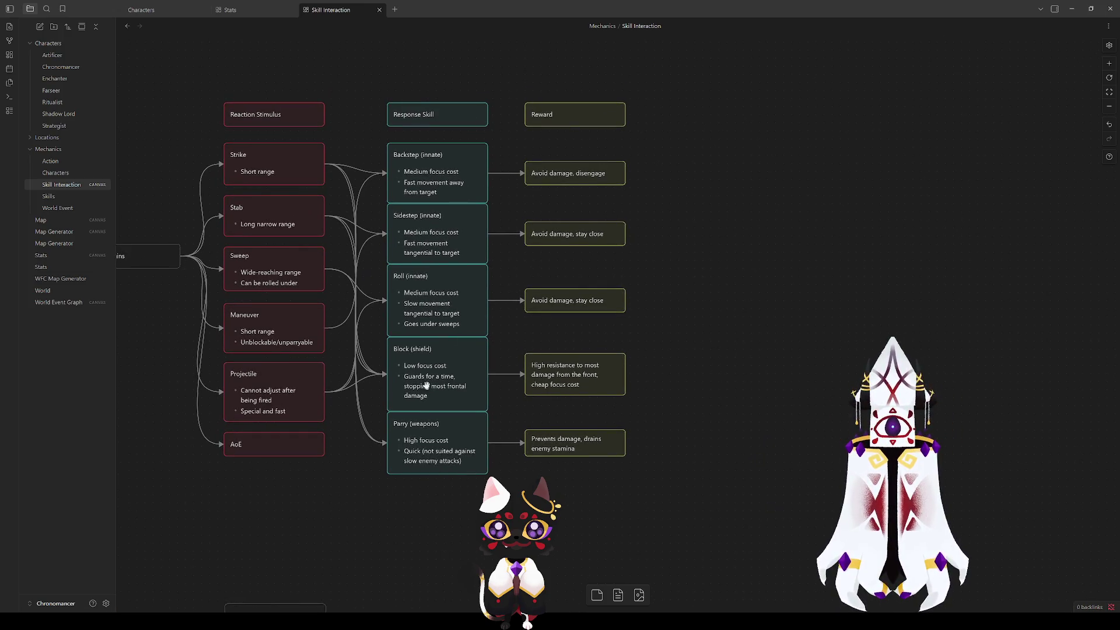
pyautogui.click(432, 182)
pyautogui.click(433, 225)
pyautogui.click(429, 277)
pyautogui.click(326, 482)
pyautogui.click(439, 383)
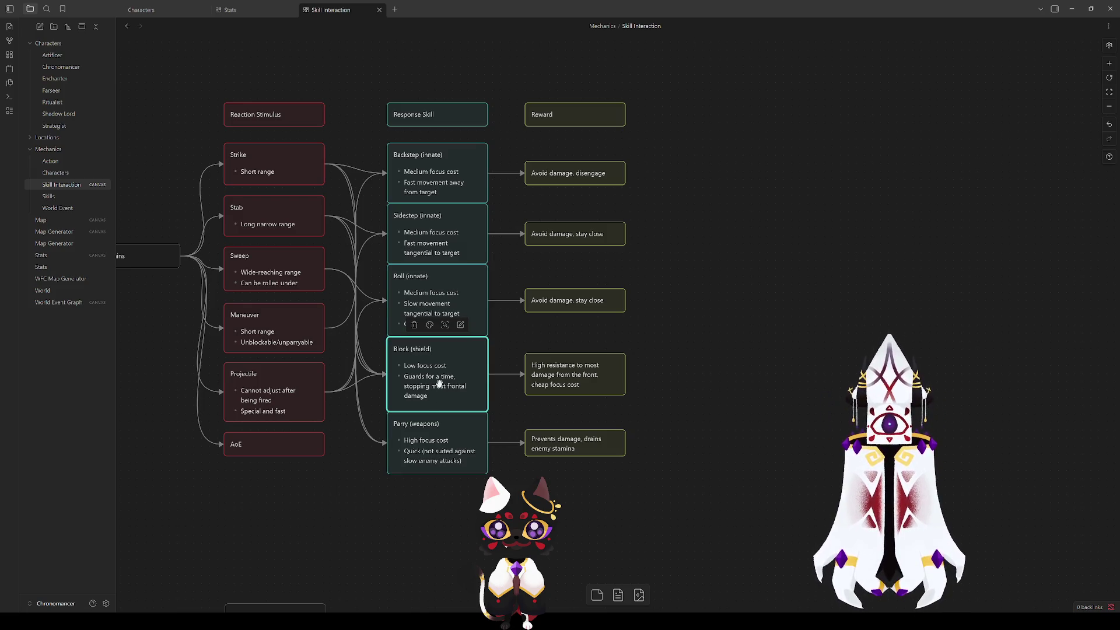
pyautogui.click(417, 432)
pyautogui.click(309, 506)
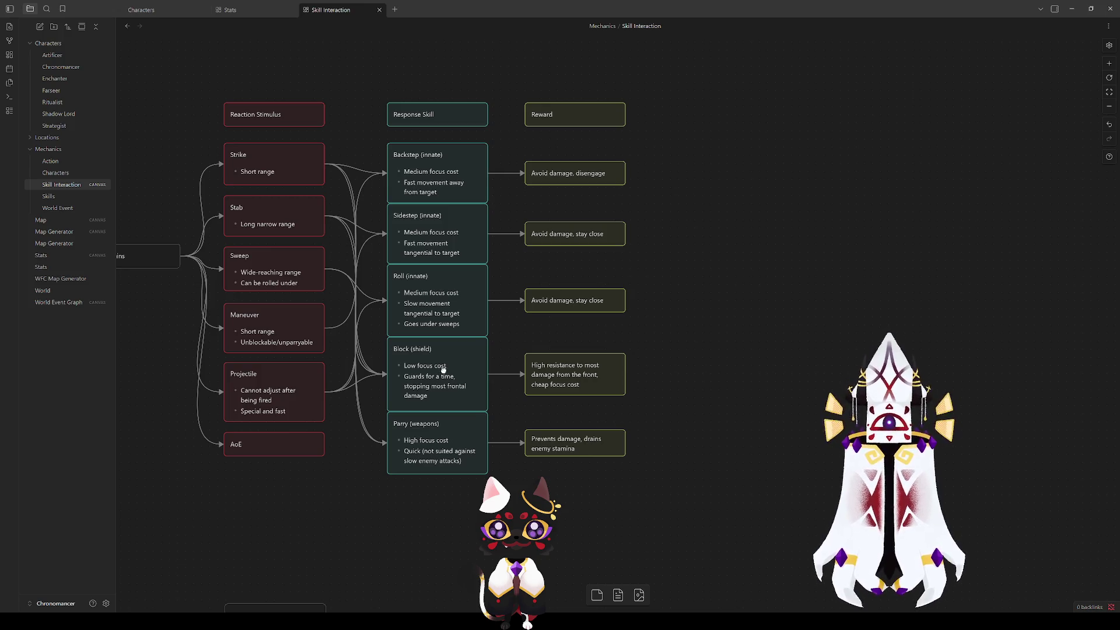
# Step: Link the AoE card to the Block (shield) card and discard the stray extra connection
pyautogui.moveTo(322, 446)
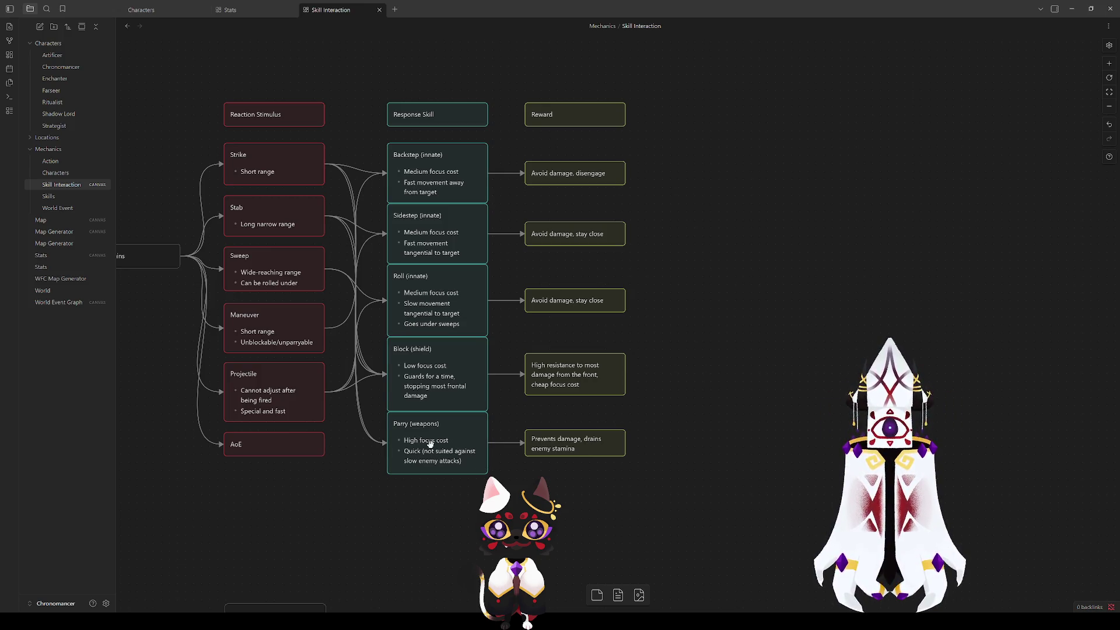
pyautogui.moveTo(324, 445); pyautogui.dragTo(386, 376)
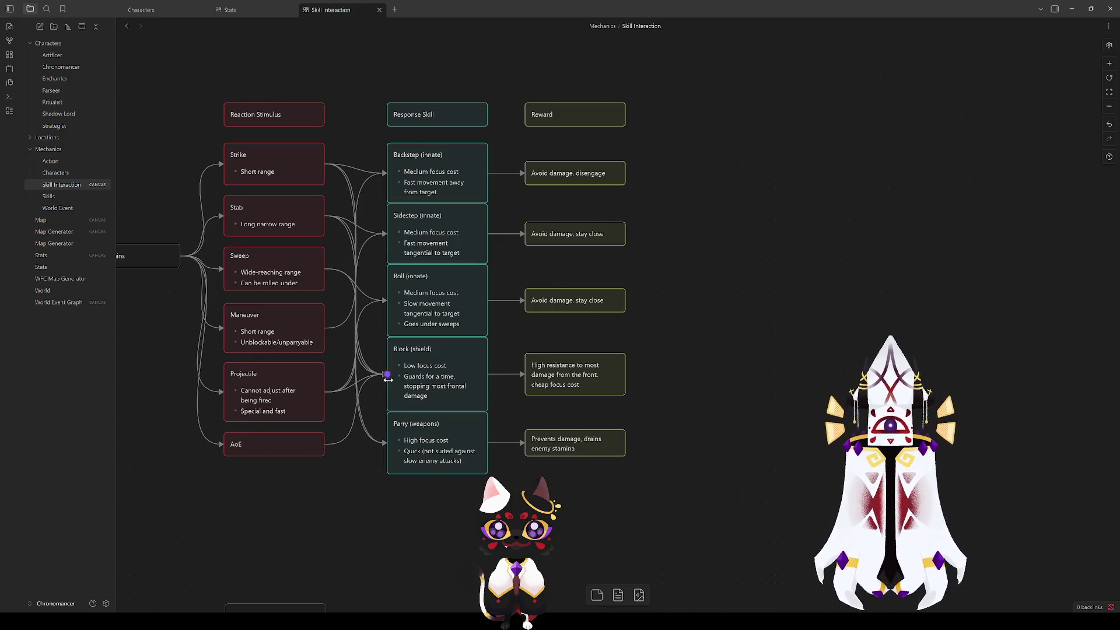
pyautogui.moveTo(324, 445)
pyautogui.mouseDown()
pyautogui.moveTo(376, 297)
pyautogui.moveTo(386, 175)
pyautogui.moveTo(369, 251)
pyautogui.moveTo(356, 519)
pyautogui.mouseUp()
pyautogui.click(264, 524)
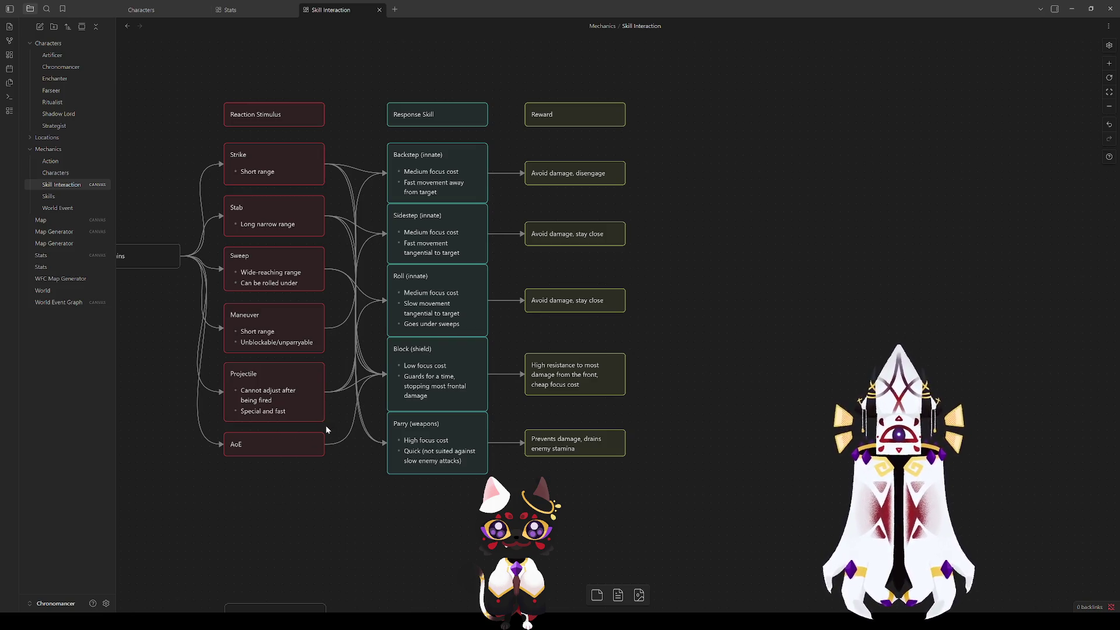
# Step: Review the links of the Roll, Maneuver, Sidestep and Backstep cards
pyautogui.click(399, 314)
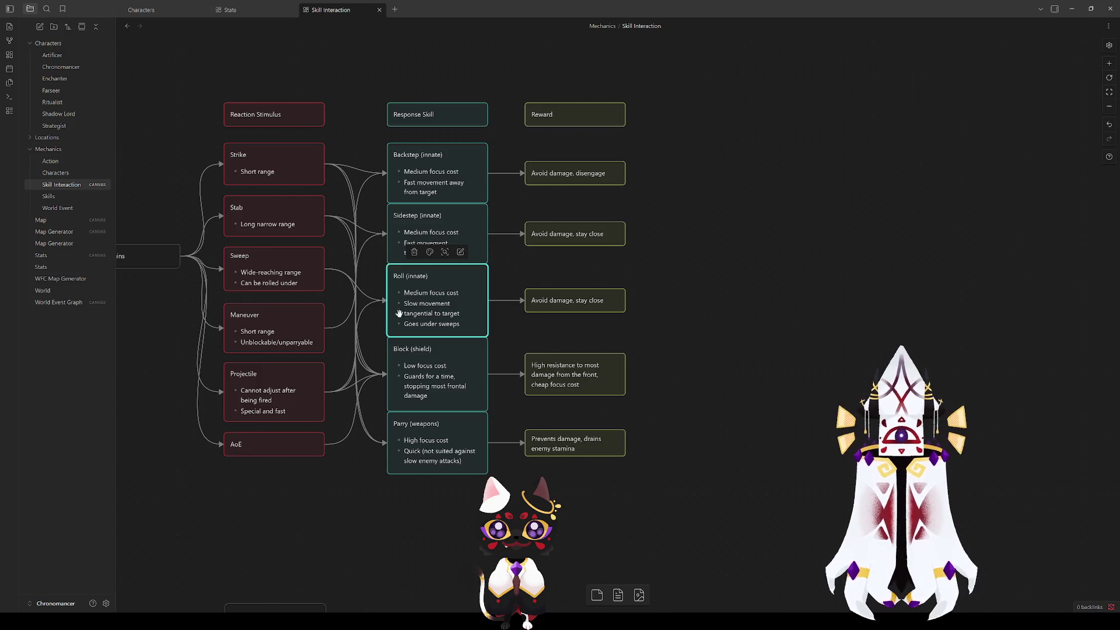
pyautogui.click(275, 330)
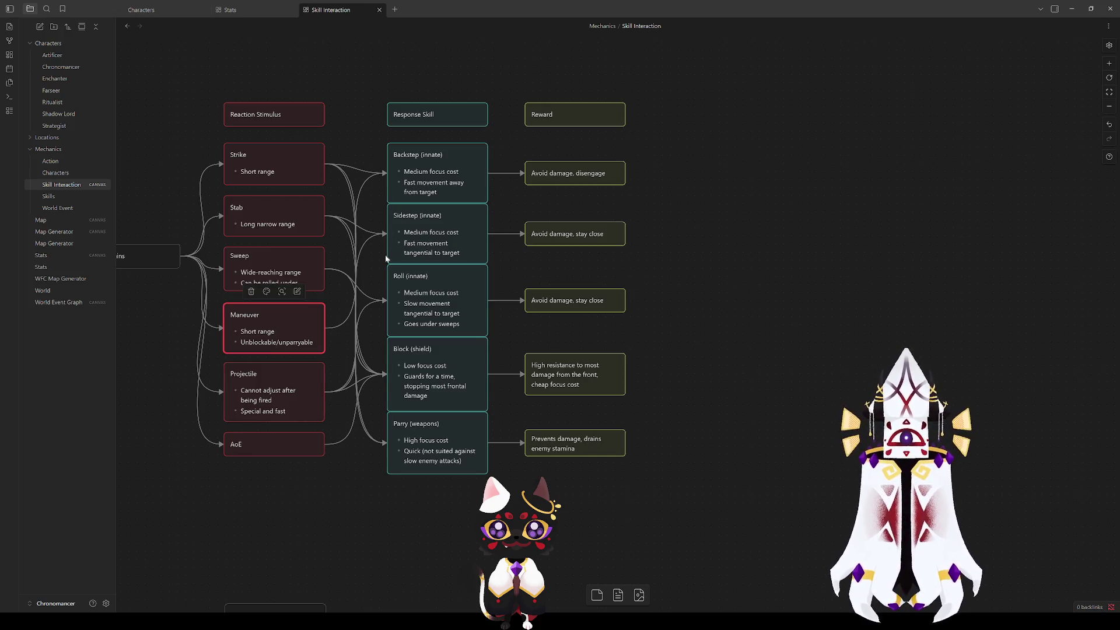
pyautogui.click(427, 237)
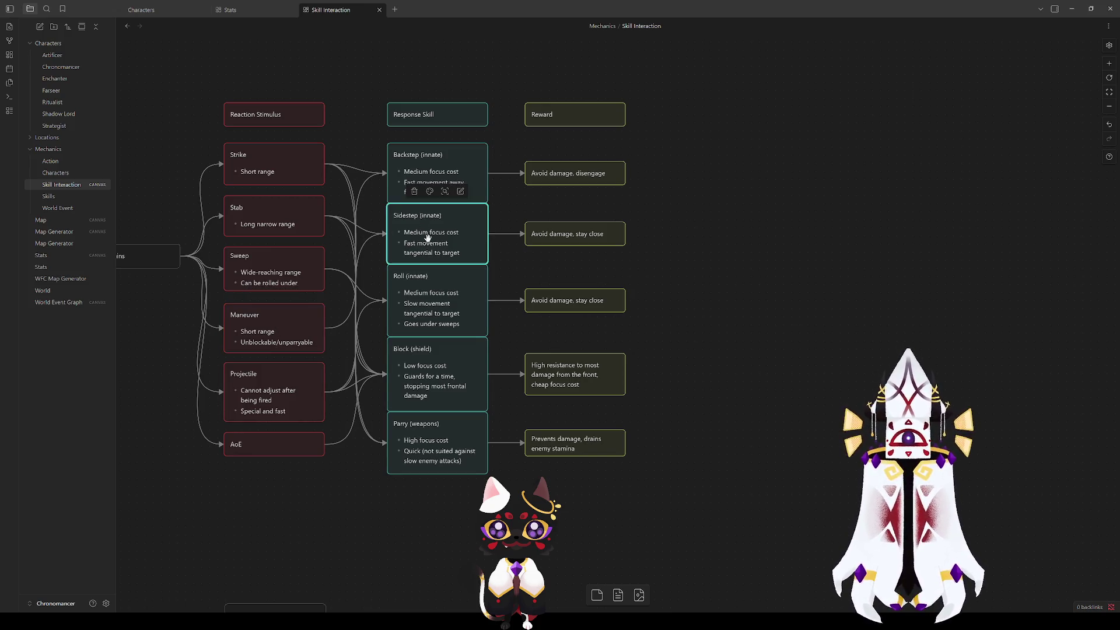
pyautogui.click(289, 314)
pyautogui.click(338, 339)
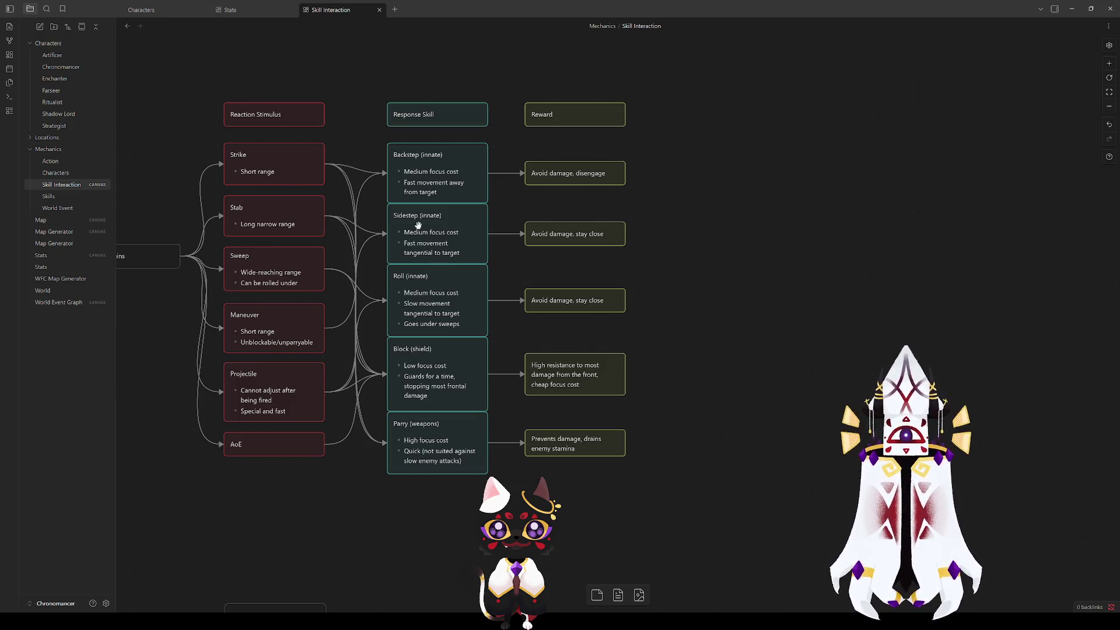
pyautogui.click(389, 173)
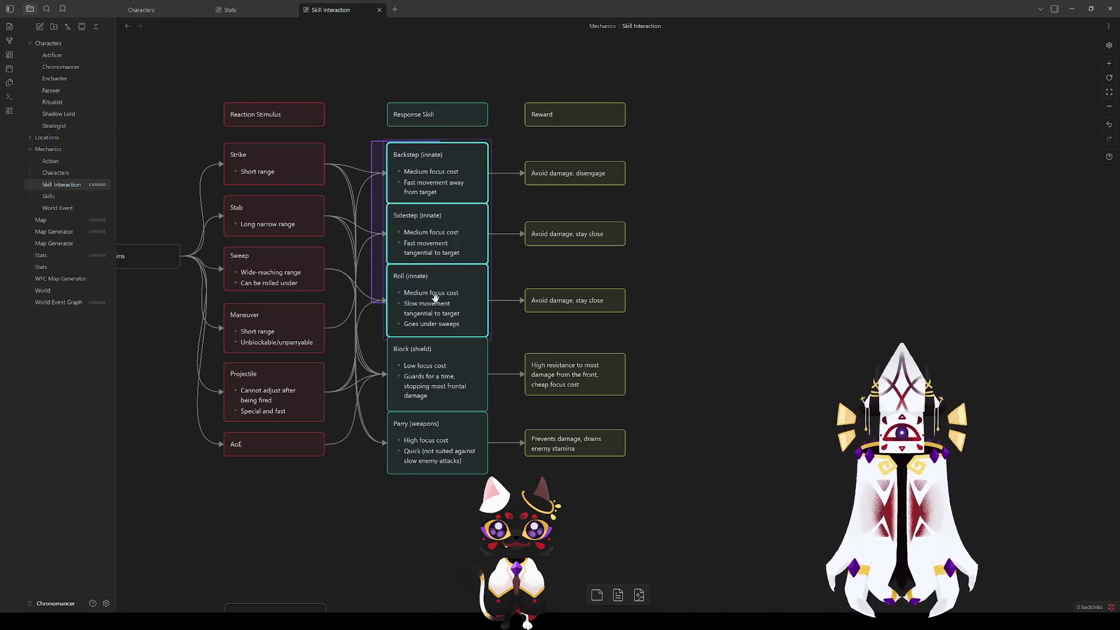
pyautogui.click(362, 146)
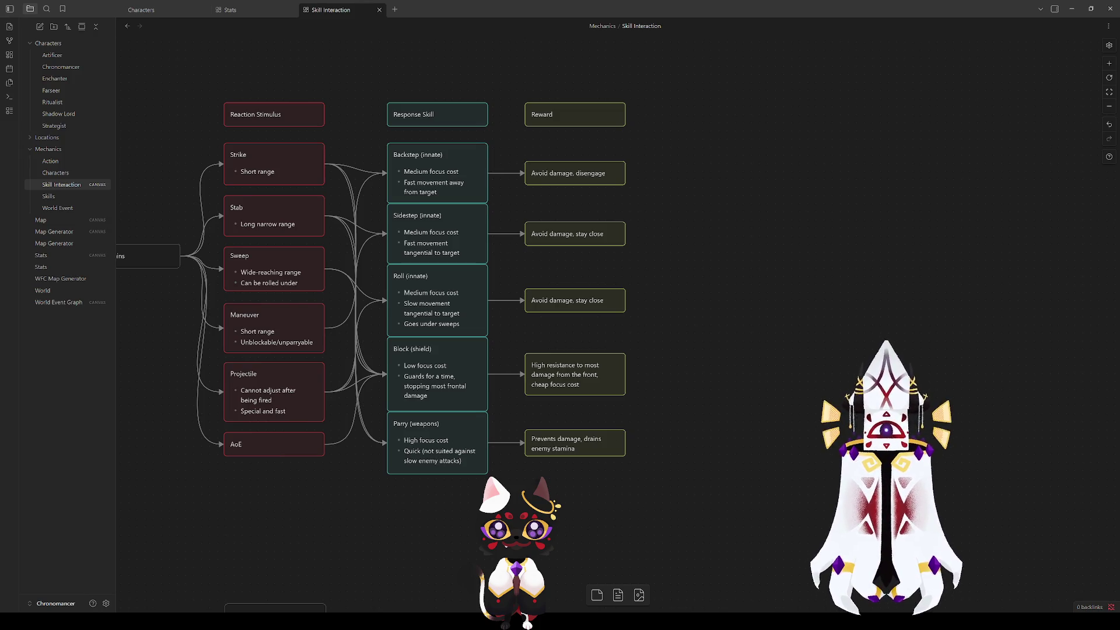
# Step: Select the response skill cards and inspect Sidestep, Roll and Parry (weapons)
pyautogui.moveTo(481, 551)
pyautogui.mouseDown()
pyautogui.moveTo(424, 363)
pyautogui.moveTo(423, 188)
pyautogui.moveTo(433, 531)
pyautogui.mouseUp()
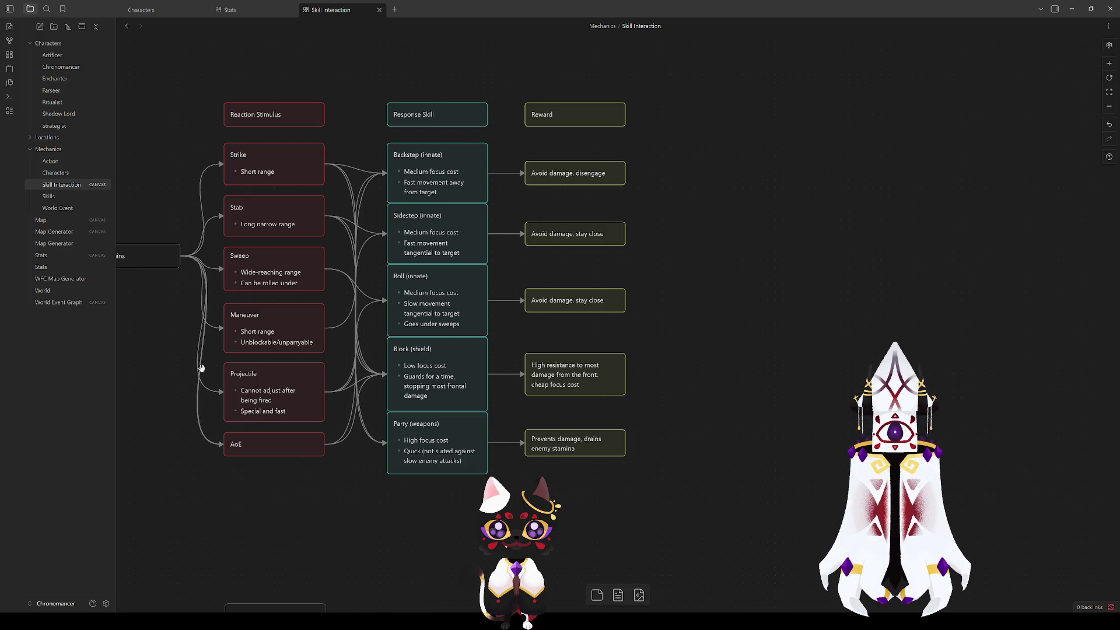
pyautogui.click(419, 218)
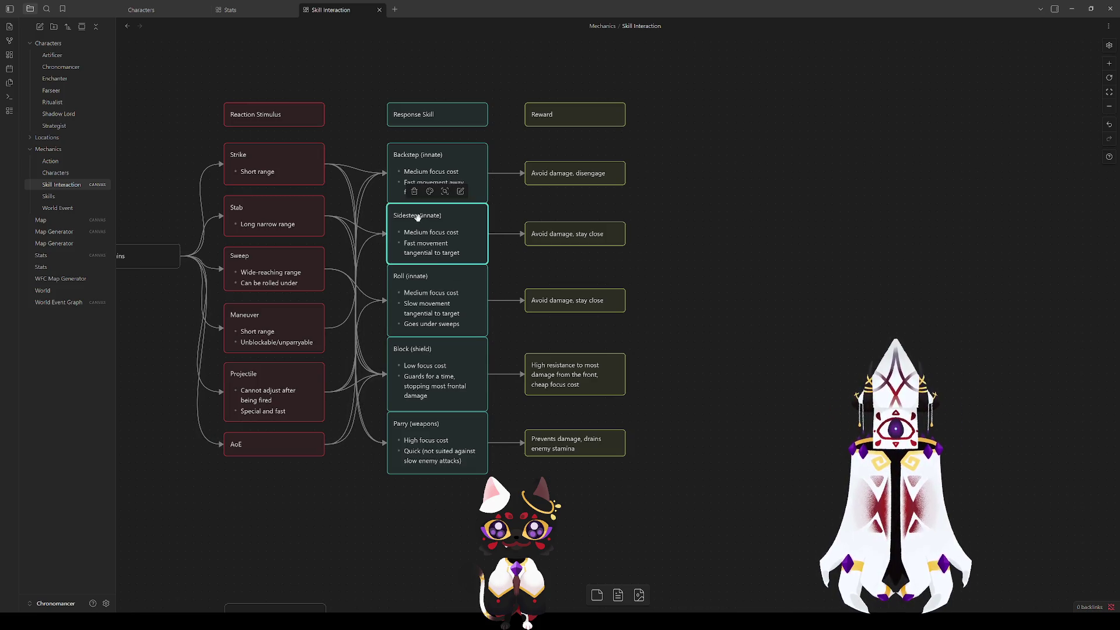
pyautogui.click(434, 303)
pyautogui.click(358, 497)
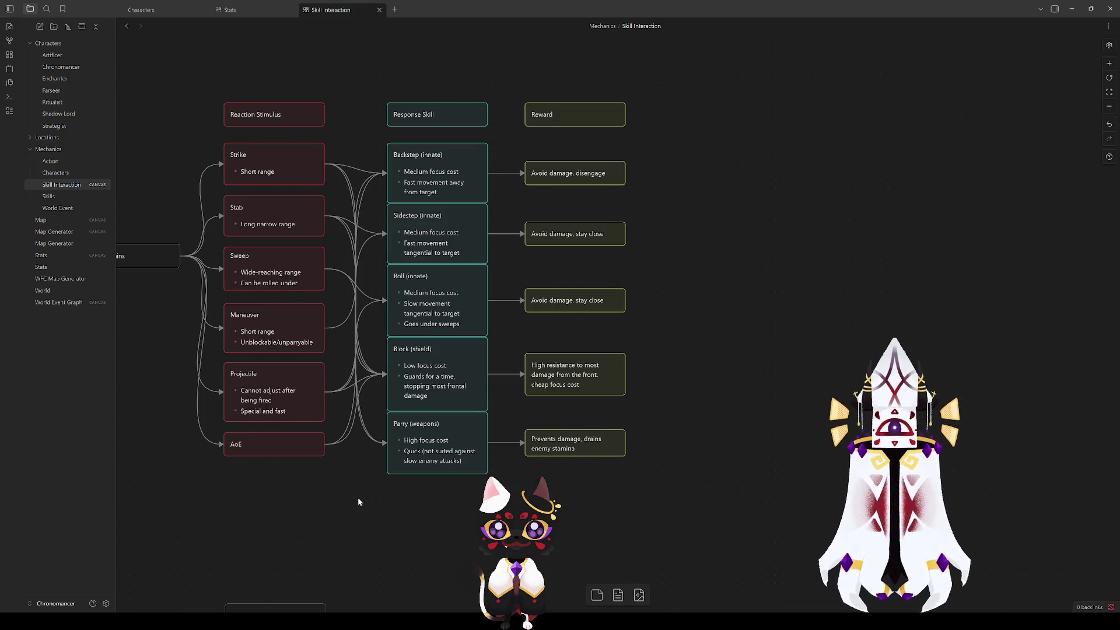
pyautogui.click(400, 453)
pyautogui.press('Escape')
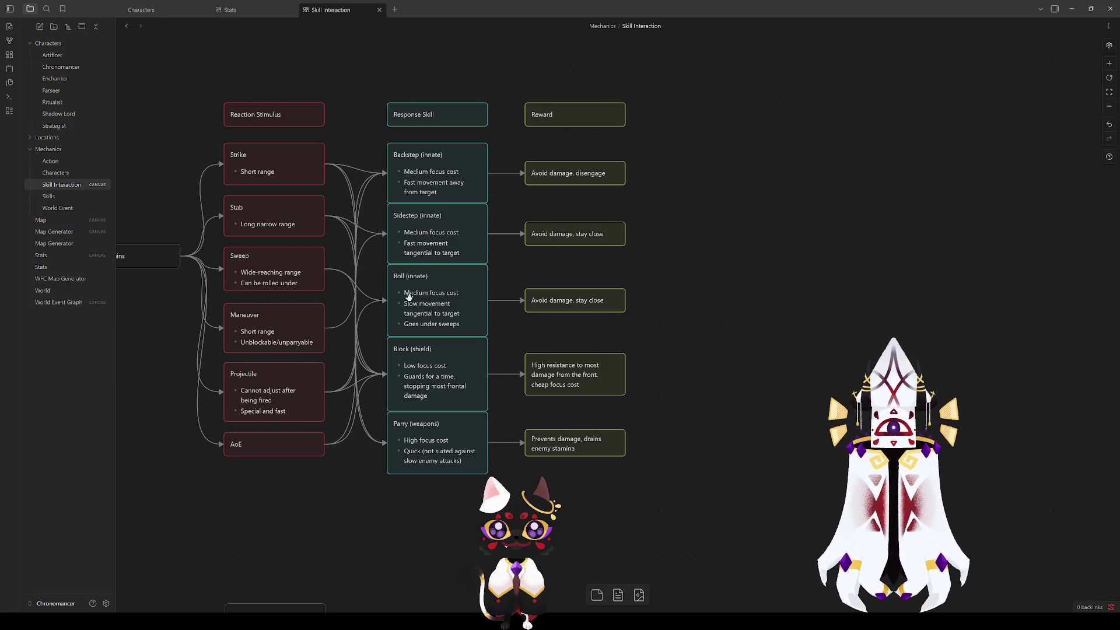
# Step: Compare the Backstep, Sidestep and Roll (innate) cards
pyautogui.click(423, 182)
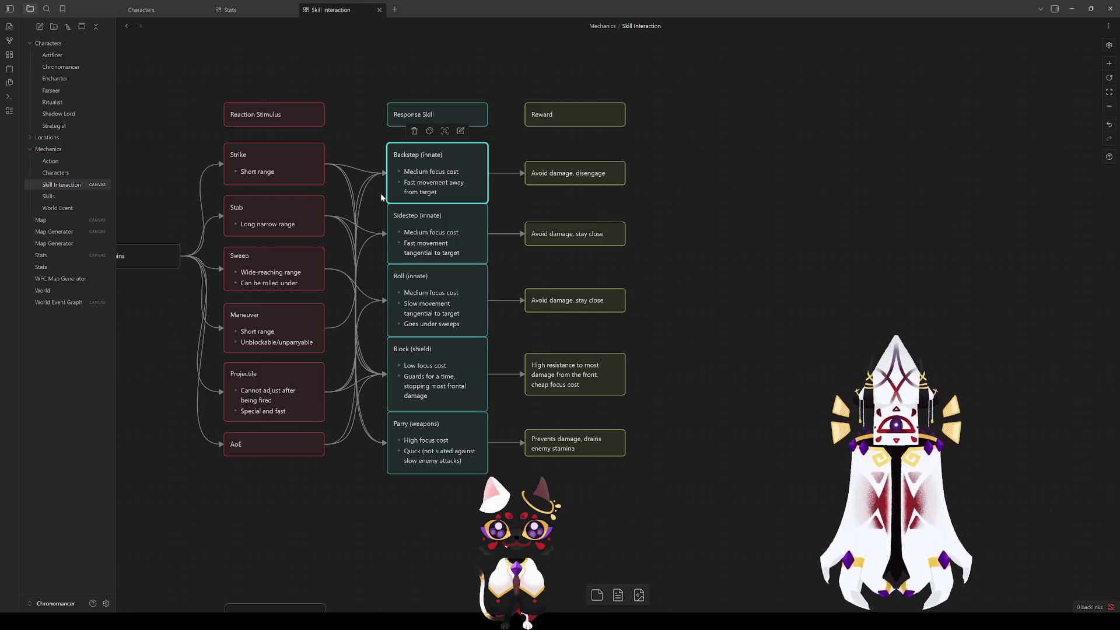
pyautogui.click(392, 239)
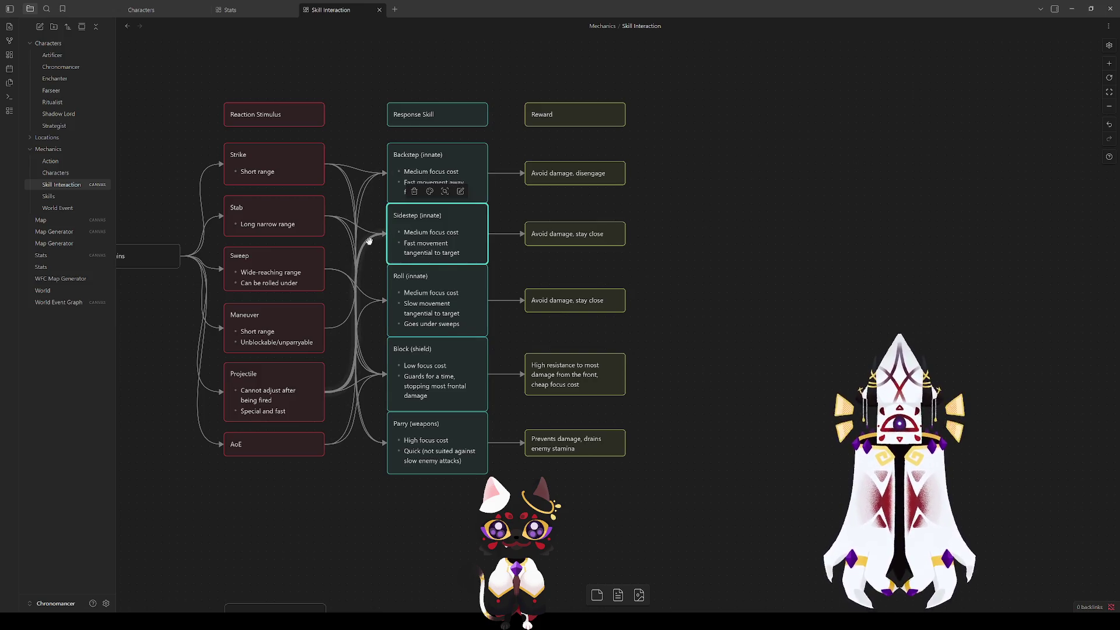
pyautogui.click(436, 312)
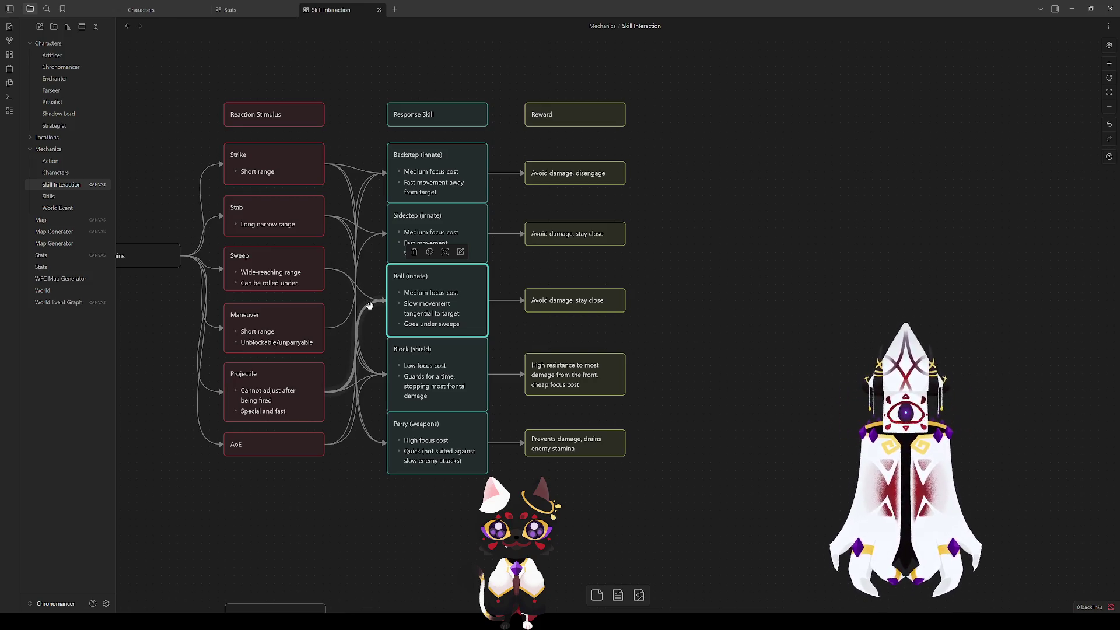
pyautogui.click(403, 237)
pyautogui.click(406, 291)
pyautogui.click(398, 236)
pyautogui.click(402, 171)
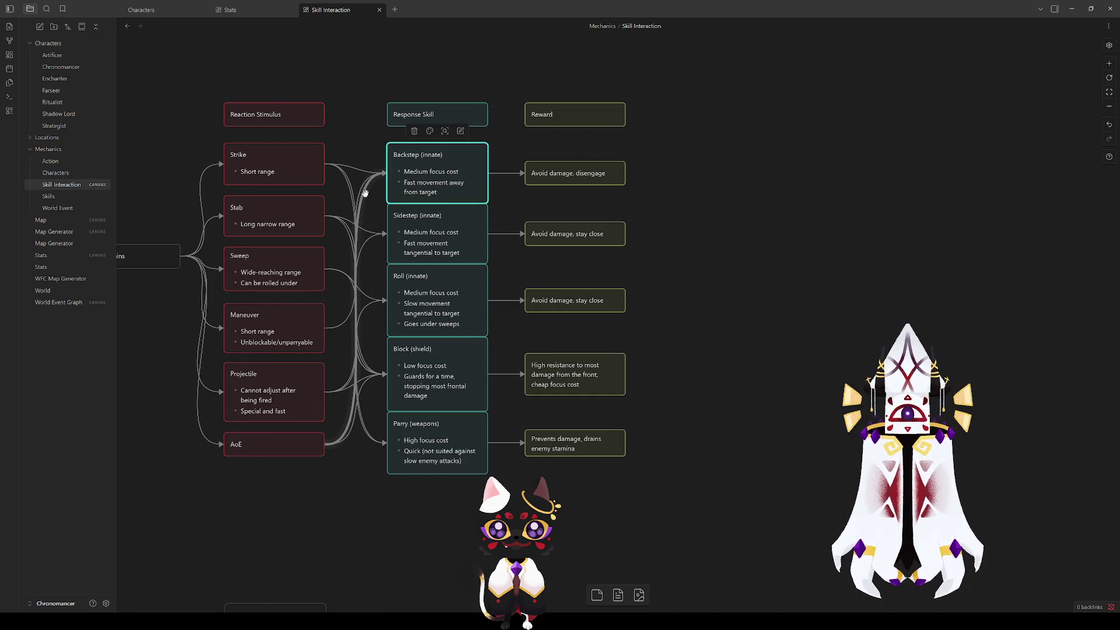
pyautogui.click(402, 233)
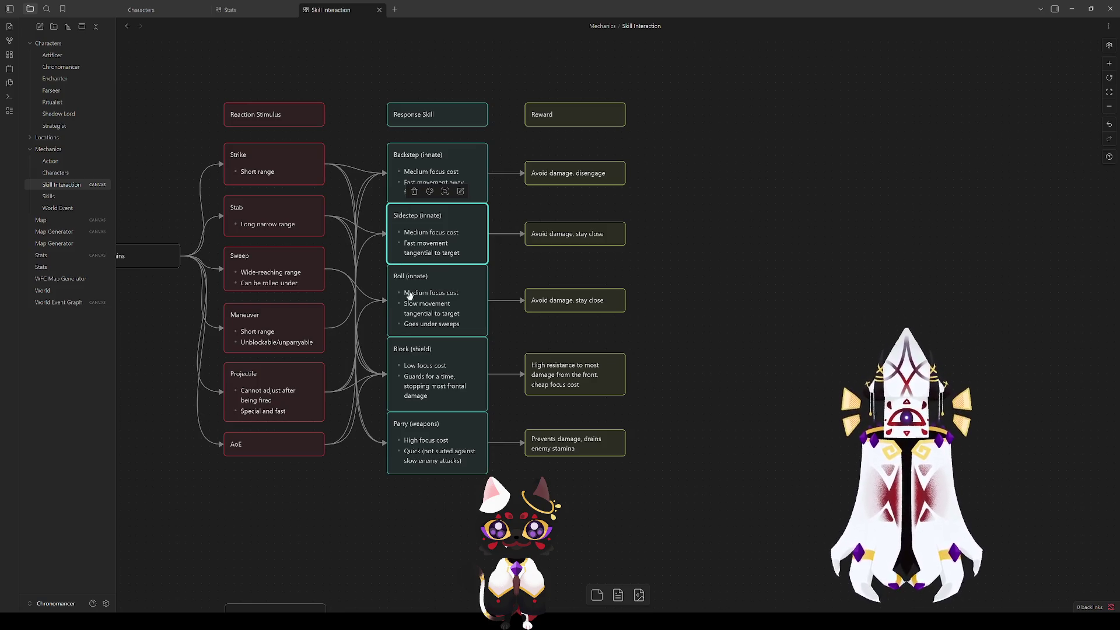
# Step: Draw a connection from the Maneuver card to the Sidestep (innate) card
pyautogui.moveTo(322, 333)
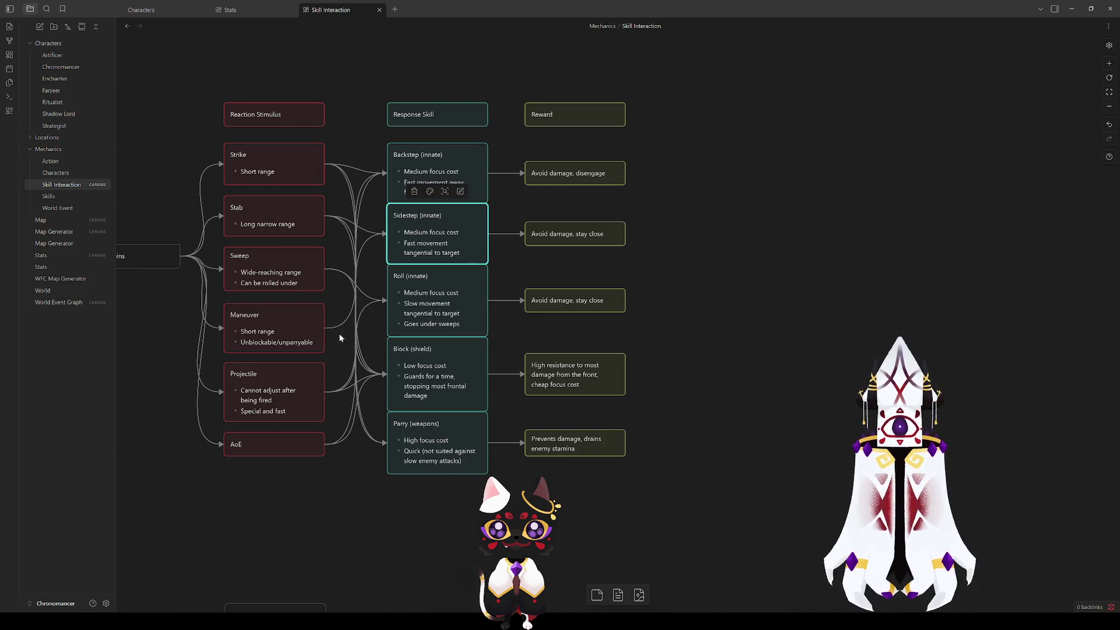
pyautogui.click(443, 294)
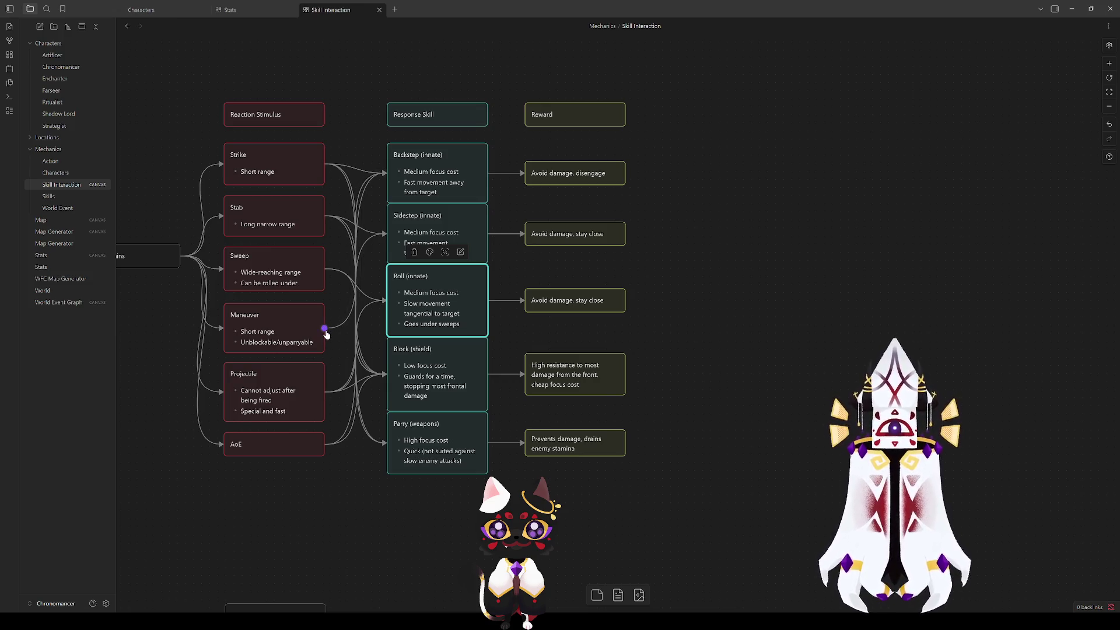
pyautogui.moveTo(324, 328); pyautogui.dragTo(393, 233)
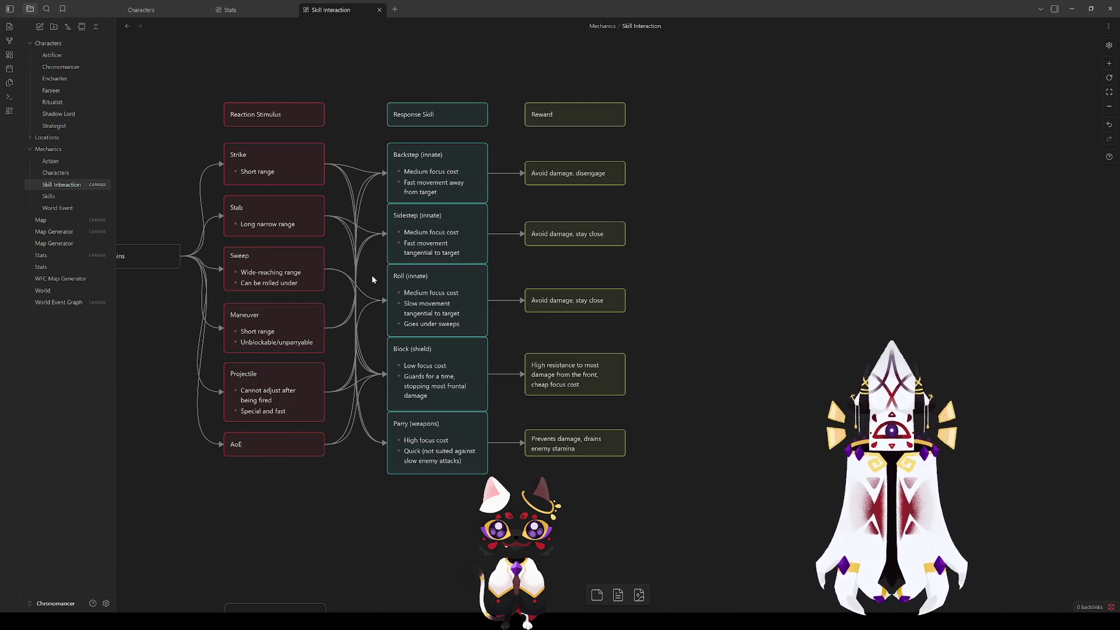
pyautogui.click(414, 301)
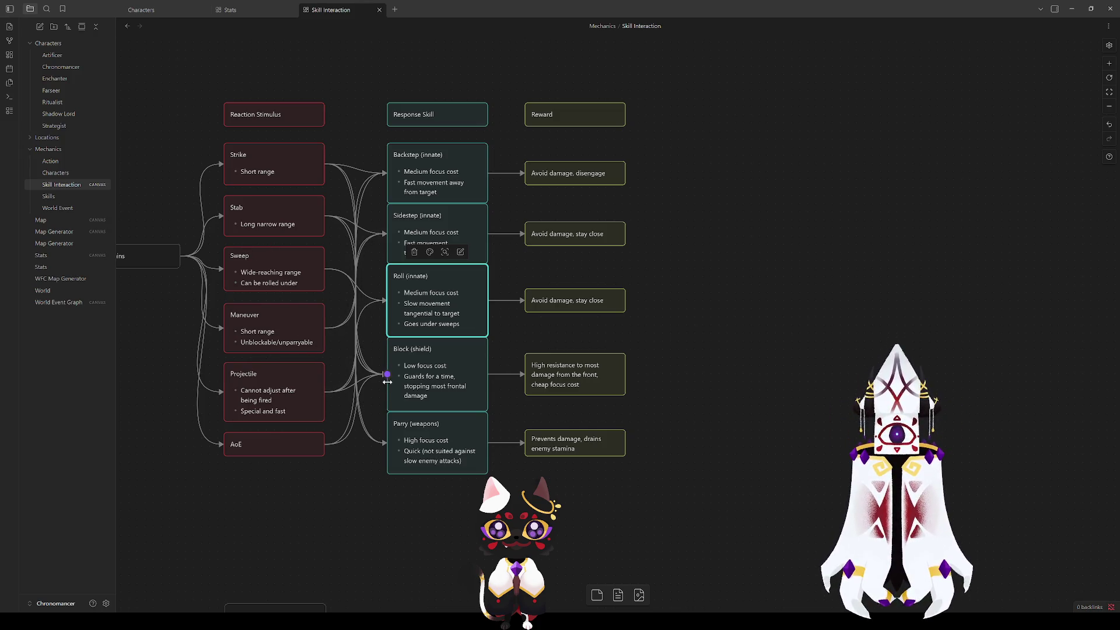
pyautogui.click(337, 532)
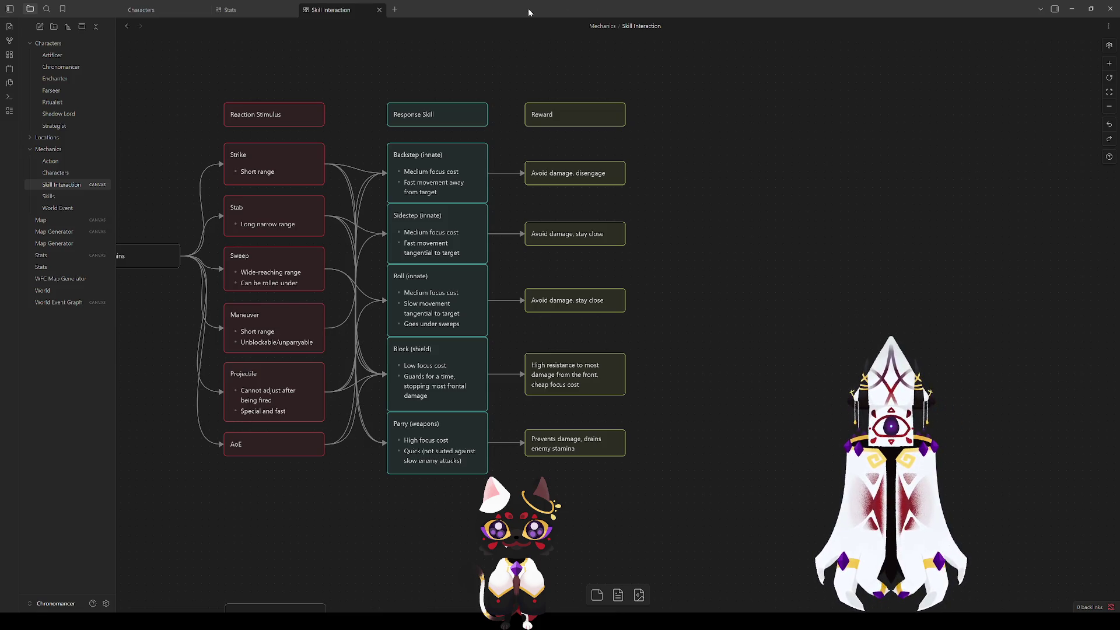
pyautogui.moveTo(652, 372)
pyautogui.mouseDown()
pyautogui.moveTo(729, 327)
pyautogui.moveTo(618, 313)
pyautogui.mouseUp()
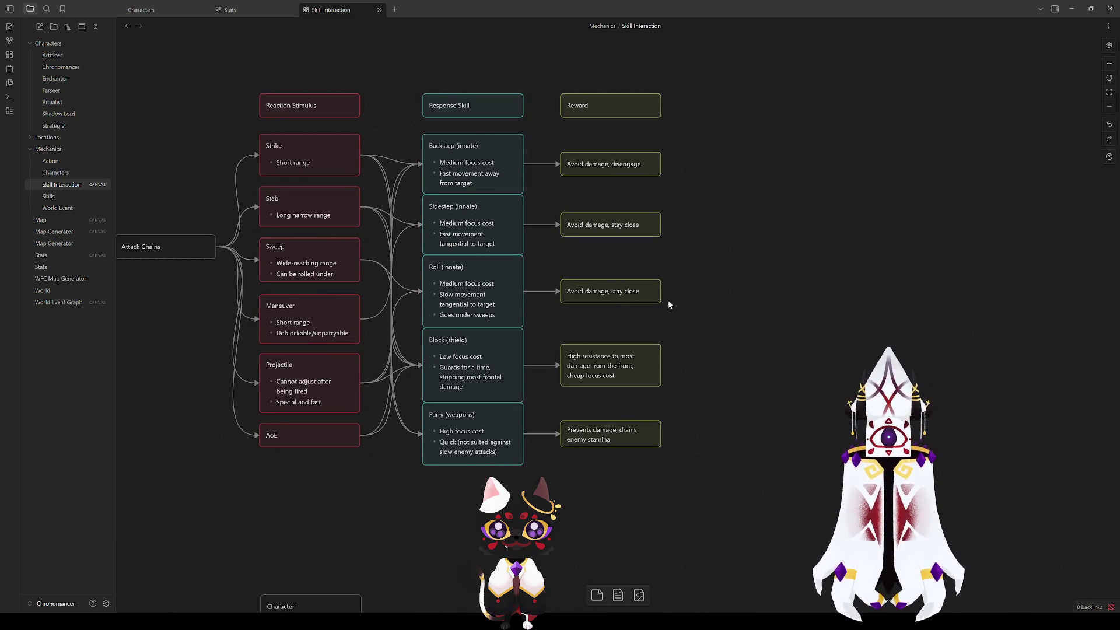
# Step: Add a green 'Roles' card and place it beside the Reward header
pyautogui.click(647, 372)
pyautogui.click(694, 366)
pyautogui.hscroll(5, 705, 339)
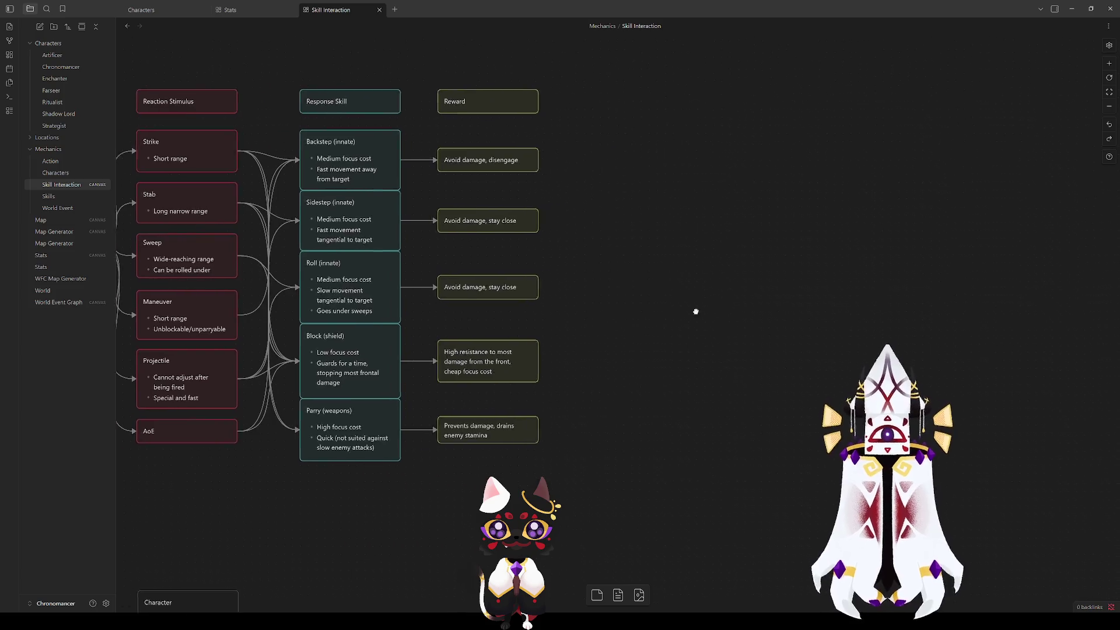
pyautogui.rightClick(558, 327)
pyautogui.click(586, 333)
pyautogui.write('oles')
pyautogui.click(605, 382)
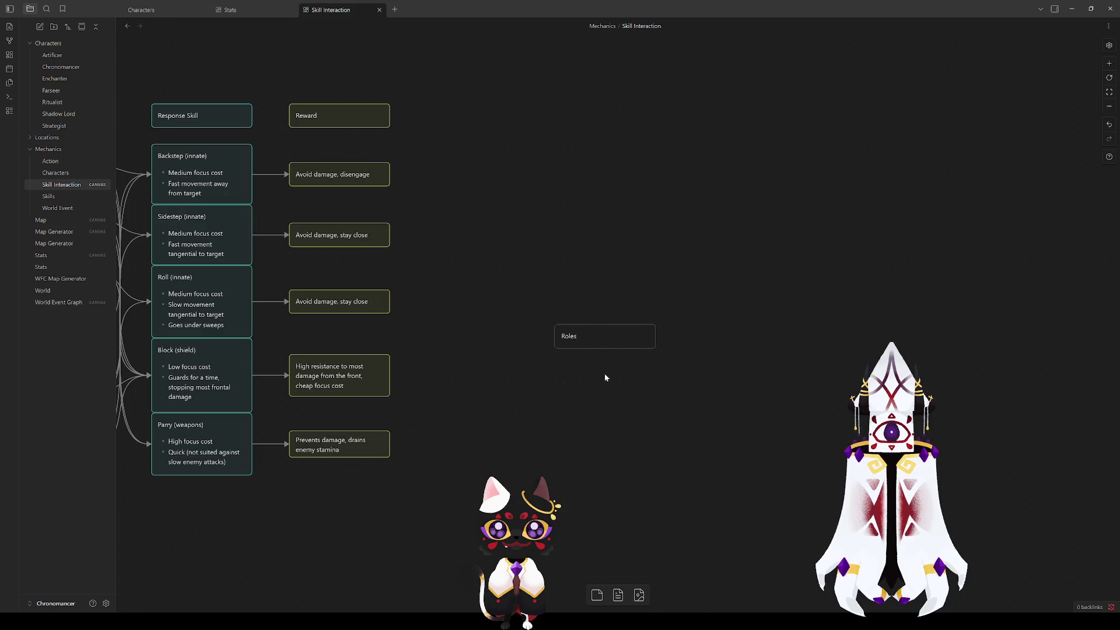
pyautogui.click(570, 336)
pyautogui.click(597, 313)
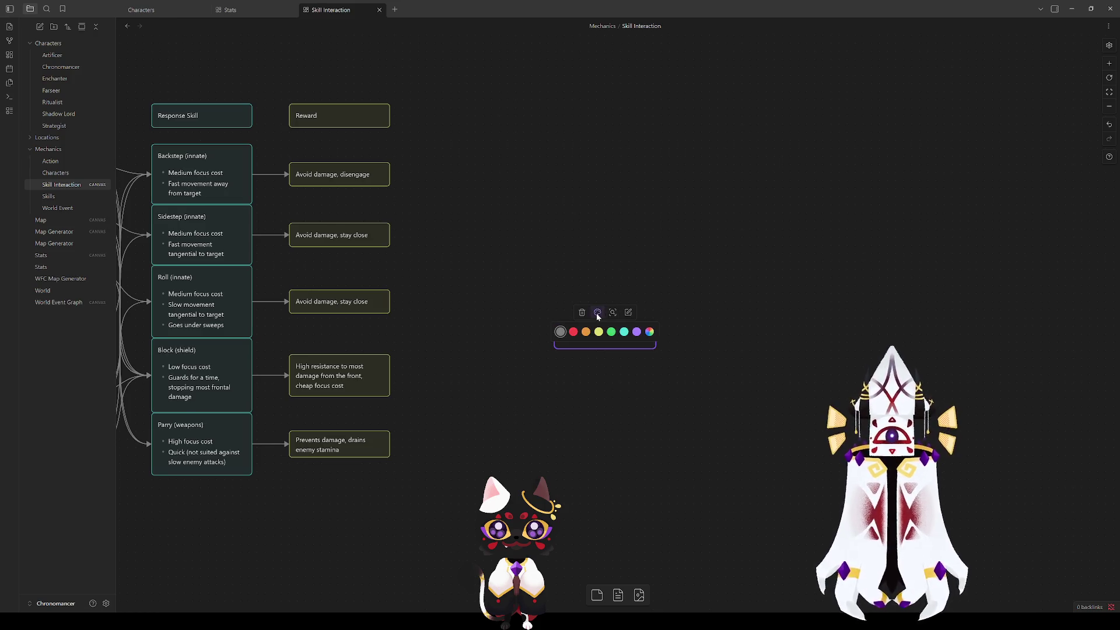
pyautogui.click(611, 331)
pyautogui.moveTo(586, 340)
pyautogui.mouseDown()
pyautogui.moveTo(464, 119)
pyautogui.moveTo(443, 118)
pyautogui.mouseUp()
# Step: Place a copy of the Roles card beside the disengage reward, then heighten the AoE card
pyautogui.hotkey('ctrl', 'c')
pyautogui.hotkey('ctrl', 'v')
pyautogui.moveTo(592, 315)
pyautogui.mouseDown()
pyautogui.moveTo(433, 210)
pyautogui.moveTo(432, 167)
pyautogui.mouseUp()
pyautogui.moveTo(383, 263)
pyautogui.mouseDown()
pyautogui.moveTo(455, 312)
pyautogui.moveTo(622, 317)
pyautogui.moveTo(528, 340)
pyautogui.mouseUp()
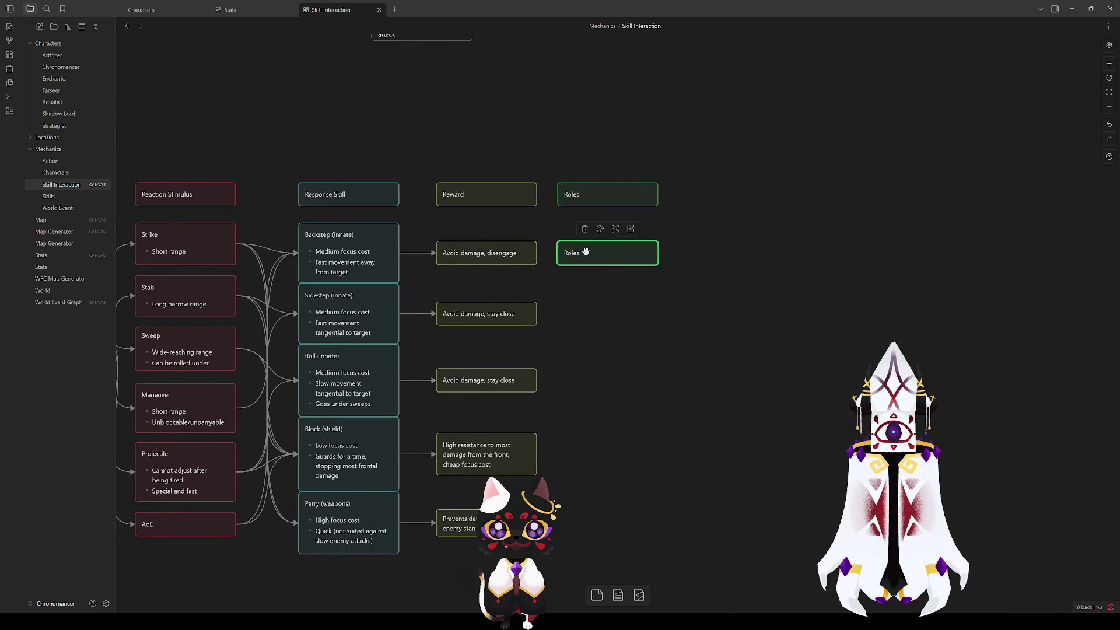
pyautogui.moveTo(160, 543)
pyautogui.mouseDown()
pyautogui.moveTo(238, 473)
pyautogui.moveTo(271, 456)
pyautogui.moveTo(309, 468)
pyautogui.mouseUp()
pyautogui.doubleClick(310, 455)
pyautogui.write('Must be moved out of or')
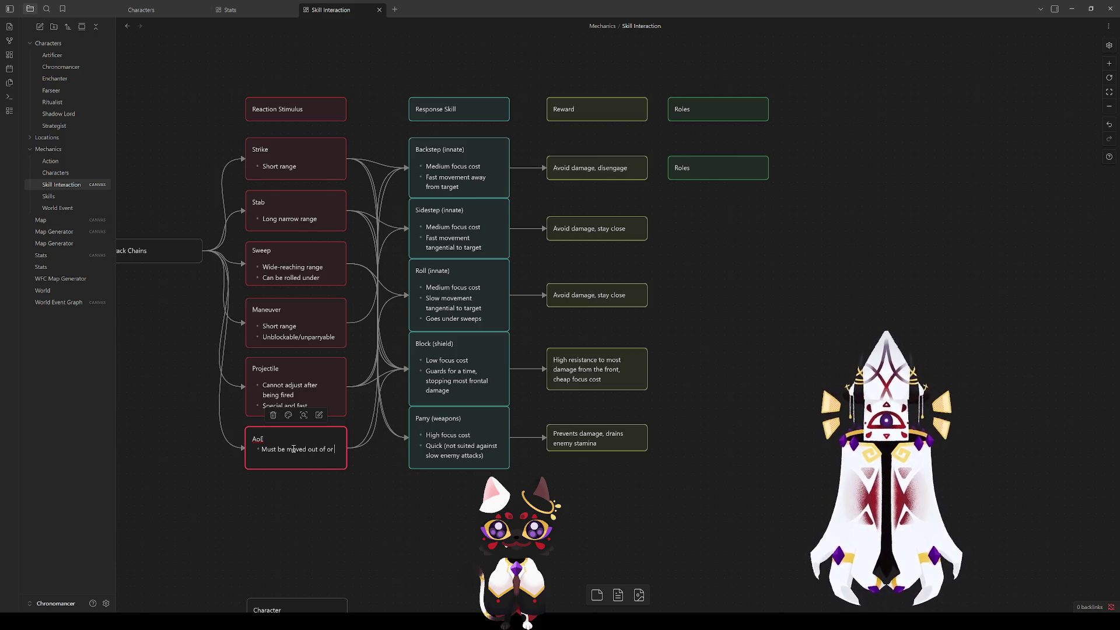
# Step: Complete the AoE bullet 'Must be moved out of or blocked' and stretch the card to fit
pyautogui.write('blocked')
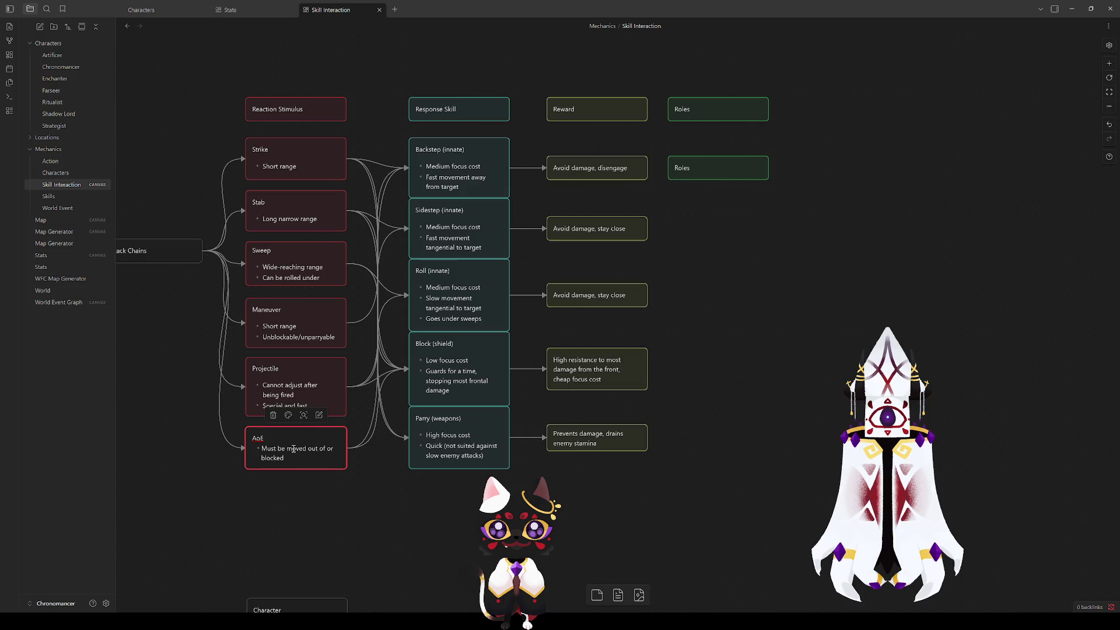
pyautogui.click(338, 487)
pyautogui.moveTo(323, 470); pyautogui.dragTo(321, 481)
pyautogui.click(355, 504)
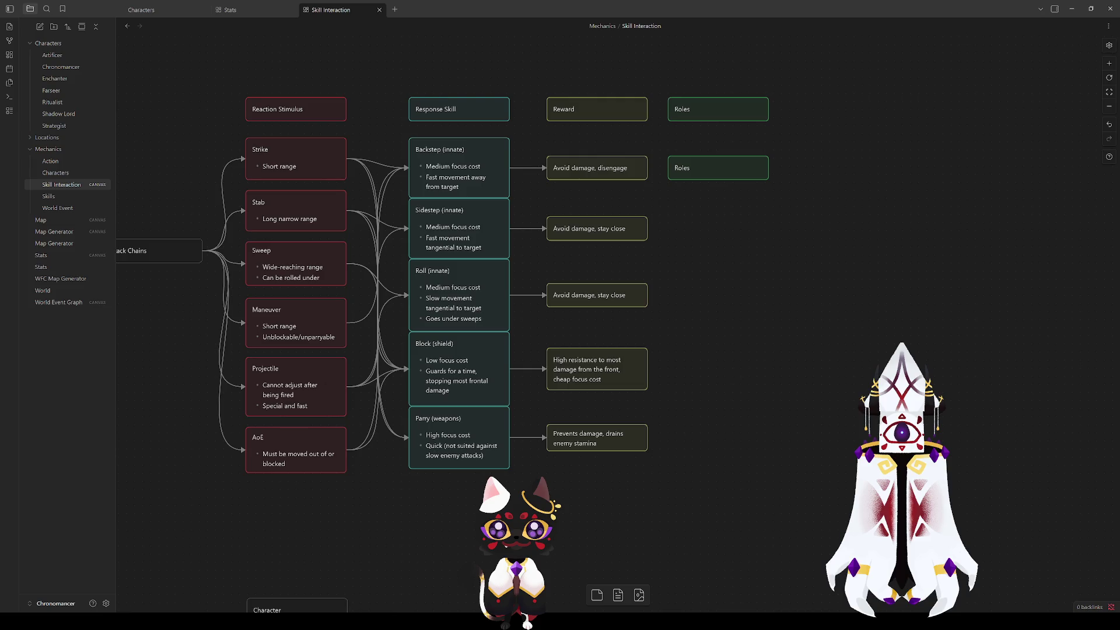
pyautogui.moveTo(682, 291)
pyautogui.mouseDown()
pyautogui.moveTo(718, 296)
pyautogui.moveTo(804, 277)
pyautogui.moveTo(816, 257)
pyautogui.mouseUp()
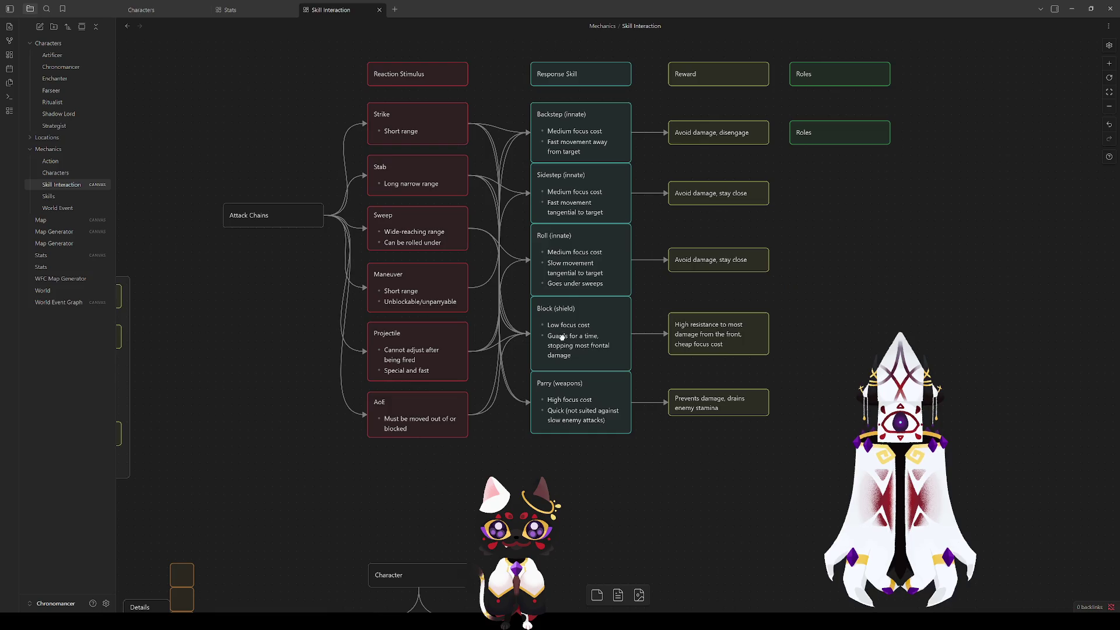
pyautogui.moveTo(856, 238)
pyautogui.mouseDown()
pyautogui.moveTo(739, 250)
pyautogui.moveTo(651, 360)
pyautogui.moveTo(631, 407)
pyautogui.mouseUp()
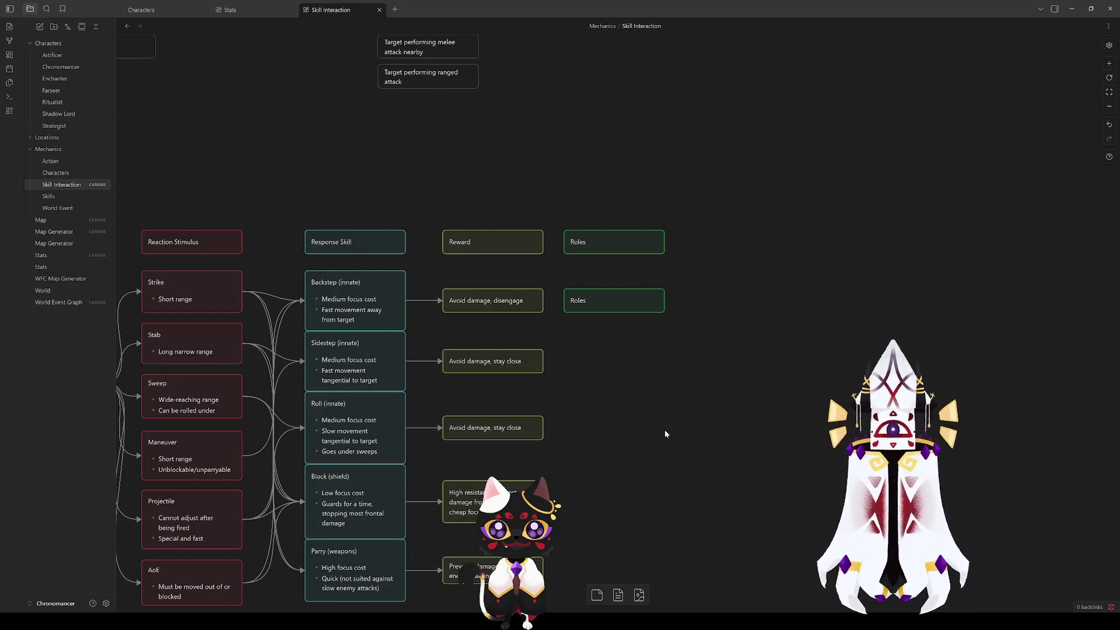
pyautogui.click(582, 296)
pyautogui.click(585, 303)
pyautogui.doubleClick(578, 300)
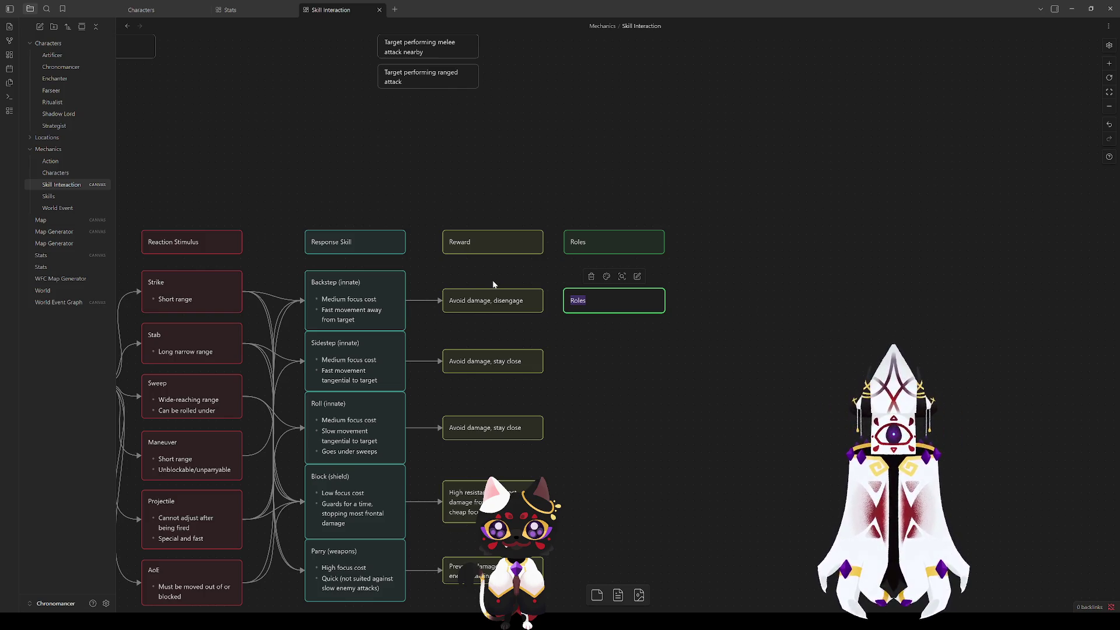
pyautogui.click(605, 424)
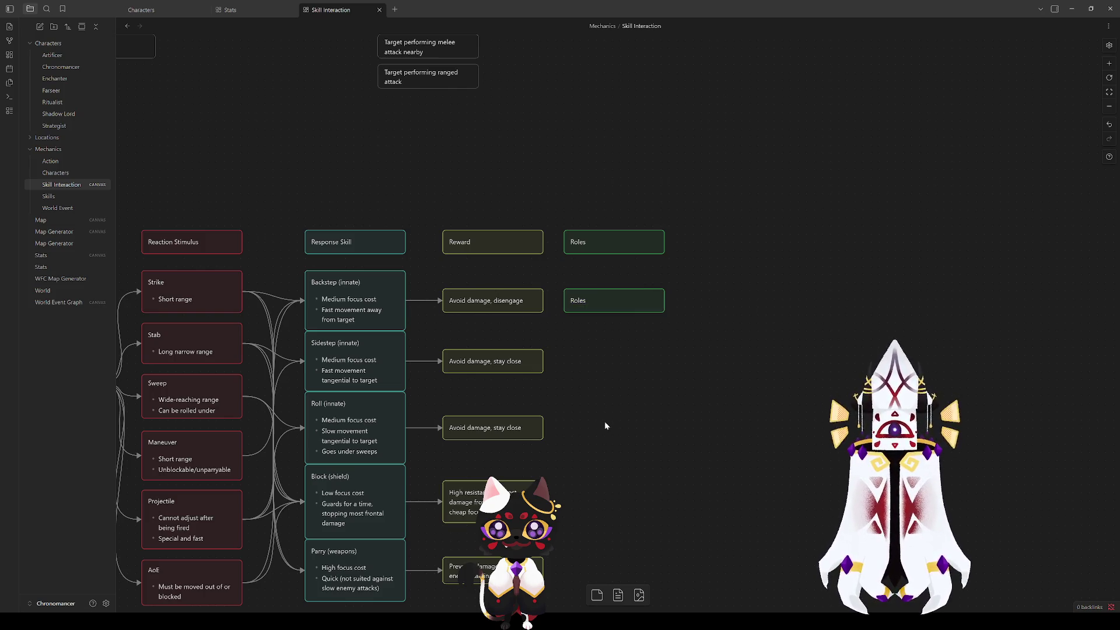
pyautogui.click(356, 319)
pyautogui.click(337, 382)
pyautogui.click(342, 421)
pyautogui.click(350, 493)
pyautogui.scroll(-2, 408, 490)
pyautogui.hscroll(-5, 409, 490)
pyautogui.moveTo(382, 535)
pyautogui.mouseDown()
pyautogui.moveTo(399, 535)
pyautogui.moveTo(486, 178)
pyautogui.moveTo(501, 180)
pyautogui.mouseUp()
pyautogui.click(379, 135)
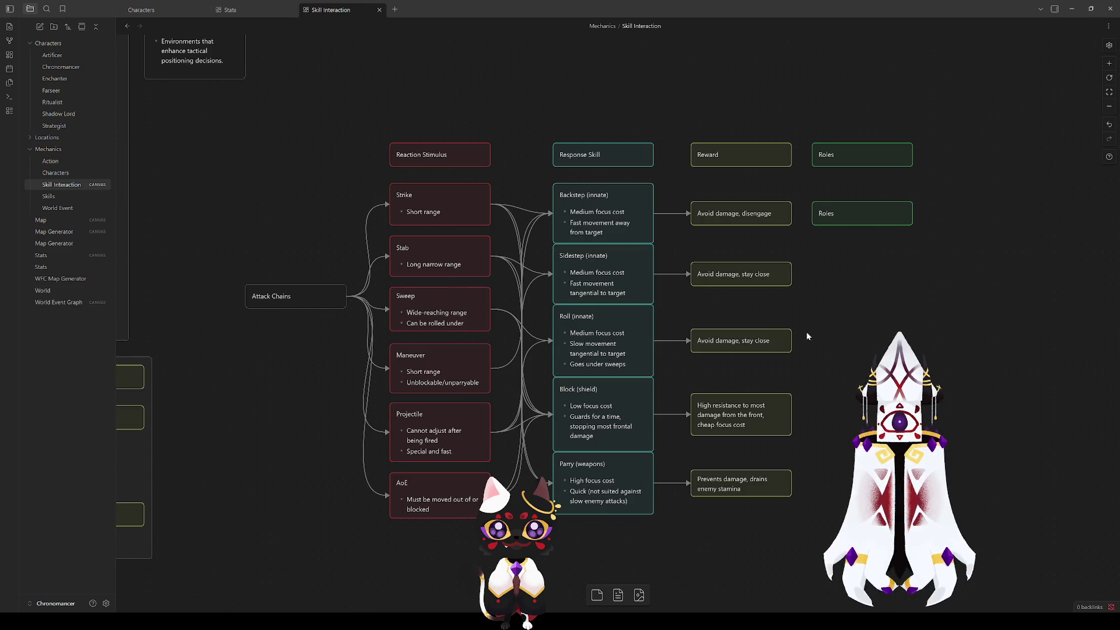
pyautogui.click(412, 155)
pyautogui.click(413, 200)
pyautogui.moveTo(336, 175)
pyautogui.mouseDown()
pyautogui.moveTo(513, 226)
pyautogui.moveTo(302, 215)
pyautogui.mouseUp()
pyautogui.hscroll(3, 297, 257)
pyautogui.scroll(-1, 298, 257)
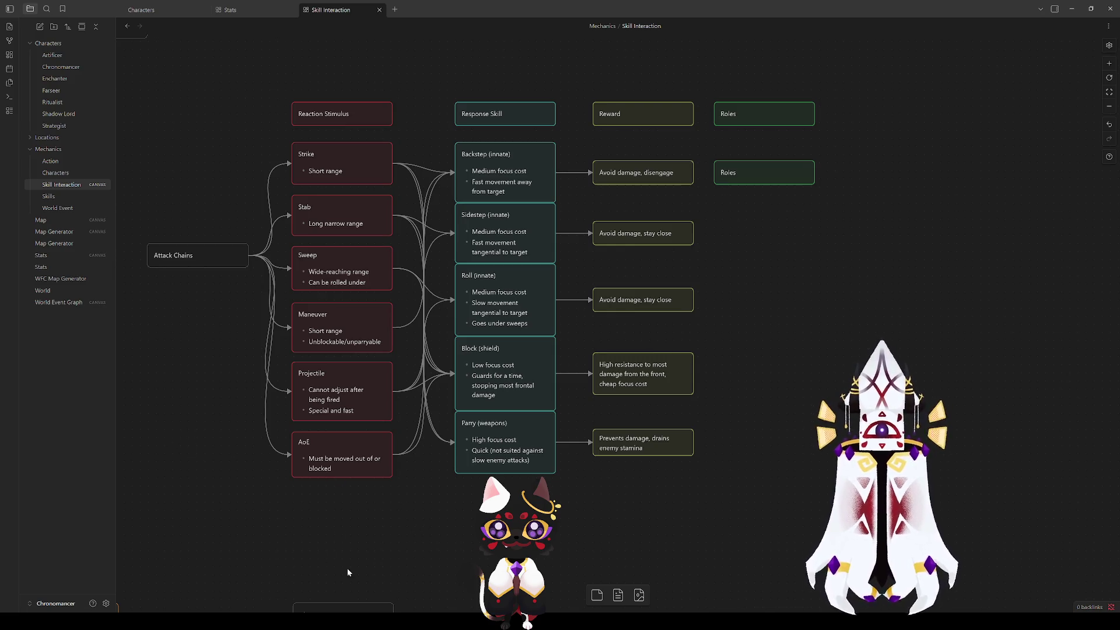
pyautogui.click(334, 332)
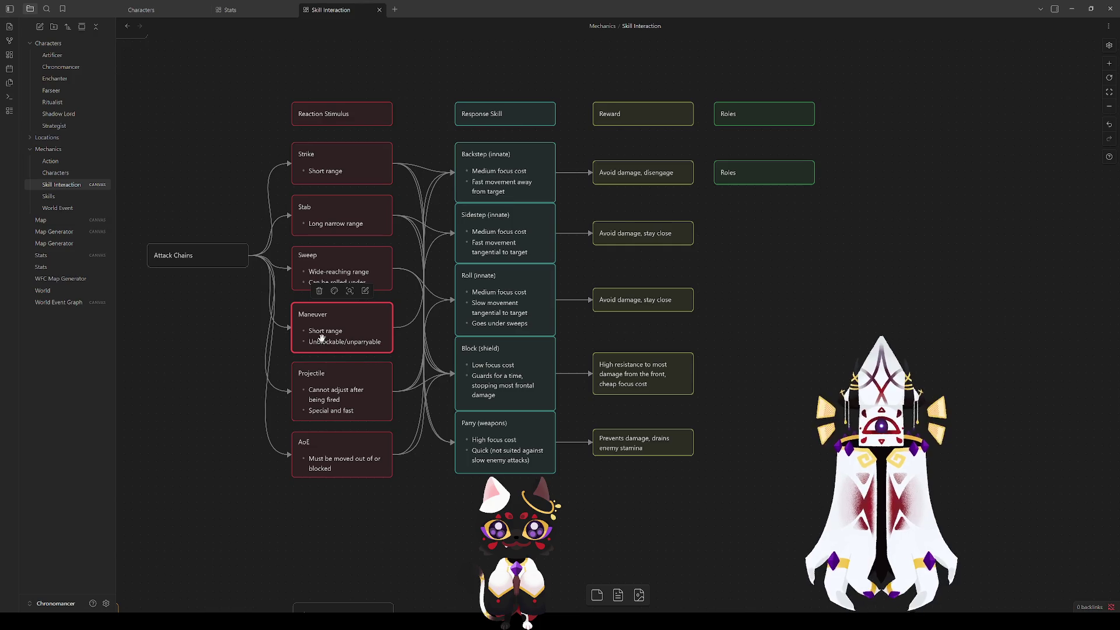
# Step: Check the melee and ranged reaction cards and add a new empty card below them
pyautogui.scroll(5, 394, 124)
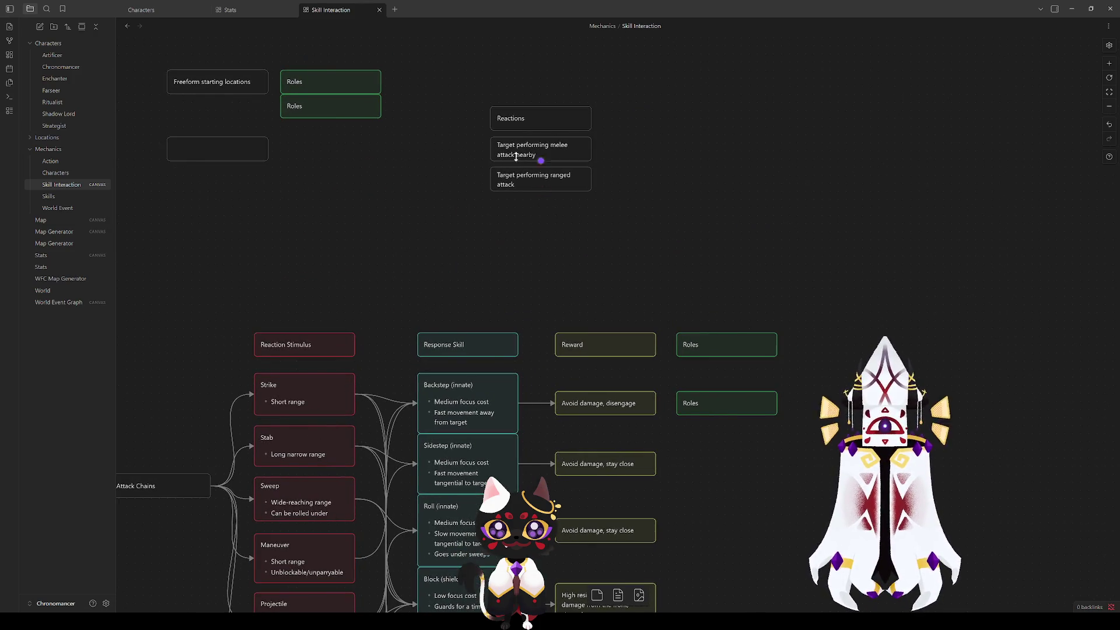
pyautogui.click(520, 150)
pyautogui.doubleClick(528, 145)
pyautogui.click(617, 229)
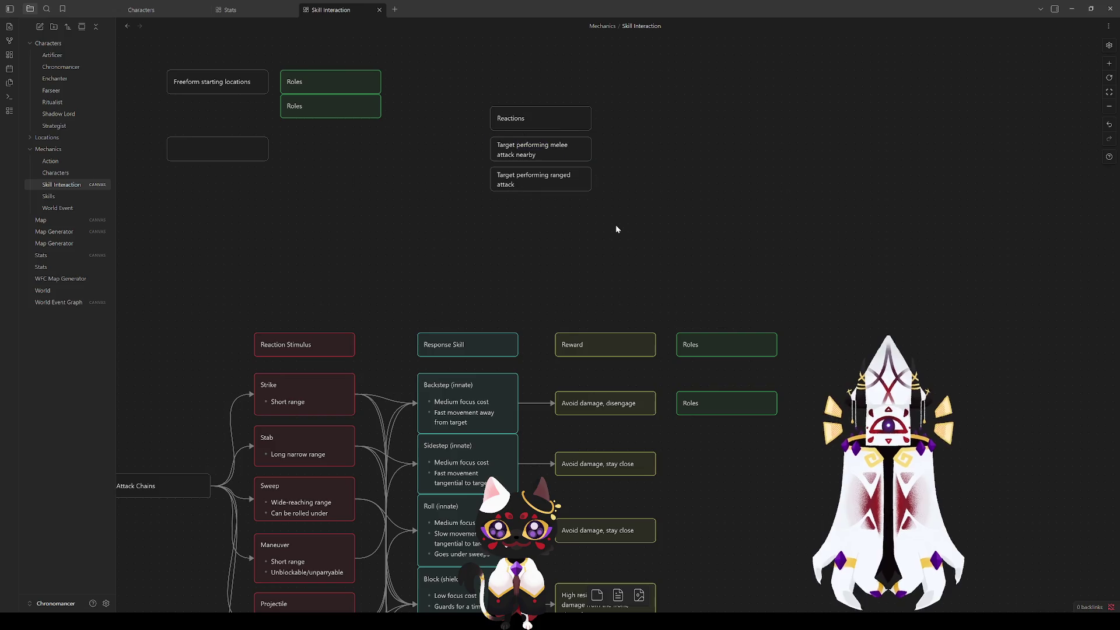
pyautogui.click(517, 178)
pyautogui.click(519, 219)
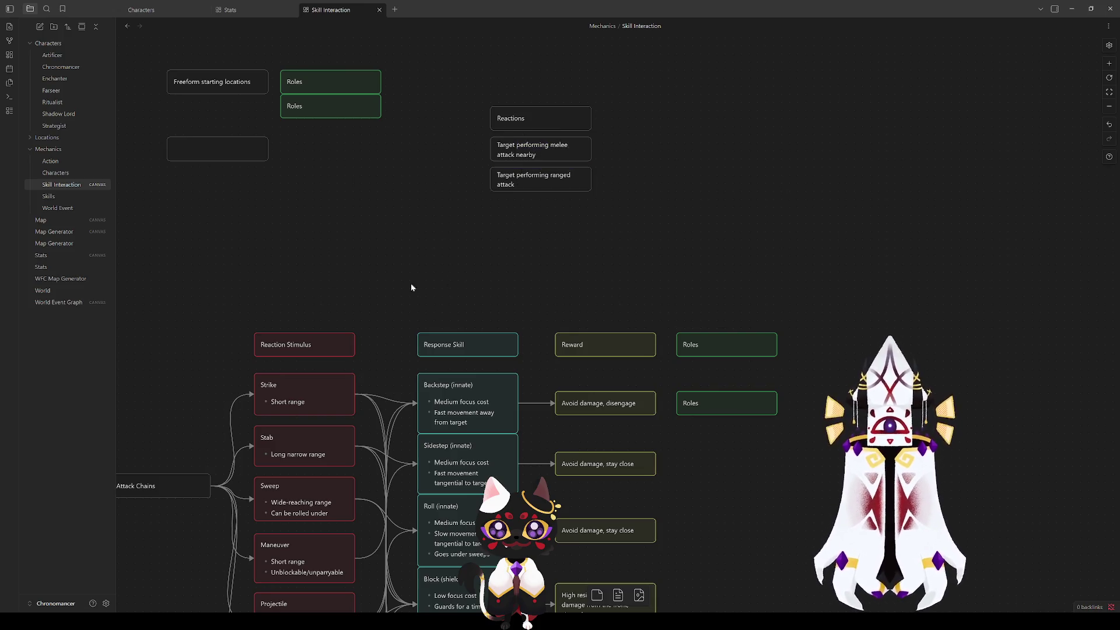
pyautogui.scroll(-1, 414, 283)
pyautogui.click(526, 133)
pyautogui.click(473, 183)
pyautogui.rightClick(535, 173)
pyautogui.click(560, 182)
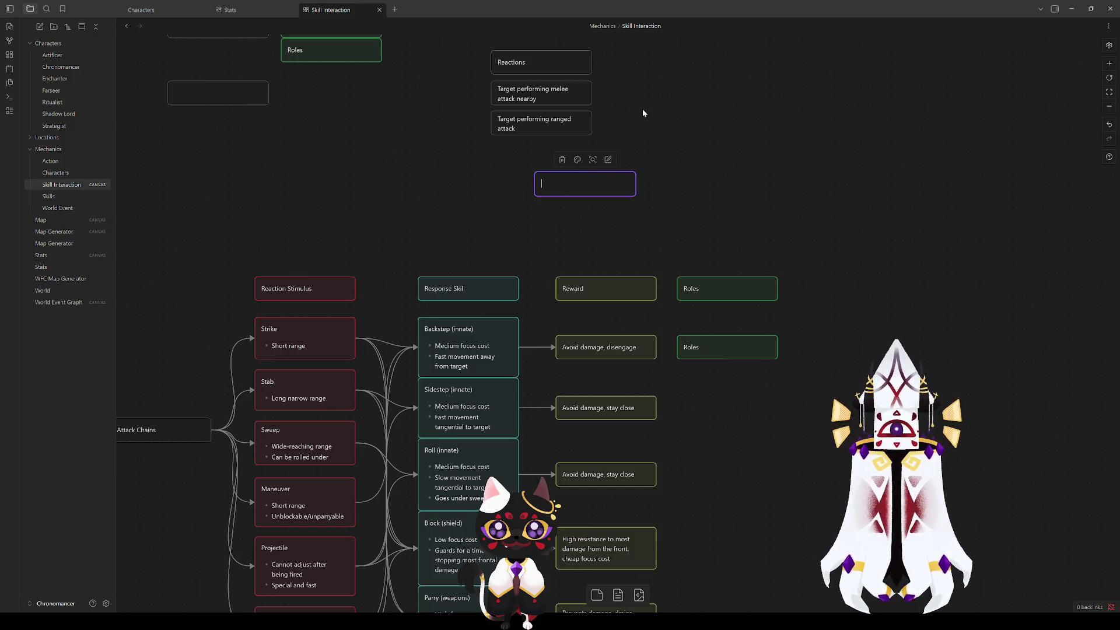
# Step: Box-select the melee-attack and ranged-attack reaction cards and make both cyan
pyautogui.moveTo(607, 138); pyautogui.dragTo(488, 80)
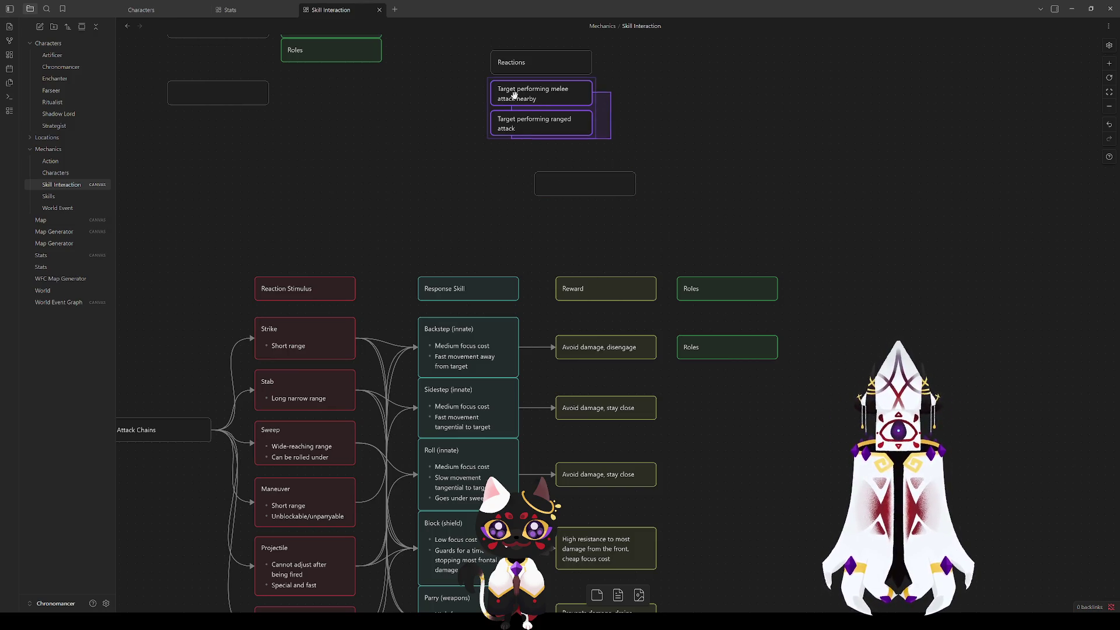
pyautogui.click(525, 93)
pyautogui.click(683, 146)
pyautogui.moveTo(683, 146); pyautogui.dragTo(487, 78)
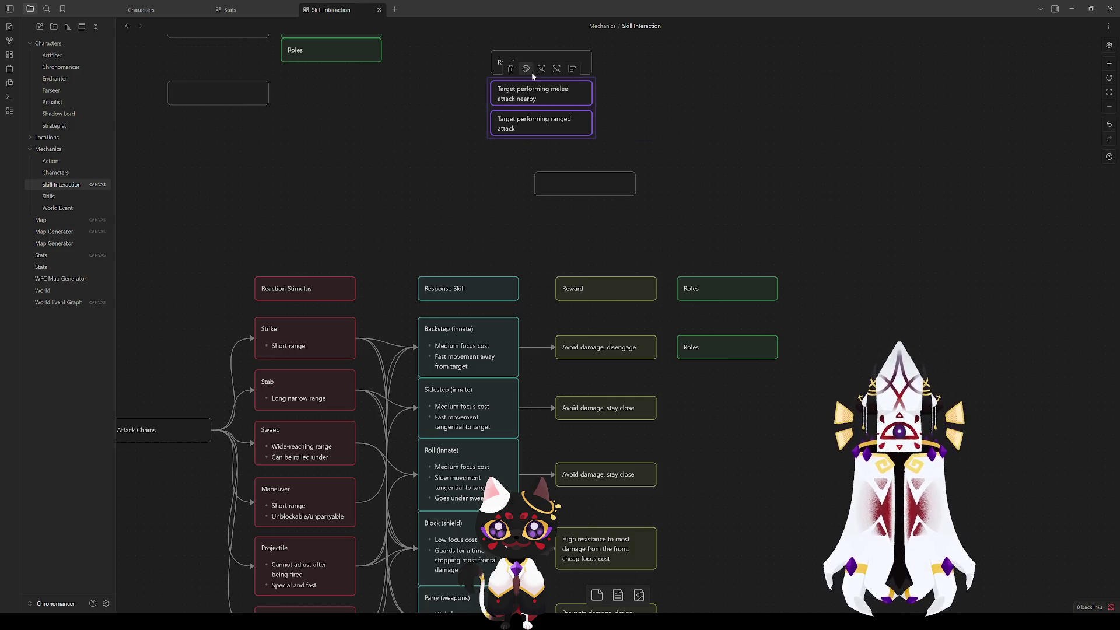
pyautogui.click(526, 70)
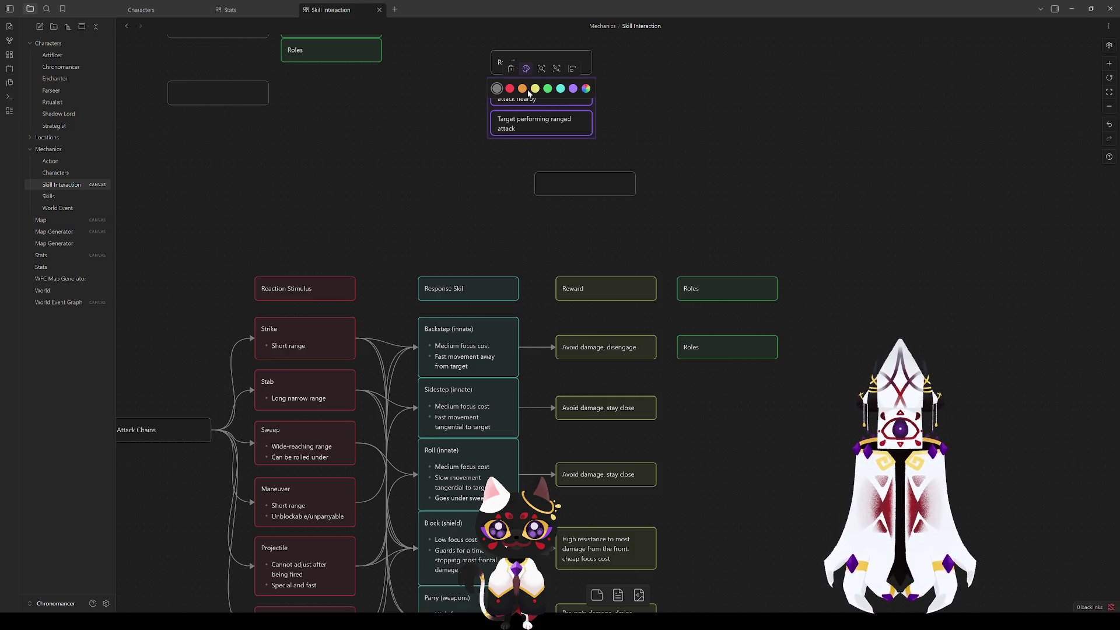
pyautogui.click(559, 89)
# Step: Make a purple card reading 'Target performing maneuver' under the ranged card, then delete it
pyautogui.click(547, 160)
pyautogui.moveTo(572, 182); pyautogui.dragTo(522, 154)
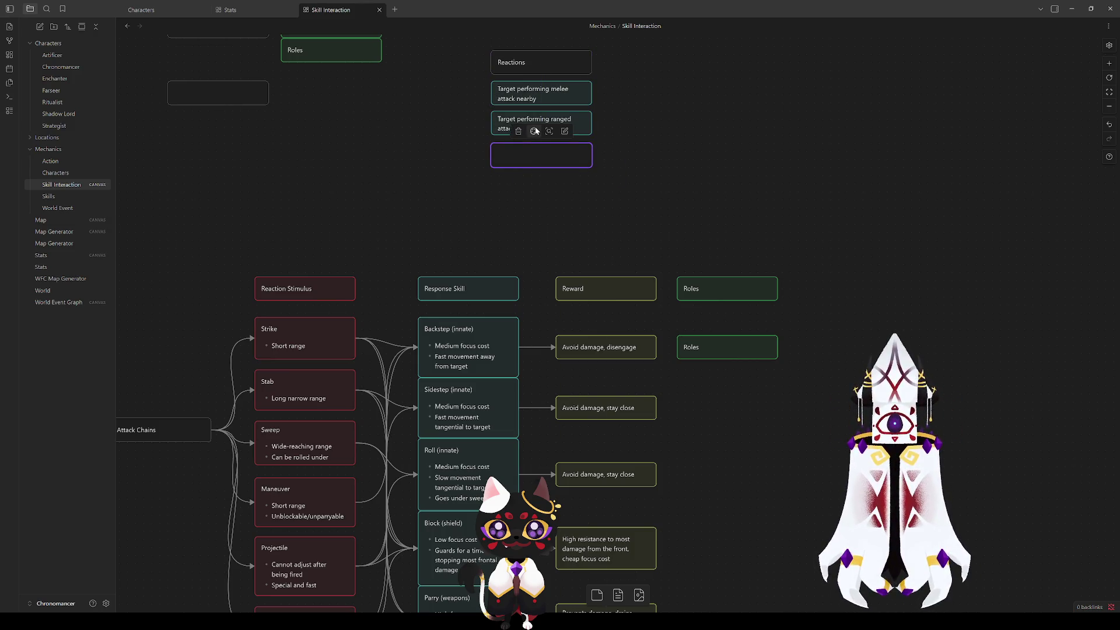
pyautogui.click(534, 130)
pyautogui.click(534, 150)
pyautogui.click(536, 196)
pyautogui.click(534, 164)
pyautogui.click(533, 131)
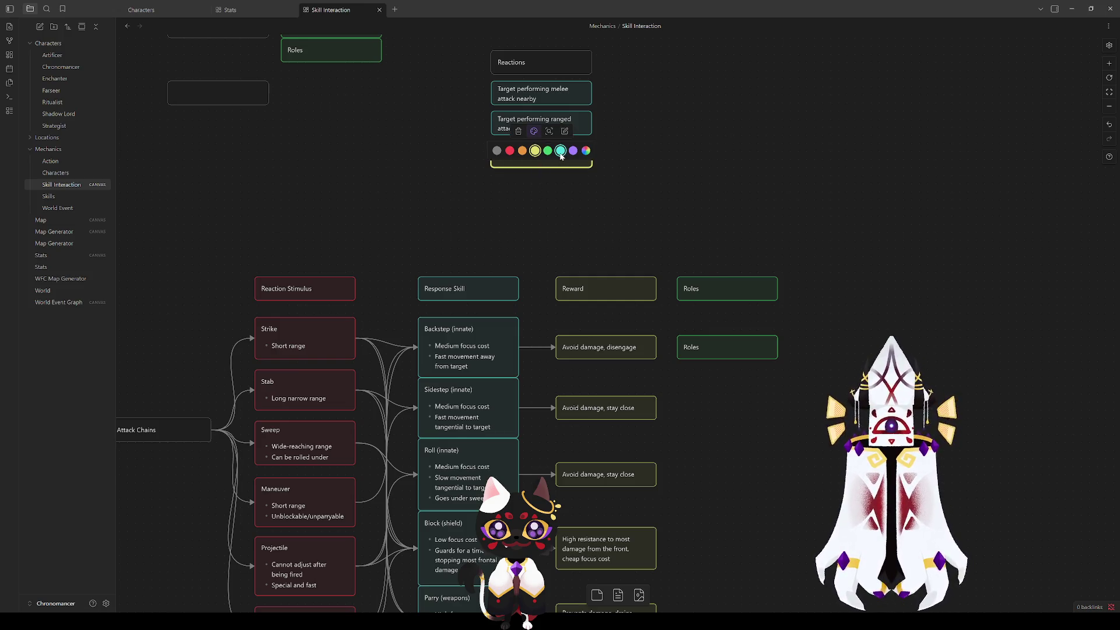
pyautogui.click(574, 150)
pyautogui.doubleClick(530, 154)
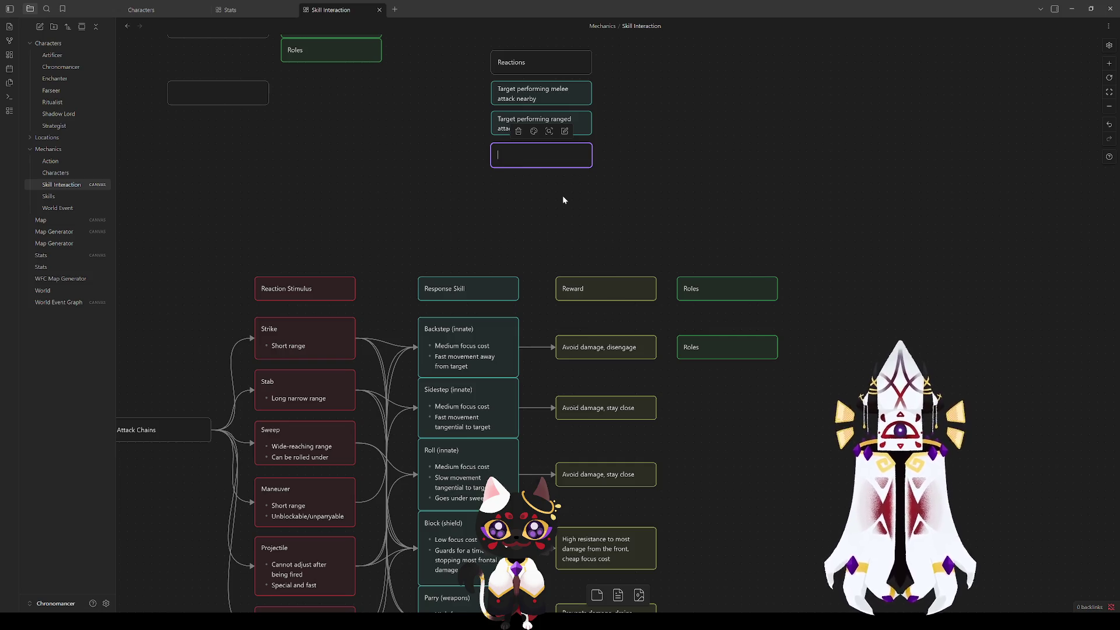
pyautogui.write('Target ')
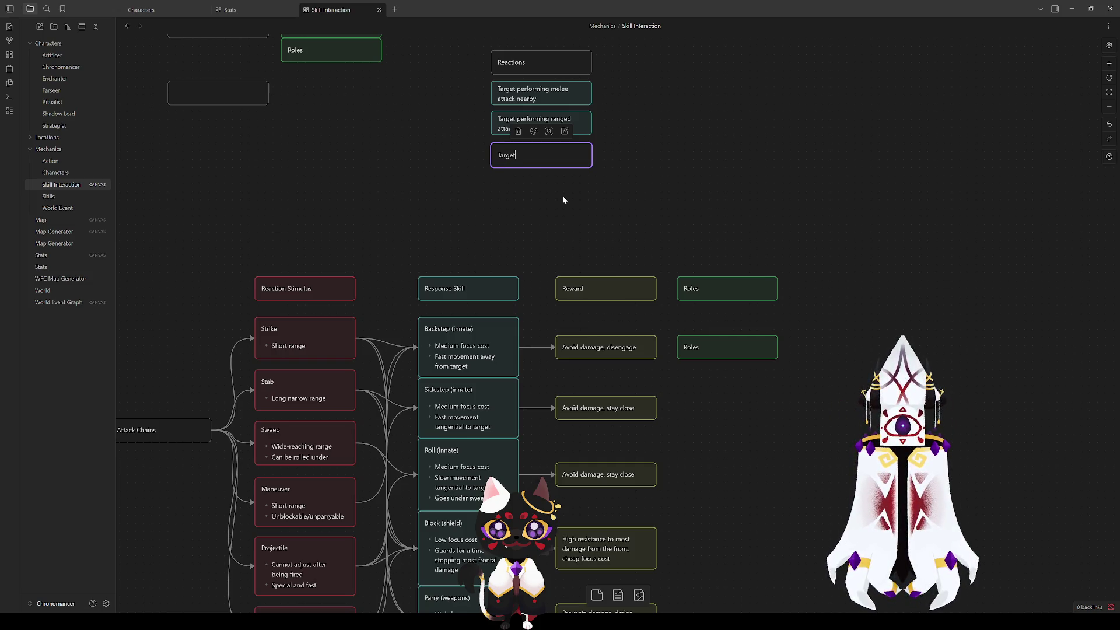
pyautogui.write('per')
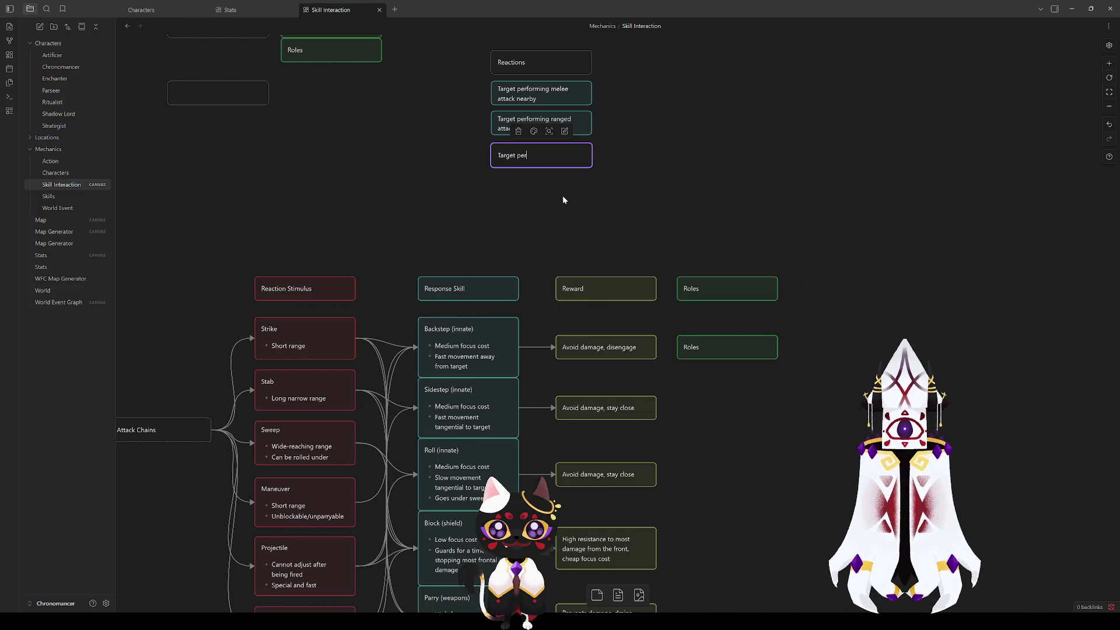
pyautogui.write('forming ')
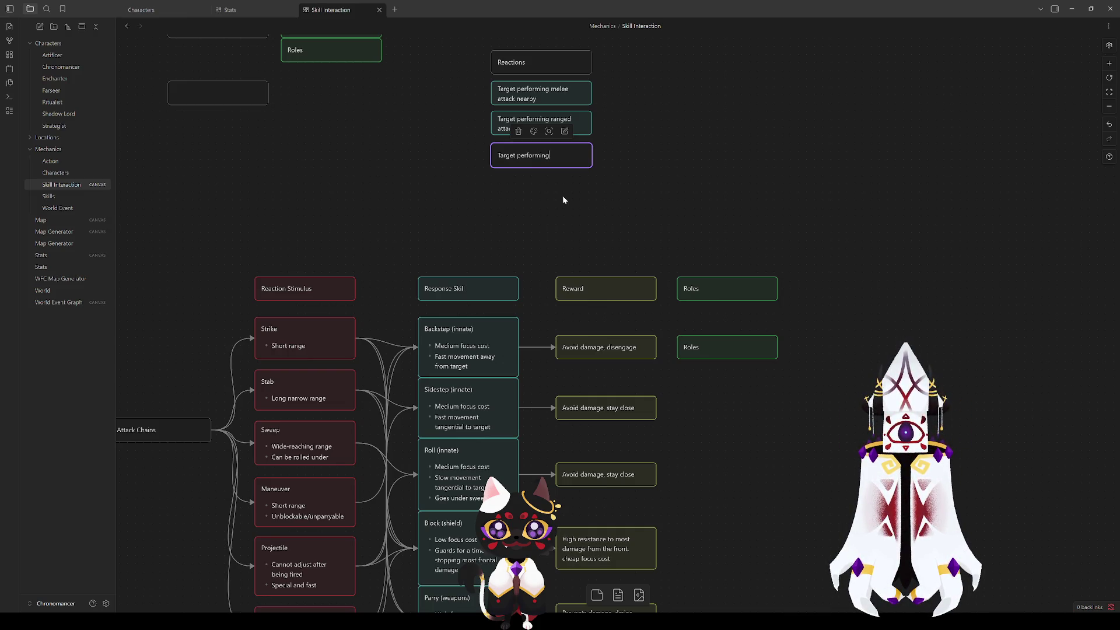
pyautogui.write('maneuver')
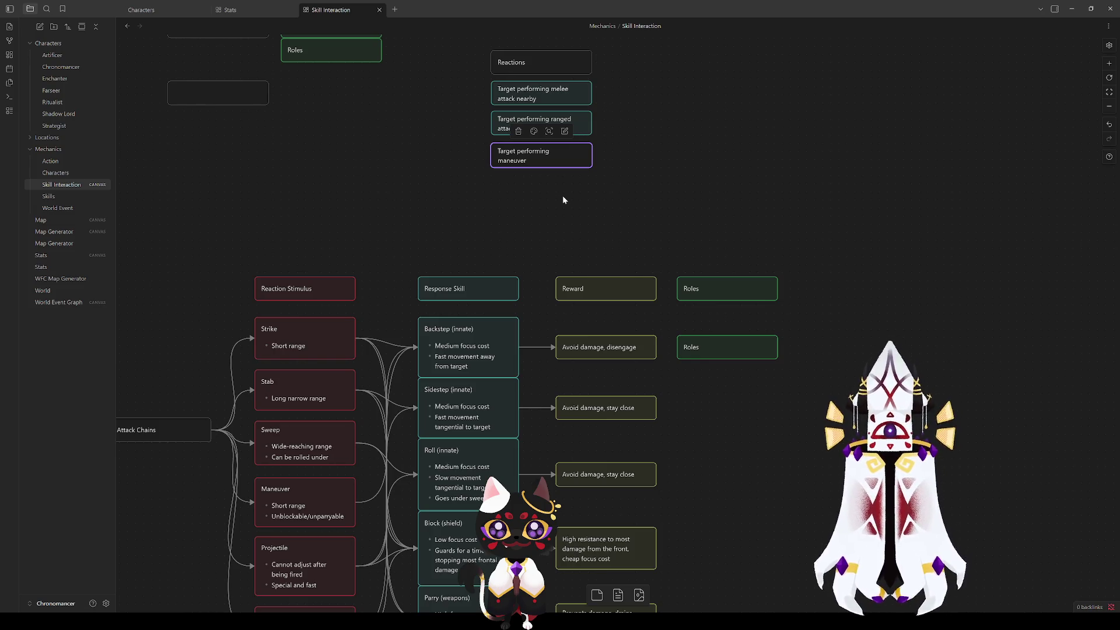
pyautogui.press('Escape')
pyautogui.press('Delete')
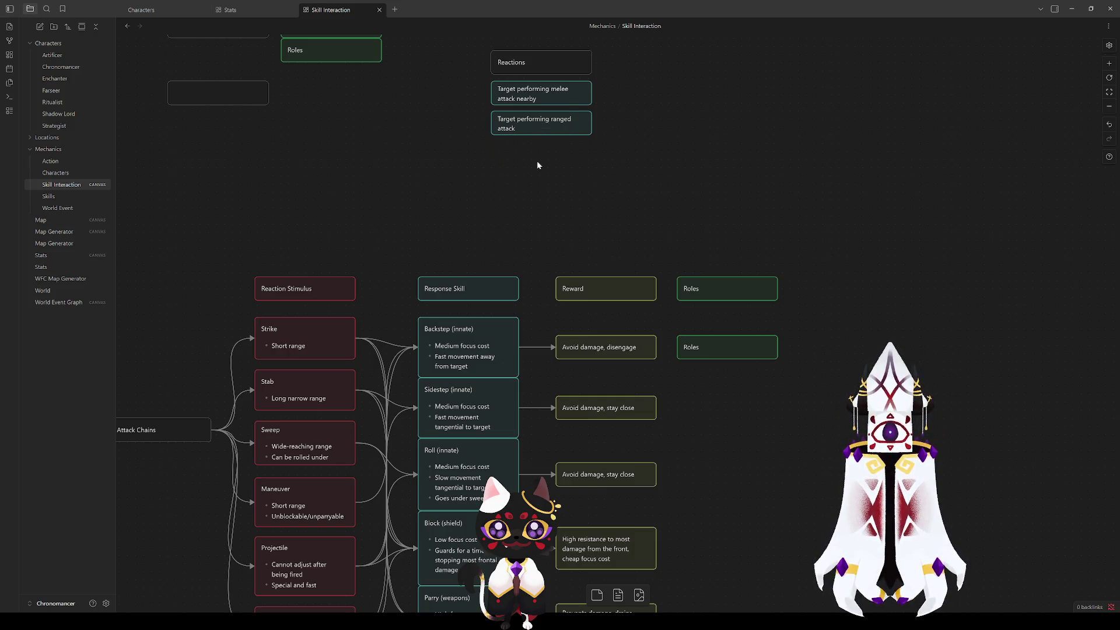
pyautogui.moveTo(534, 223)
pyautogui.mouseDown()
pyautogui.moveTo(581, 81)
pyautogui.moveTo(628, 82)
pyautogui.mouseUp()
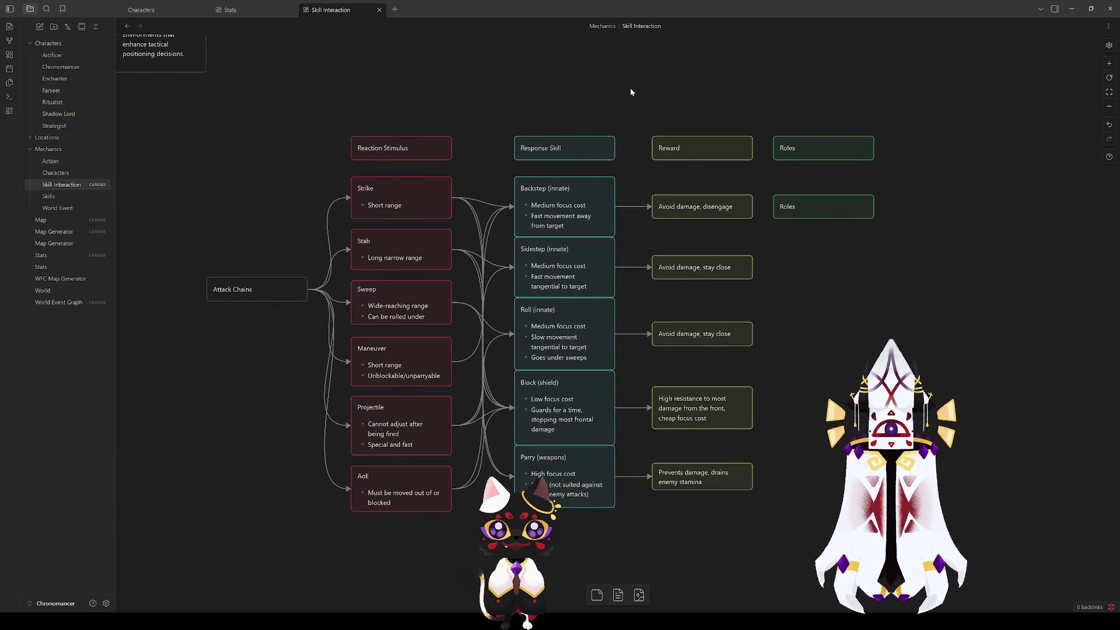
pyautogui.moveTo(505, 569)
pyautogui.mouseDown()
pyautogui.moveTo(318, 63)
pyautogui.moveTo(484, 556)
pyautogui.mouseUp()
pyautogui.click(317, 89)
pyautogui.click(484, 556)
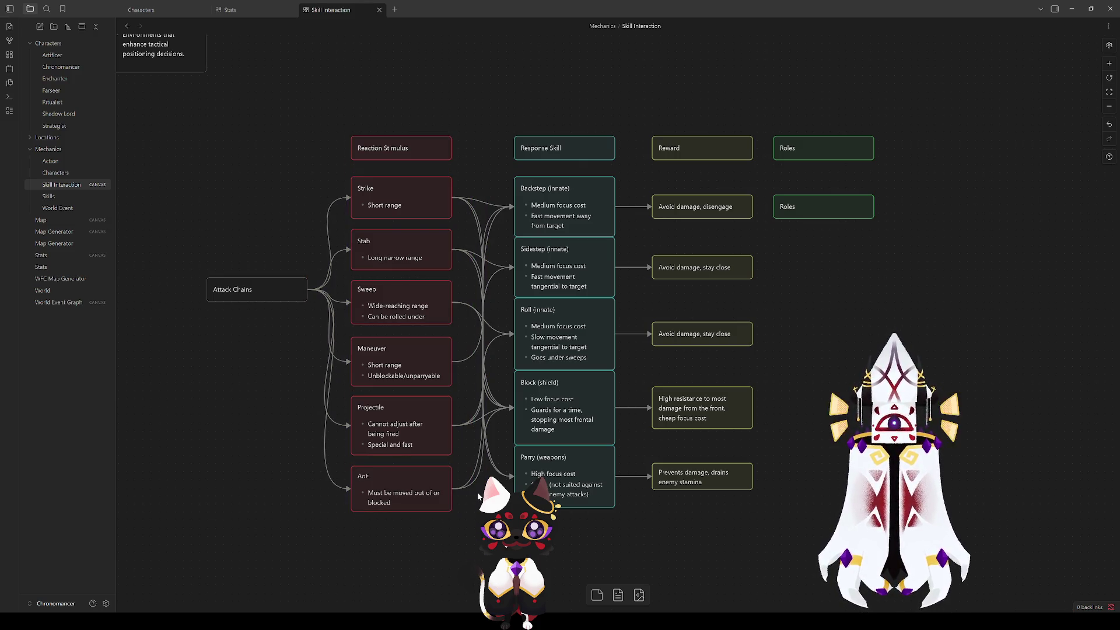
pyautogui.moveTo(315, 528)
pyautogui.mouseDown()
pyautogui.moveTo(613, 125)
pyautogui.moveTo(933, 108)
pyautogui.mouseUp()
pyautogui.press('Escape')
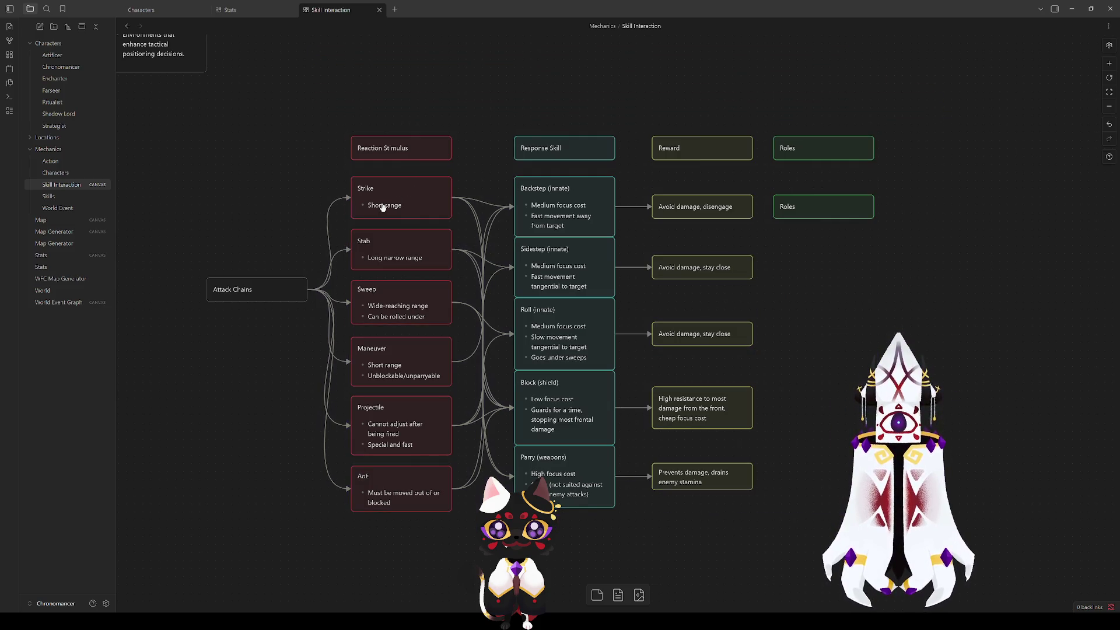
pyautogui.click(423, 200)
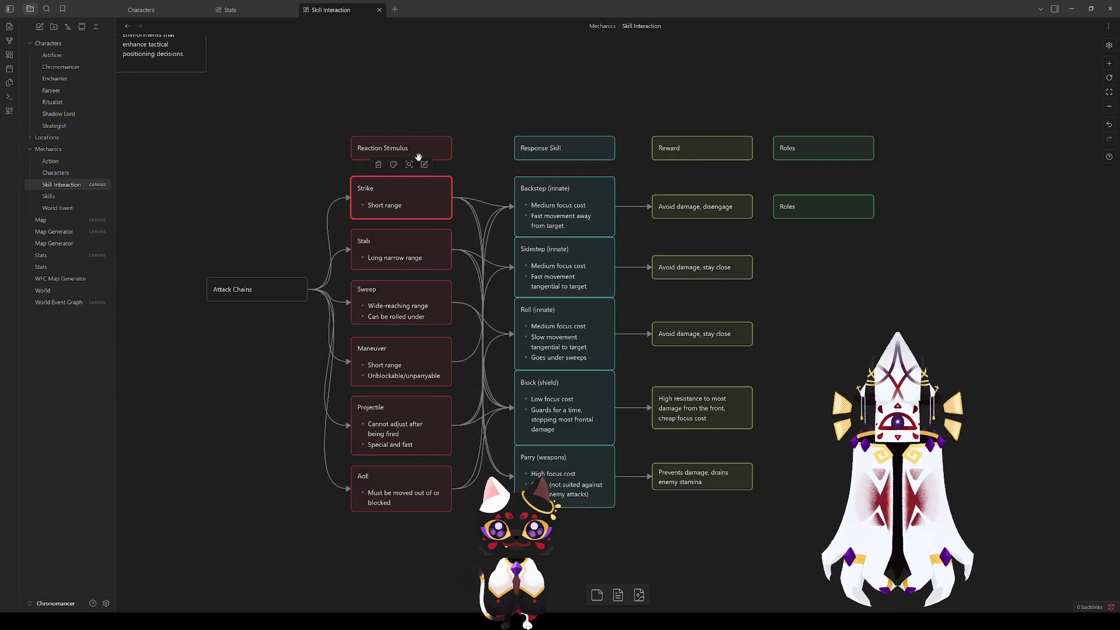
pyautogui.click(583, 211)
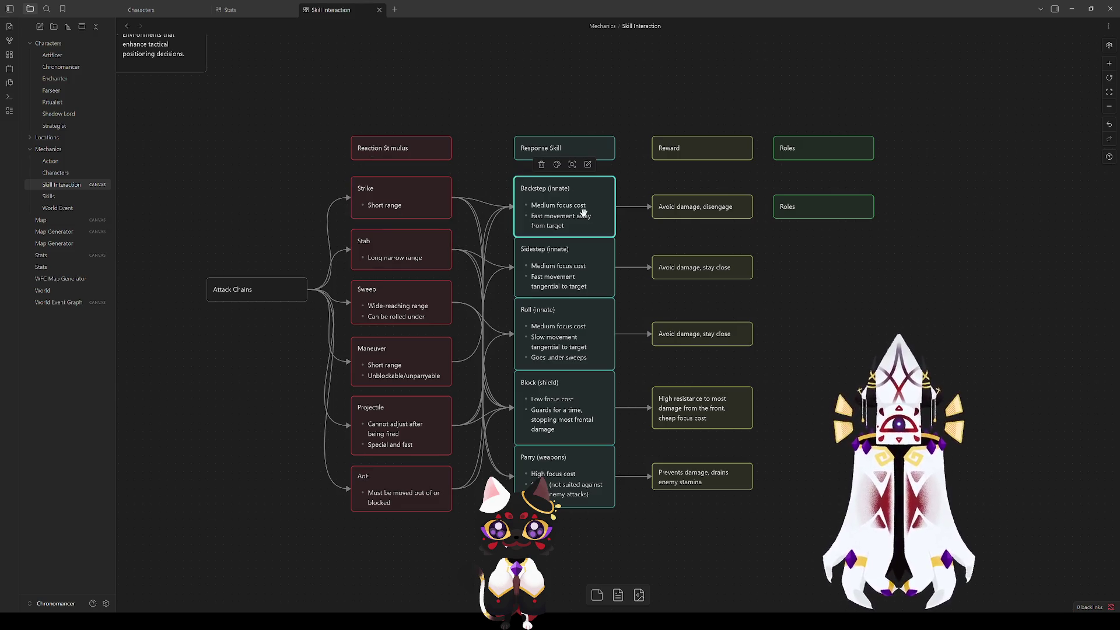
pyautogui.click(798, 311)
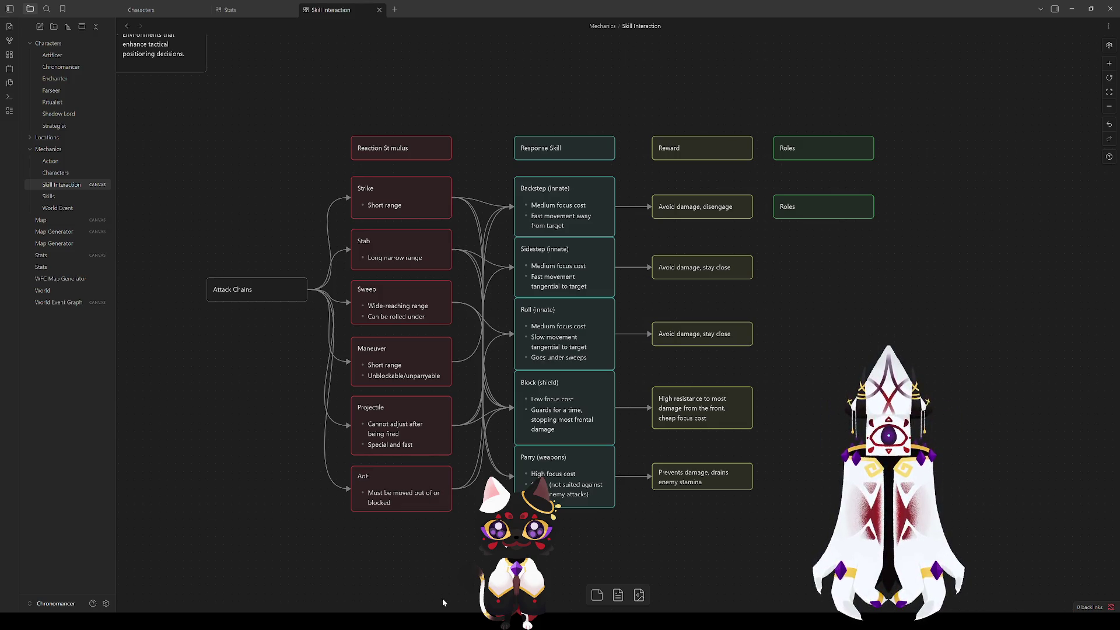
# Step: Drag Stab, Sweep, Maneuver, Projectile and AoE up so each touches the card above
pyautogui.moveTo(403, 243); pyautogui.dragTo(403, 233)
pyautogui.moveTo(401, 309); pyautogui.dragTo(401, 288)
pyautogui.moveTo(395, 364); pyautogui.dragTo(395, 332)
pyautogui.moveTo(384, 431); pyautogui.dragTo(384, 385)
pyautogui.moveTo(388, 497); pyautogui.dragTo(388, 446)
pyautogui.click(396, 498)
# Step: Select the column of six red attack cards to check their alignment
pyautogui.scroll(3, 299, 410)
pyautogui.hscroll(2, 298, 410)
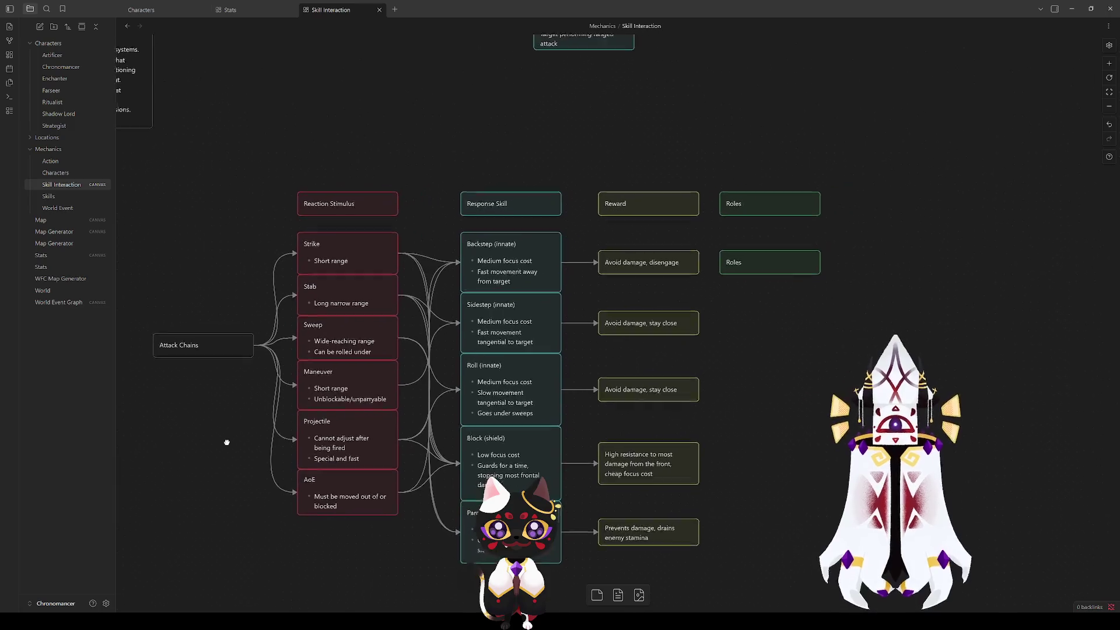
pyautogui.click(344, 261)
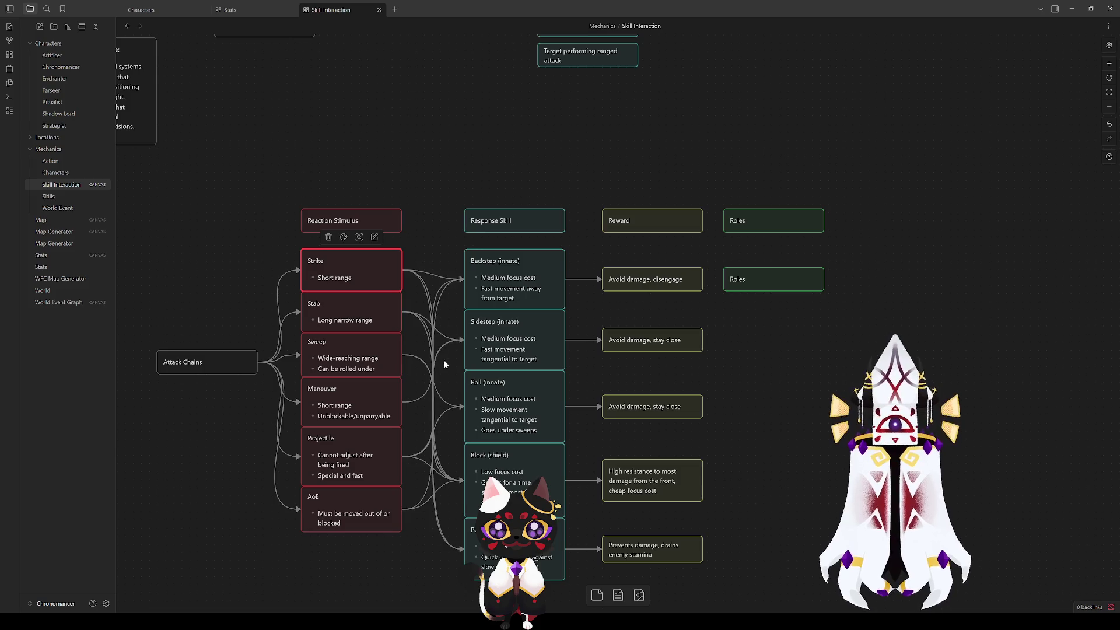
pyautogui.click(343, 449)
pyautogui.click(238, 493)
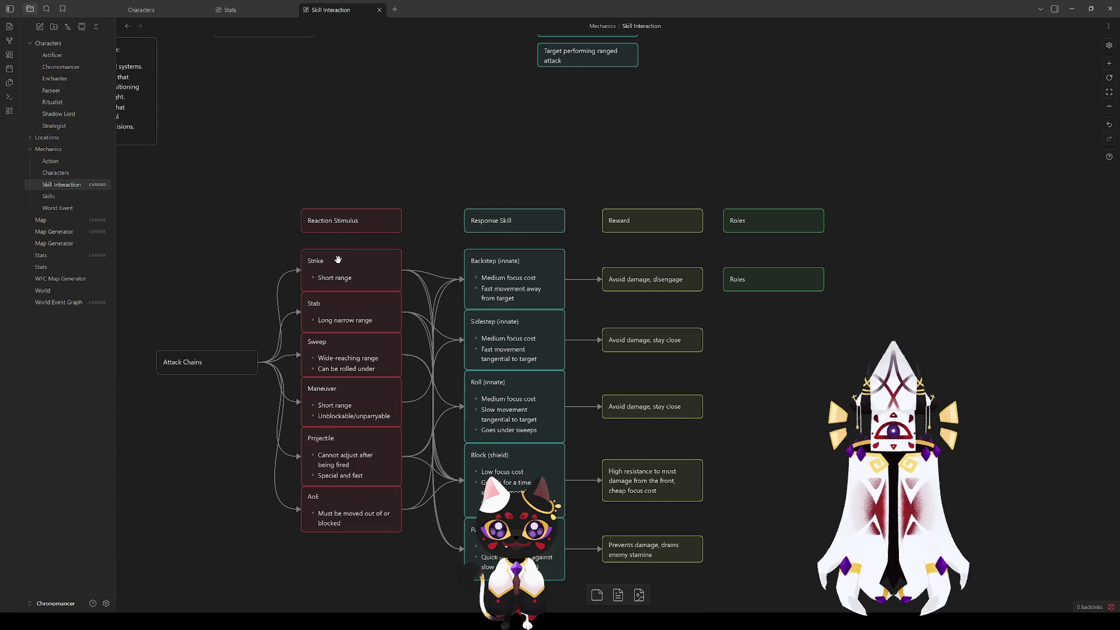
pyautogui.moveTo(360, 539)
pyautogui.mouseDown()
pyautogui.moveTo(326, 262)
pyautogui.moveTo(335, 562)
pyautogui.mouseUp()
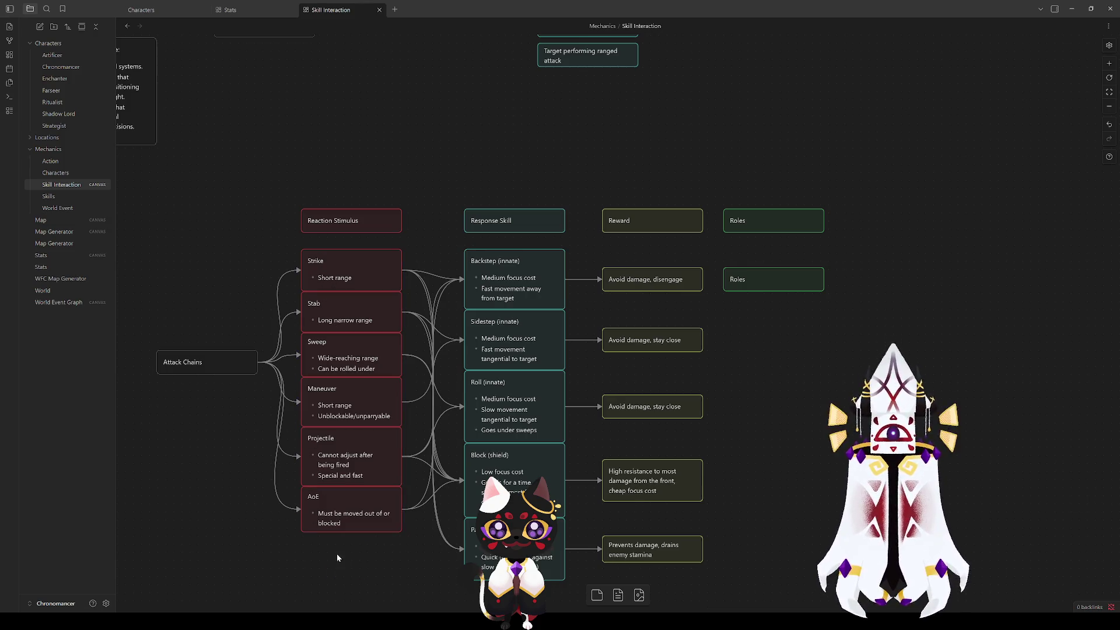
pyautogui.moveTo(413, 558)
pyautogui.mouseDown()
pyautogui.moveTo(295, 328)
pyautogui.moveTo(279, 243)
pyautogui.moveTo(313, 243)
pyautogui.moveTo(365, 402)
pyautogui.moveTo(369, 556)
pyautogui.moveTo(432, 562)
pyautogui.moveTo(514, 409)
pyautogui.moveTo(571, 241)
pyautogui.mouseUp()
pyautogui.click(418, 233)
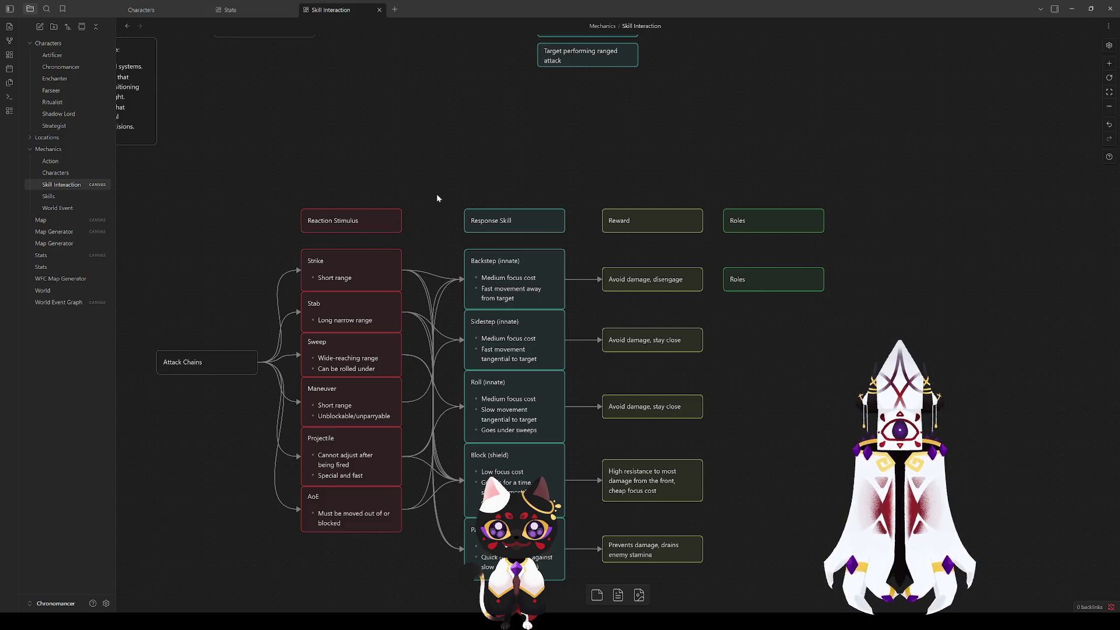
# Step: Compare the Strike and Projectile cards in the red attack column
pyautogui.click(348, 269)
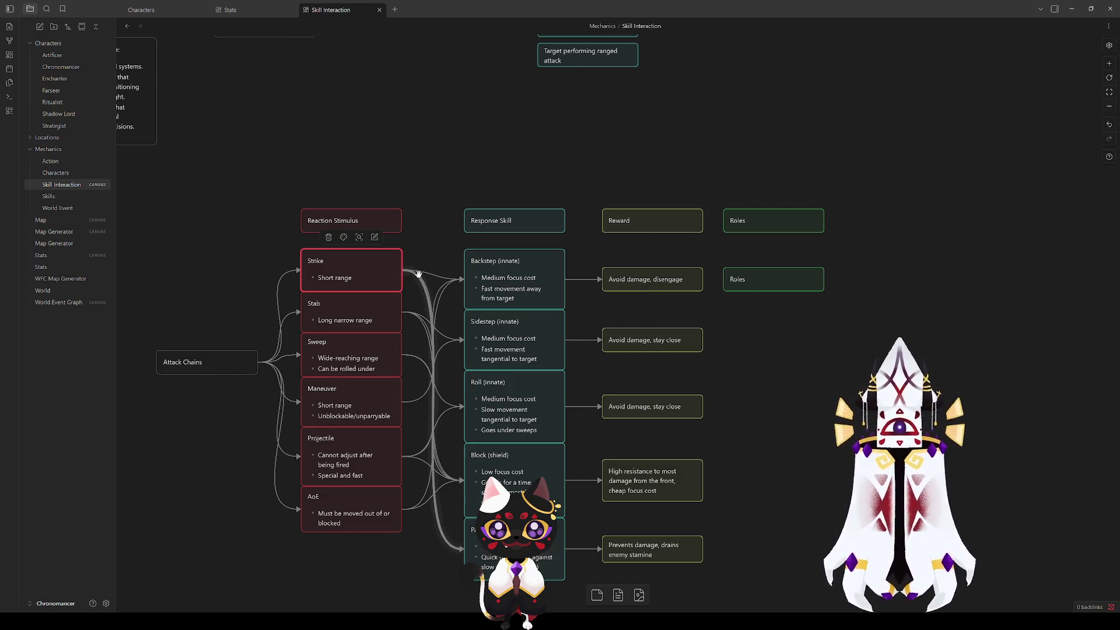
pyautogui.click(332, 462)
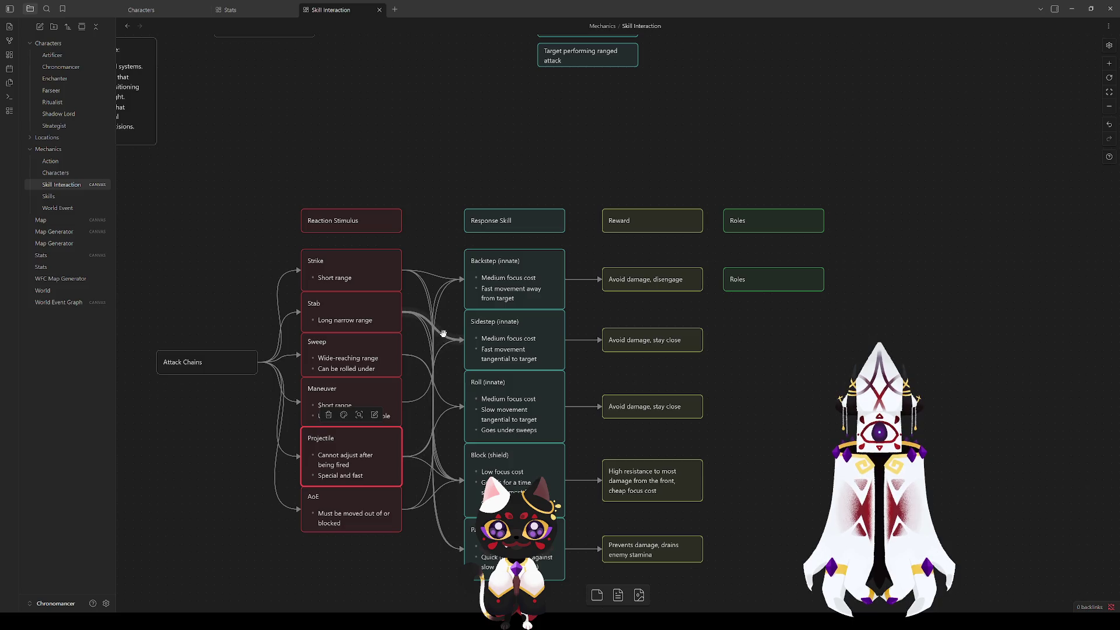
pyautogui.click(456, 369)
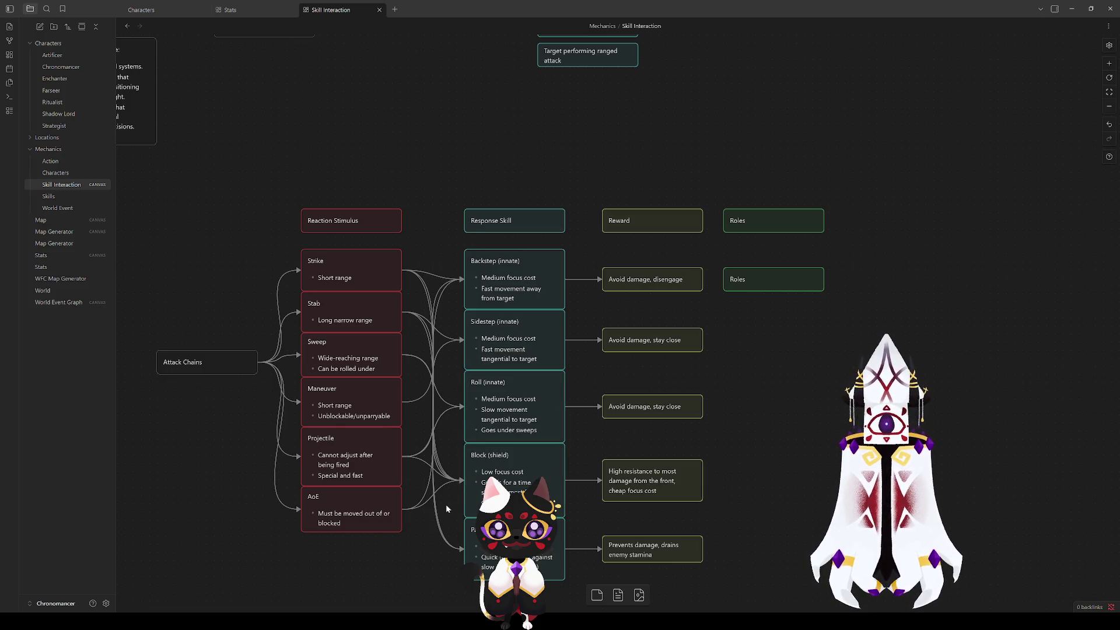
pyautogui.click(358, 466)
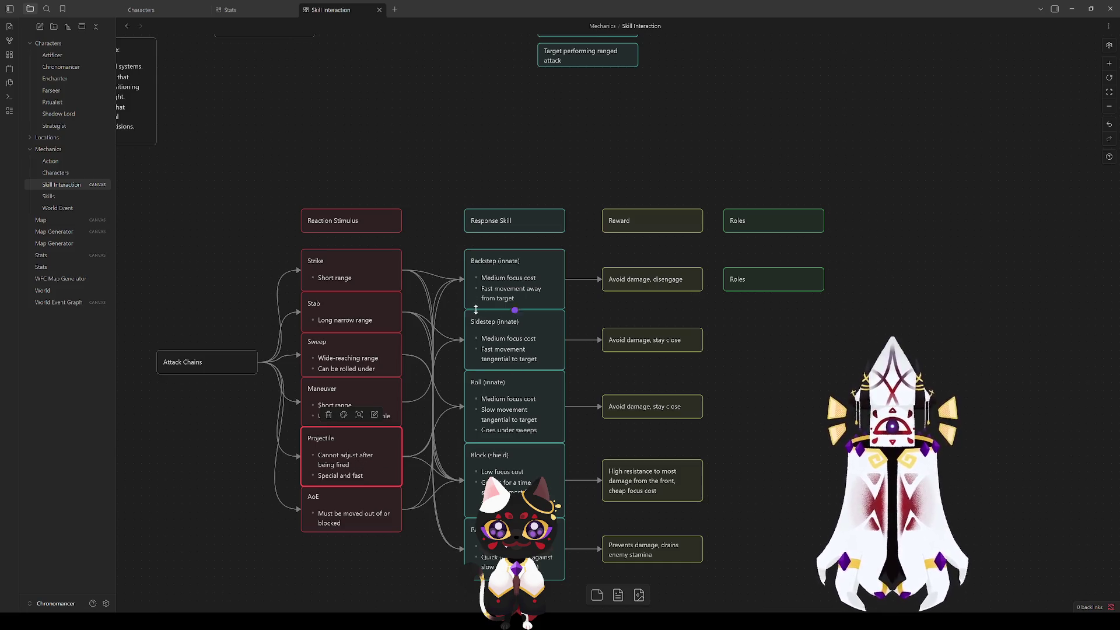
pyautogui.click(365, 267)
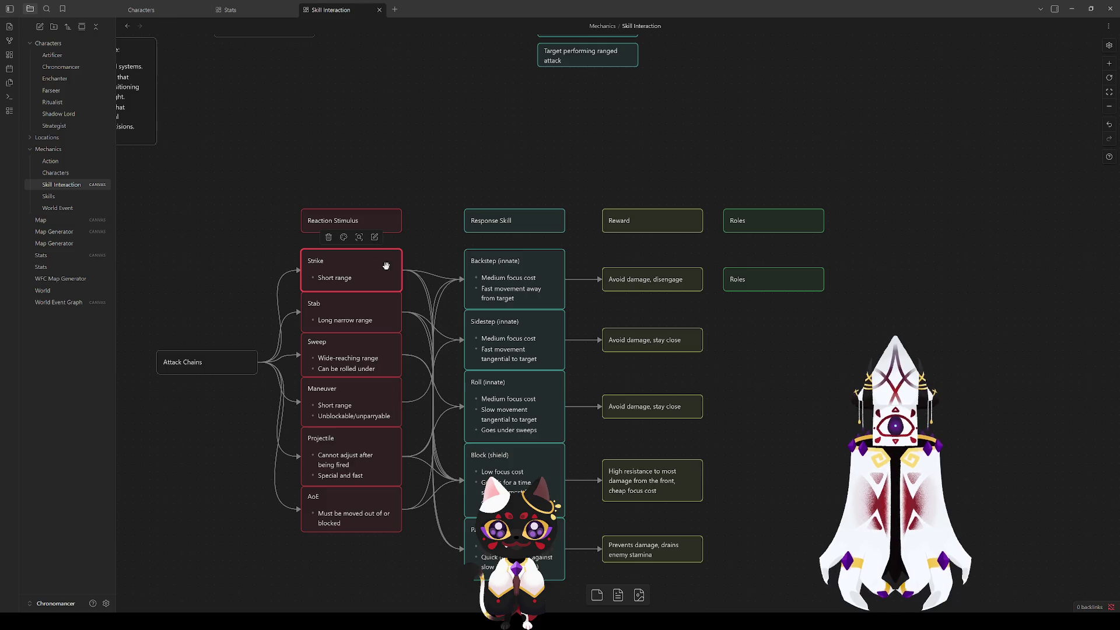
pyautogui.click(347, 456)
pyautogui.click(253, 480)
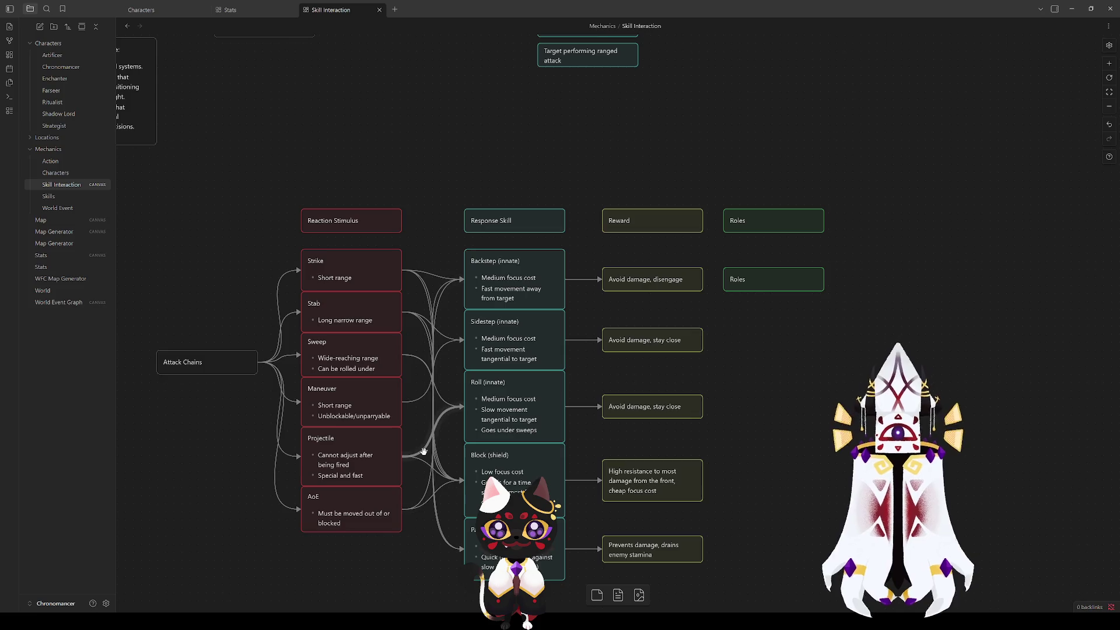
pyautogui.moveTo(417, 351); pyautogui.dragTo(409, 272)
pyautogui.click(341, 188)
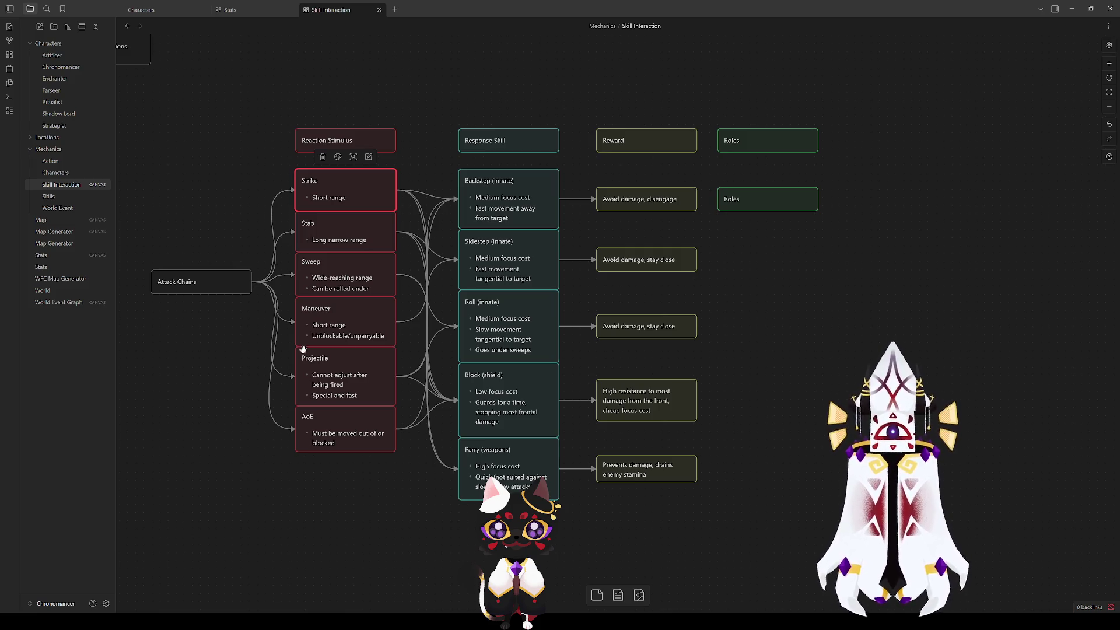
pyautogui.click(241, 390)
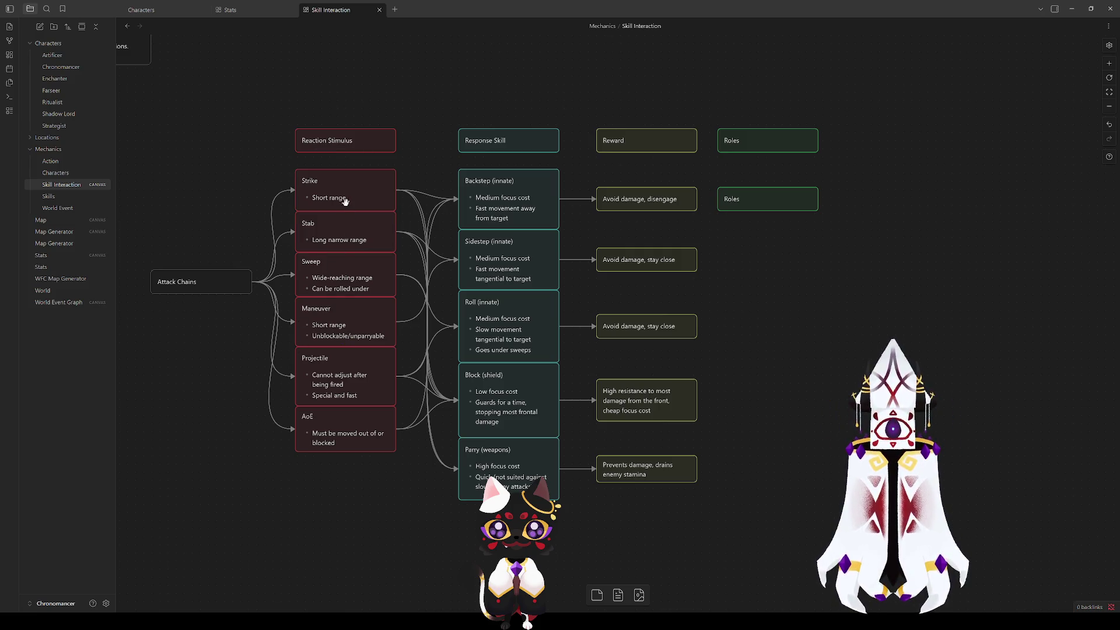
pyautogui.moveTo(852, 360); pyautogui.dragTo(298, 415)
# Step: Add a 'Bandit Encounter' text card and line it up with the Roles card
pyautogui.rightClick(386, 375)
pyautogui.click(436, 379)
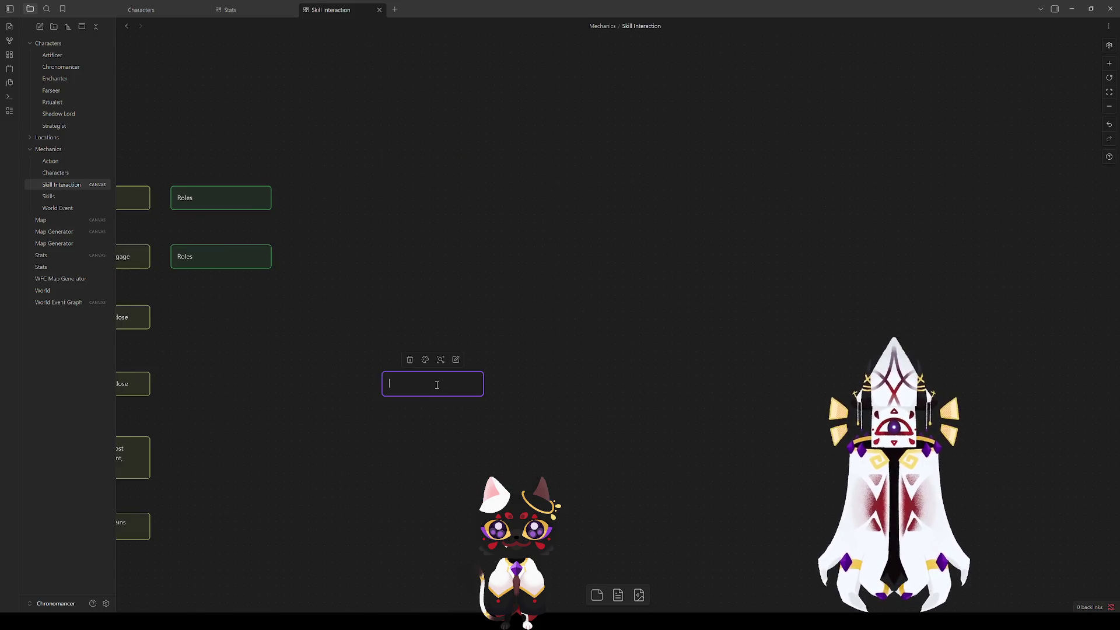
pyautogui.write('Bandit ')
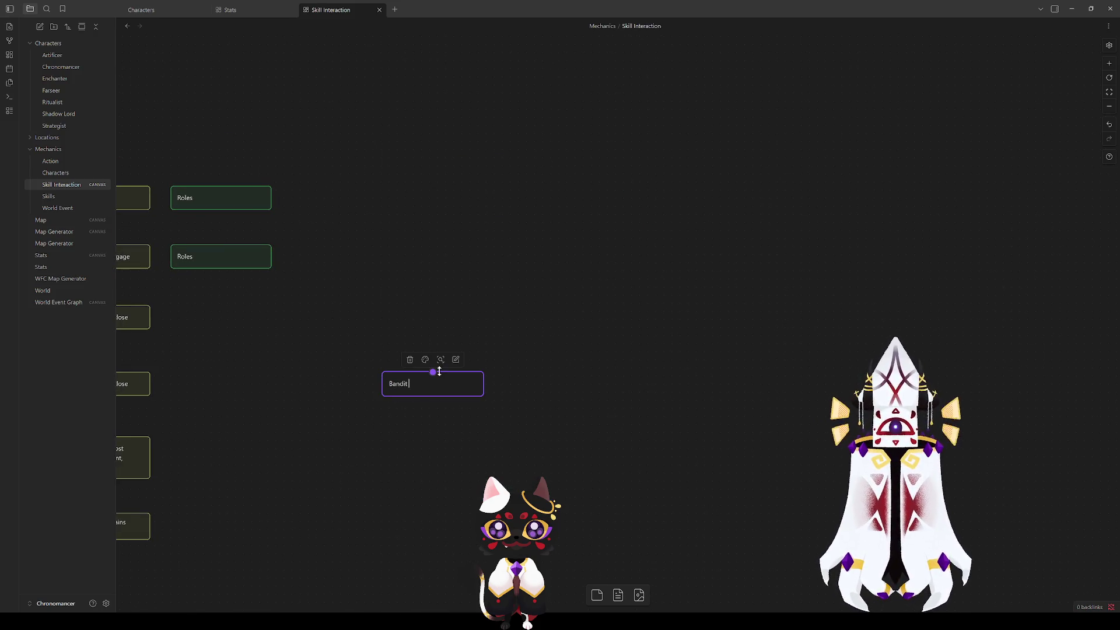
pyautogui.write('Encounter')
pyautogui.click(362, 414)
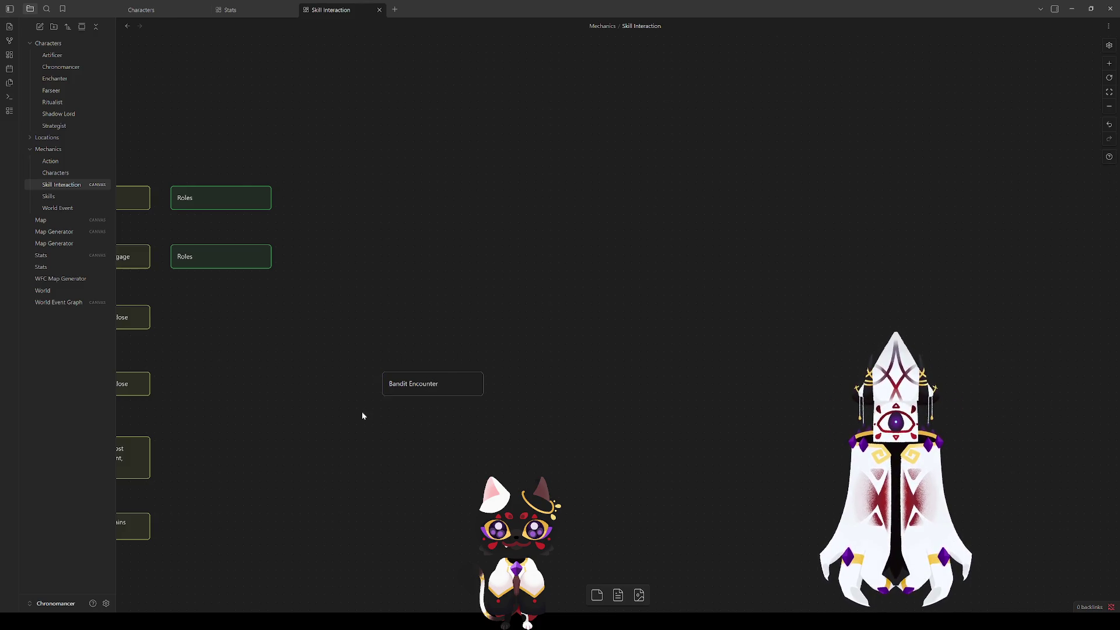
pyautogui.moveTo(427, 392); pyautogui.dragTo(589, 207)
# Step: Duplicate the Projectile card and place the copy below Bandit Encounter
pyautogui.moveTo(362, 420)
pyautogui.mouseDown()
pyautogui.moveTo(663, 425)
pyautogui.moveTo(814, 408)
pyautogui.mouseUp()
pyautogui.click(957, 266)
pyautogui.click(243, 434)
pyautogui.moveTo(295, 431)
pyautogui.mouseDown()
pyautogui.moveTo(814, 292)
pyautogui.moveTo(898, 324)
pyautogui.moveTo(1072, 278)
pyautogui.mouseUp()
pyautogui.moveTo(998, 335)
pyautogui.mouseDown()
pyautogui.moveTo(779, 398)
pyautogui.moveTo(362, 463)
pyautogui.mouseUp()
# Step: Retitle the copy 'Bandit Crossbowmen - Projectile', dropping its bullets and sizing it to one line
pyautogui.doubleClick(406, 403)
pyautogui.moveTo(429, 415); pyautogui.dragTo(362, 387)
pyautogui.press('BackSpace')
pyautogui.write('Projectile')
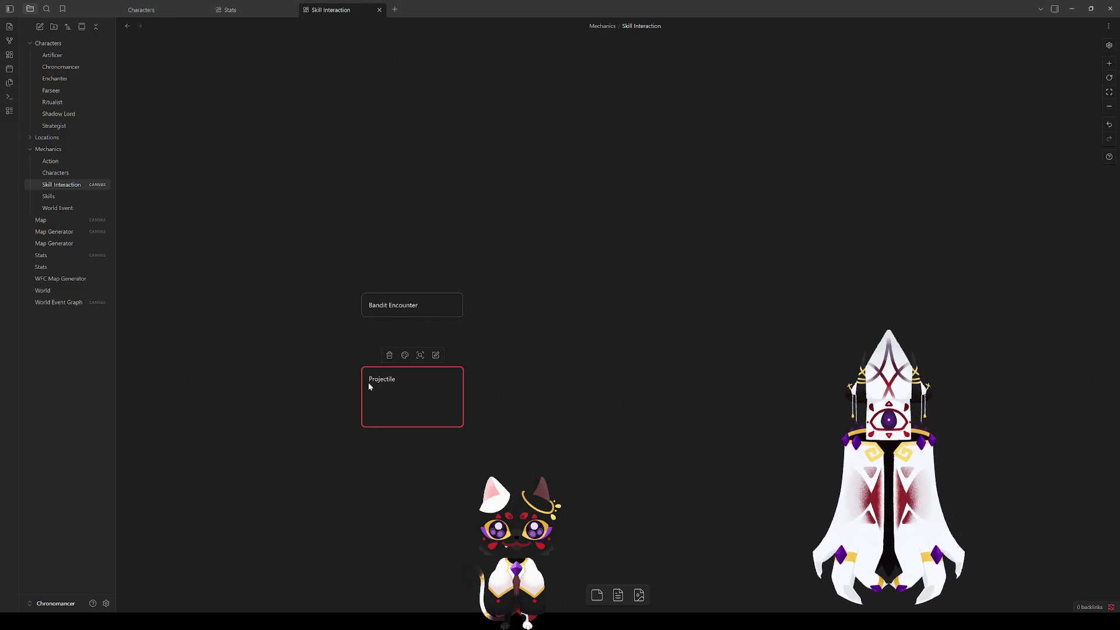
pyautogui.write('Bandit Cross')
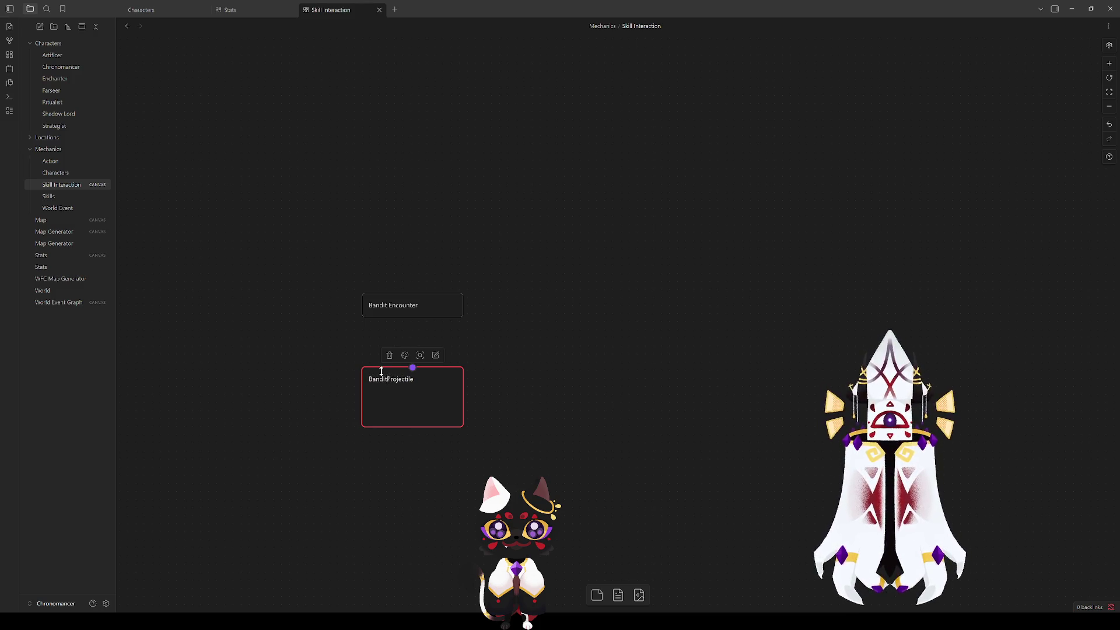
pyautogui.write('bowmen')
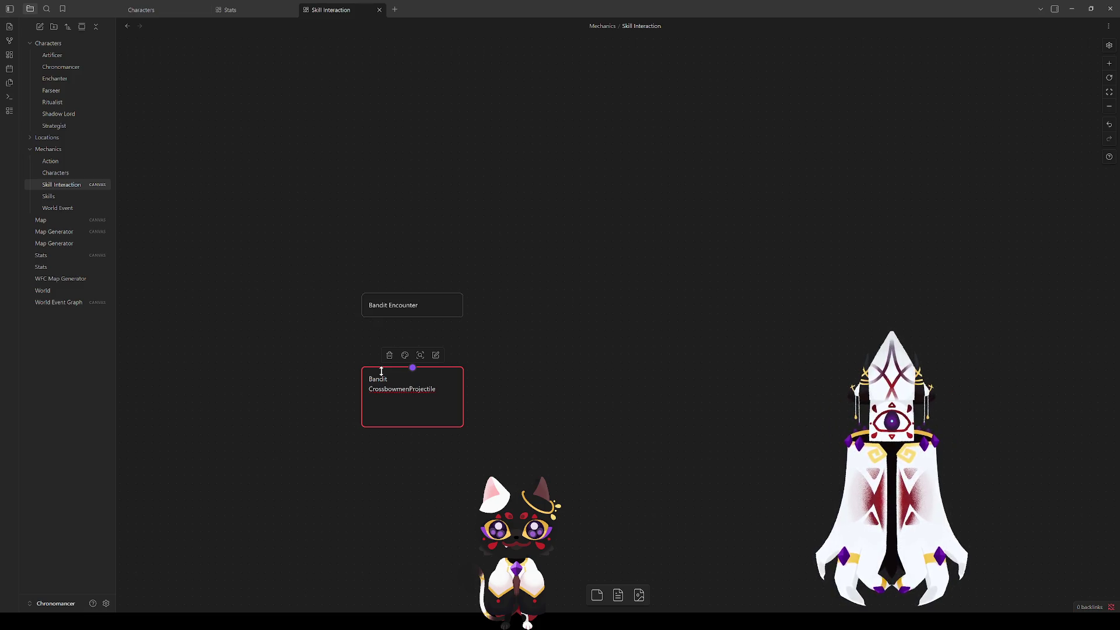
pyautogui.write(' -')
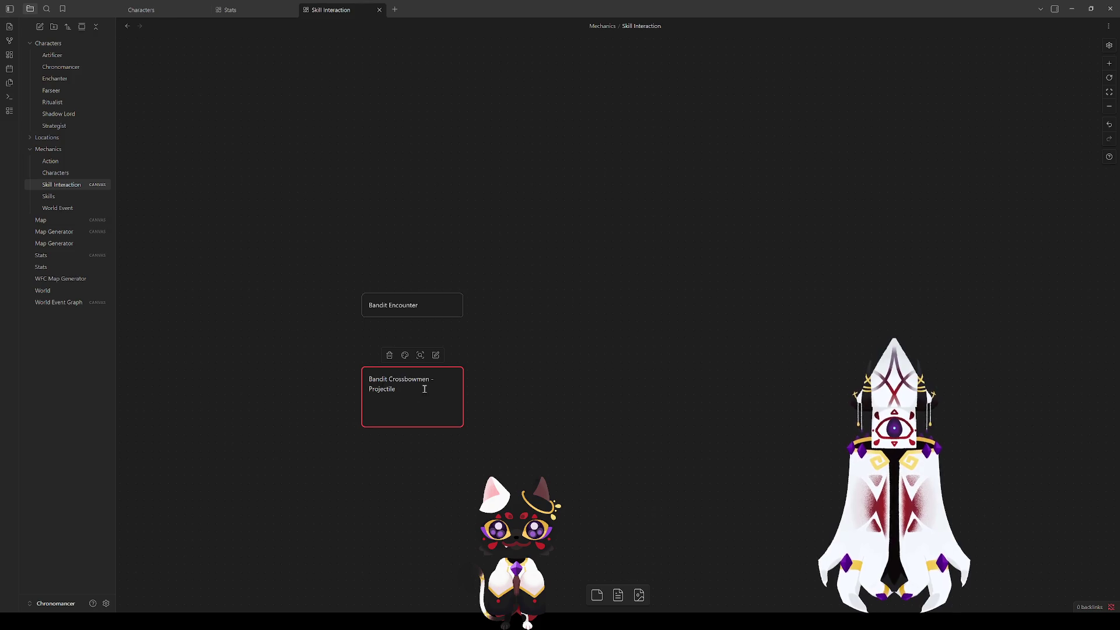
pyautogui.moveTo(464, 382); pyautogui.dragTo(477, 380)
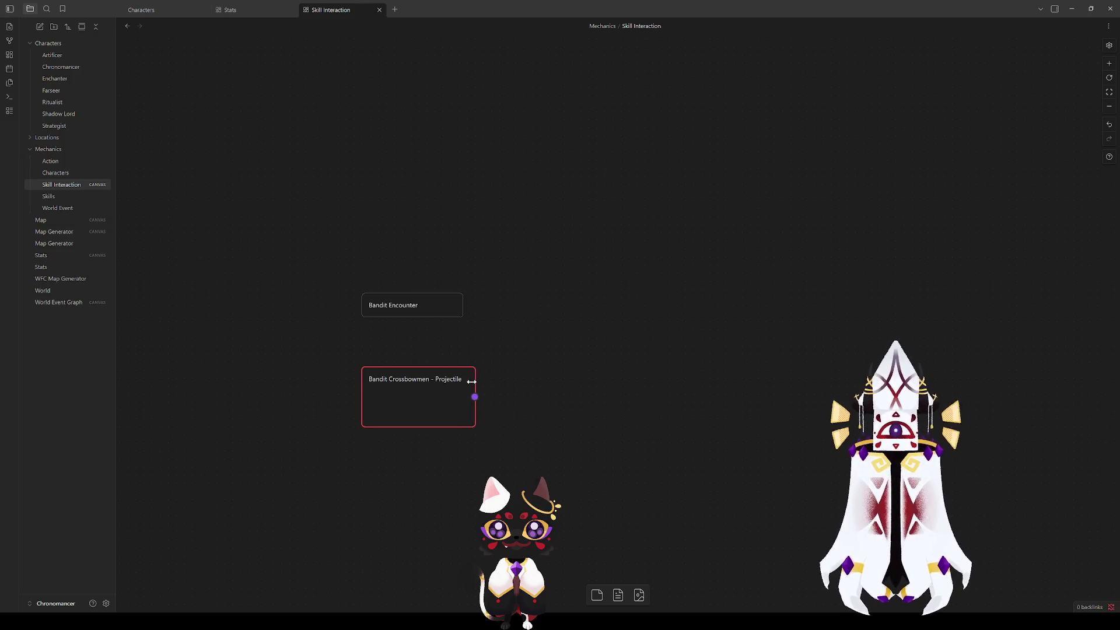
pyautogui.moveTo(436, 425); pyautogui.dragTo(428, 388)
# Step: Paste a copy of the Crossbowmen card just above it, renamed to Bandit Marauder
pyautogui.hotkey('ctrl', 'c')
pyautogui.hotkey('ctrl', 'v')
pyautogui.moveTo(595, 324)
pyautogui.mouseDown()
pyautogui.moveTo(400, 352)
pyautogui.moveTo(429, 359)
pyautogui.mouseUp()
pyautogui.doubleClick(403, 352)
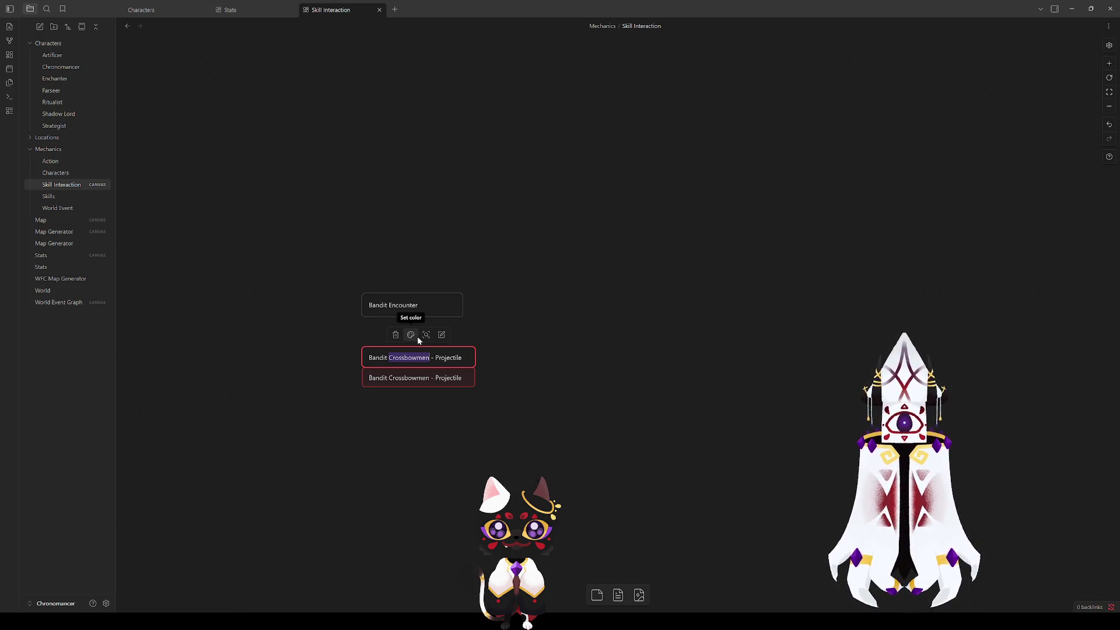
pyautogui.write('Marauder')
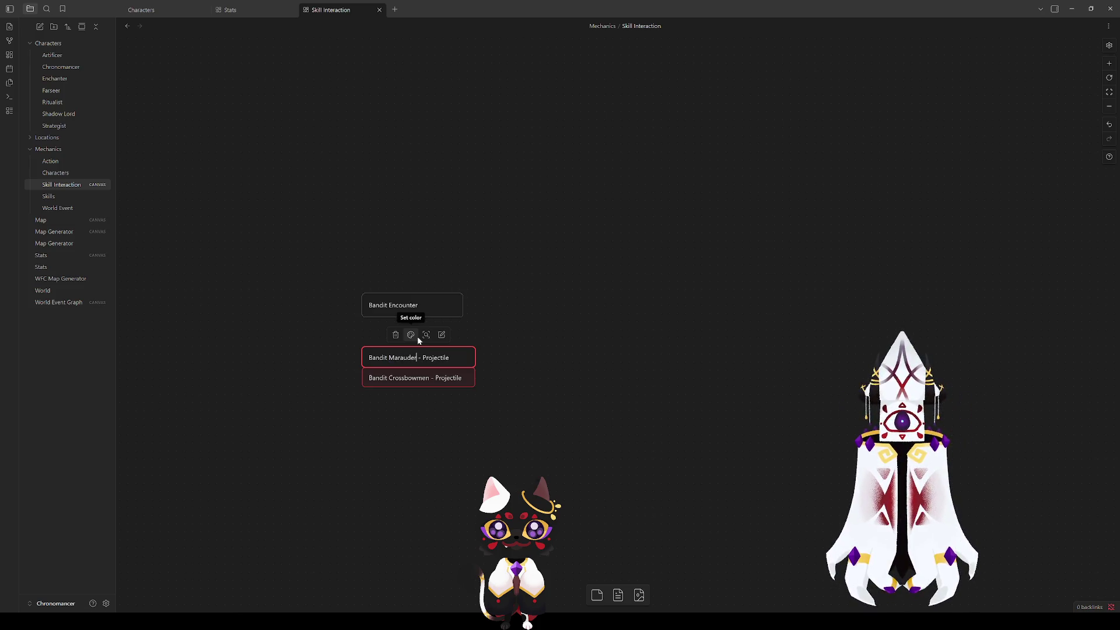
pyautogui.click(438, 417)
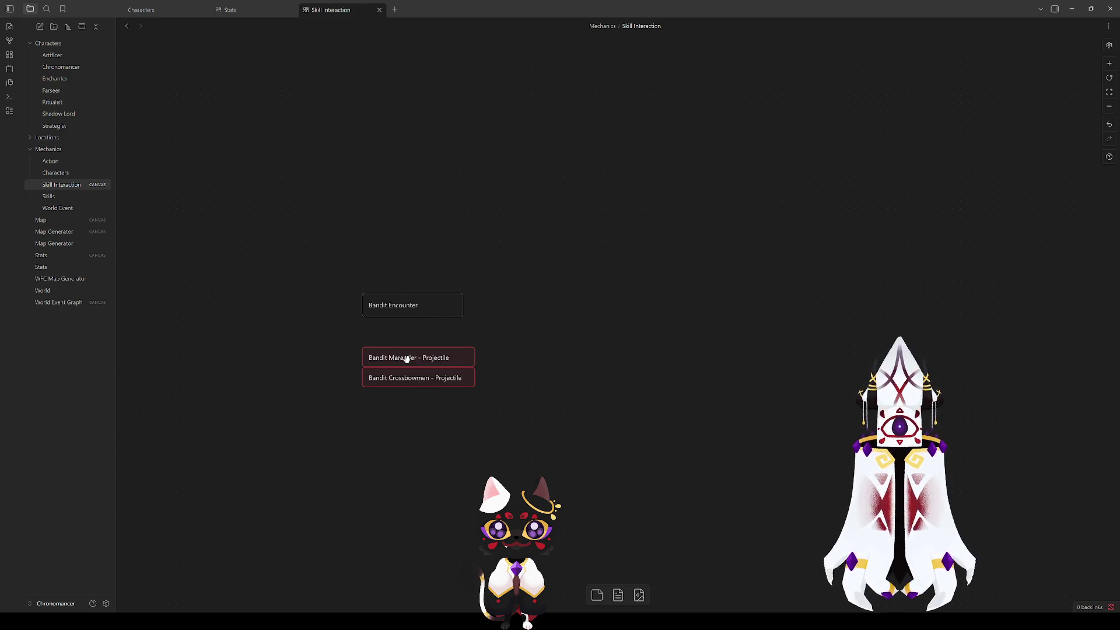
# Step: Rename the upper card to 'Bandit Swordsmen - Strike'
pyautogui.doubleClick(407, 358)
pyautogui.doubleClick(406, 358)
pyautogui.write('Sw')
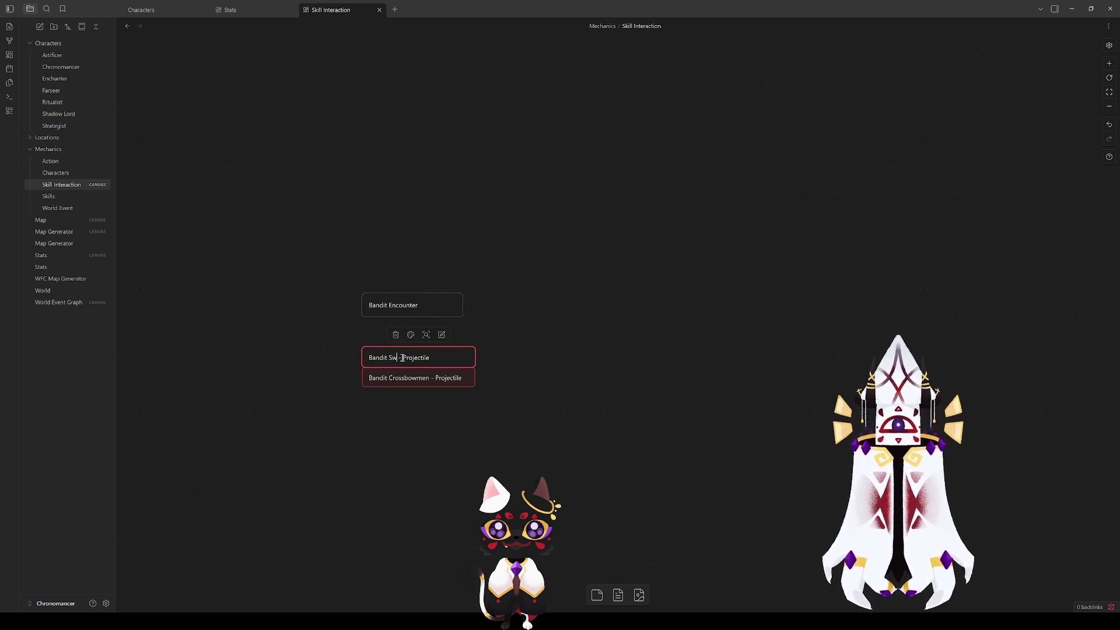
pyautogui.write('o')
pyautogui.write('rdsmen')
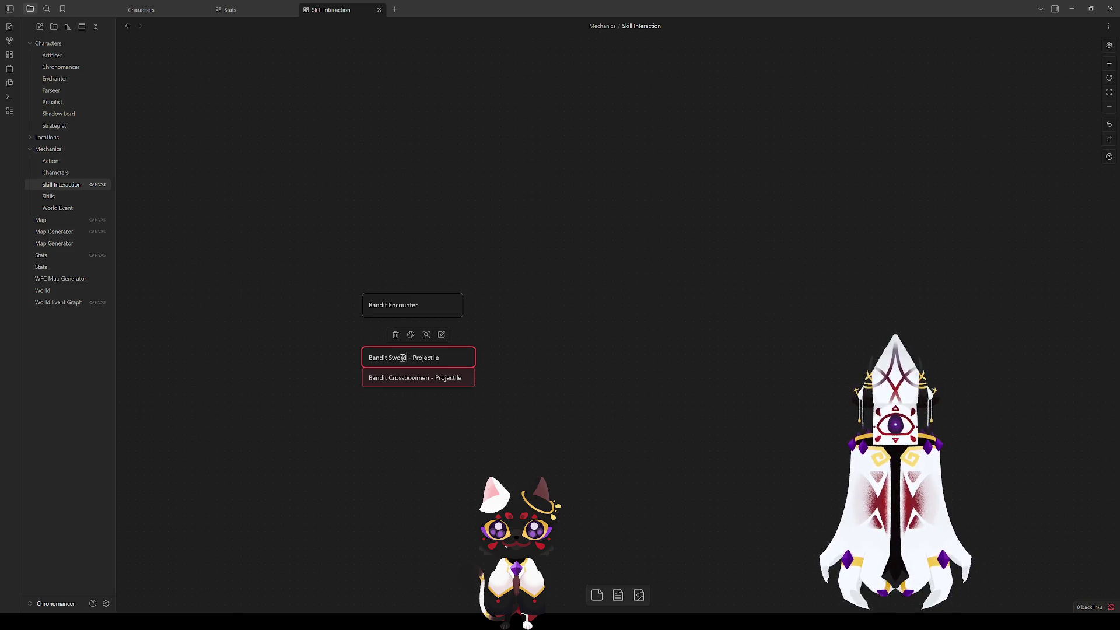
pyautogui.click(442, 437)
pyautogui.click(449, 357)
pyautogui.doubleClick(455, 356)
pyautogui.moveTo(455, 357); pyautogui.dragTo(432, 356)
pyautogui.write('Strik')
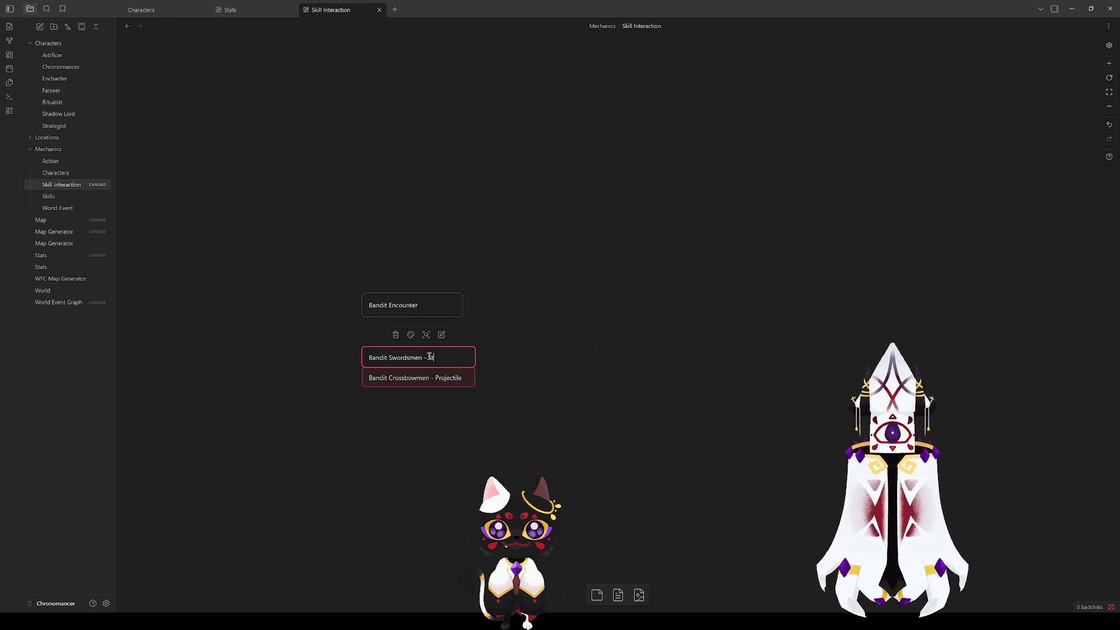
pyautogui.click(471, 392)
# Step: Move both bandit cards up directly under Bandit Encounter
pyautogui.moveTo(482, 417); pyautogui.dragTo(400, 330)
pyautogui.click(445, 382)
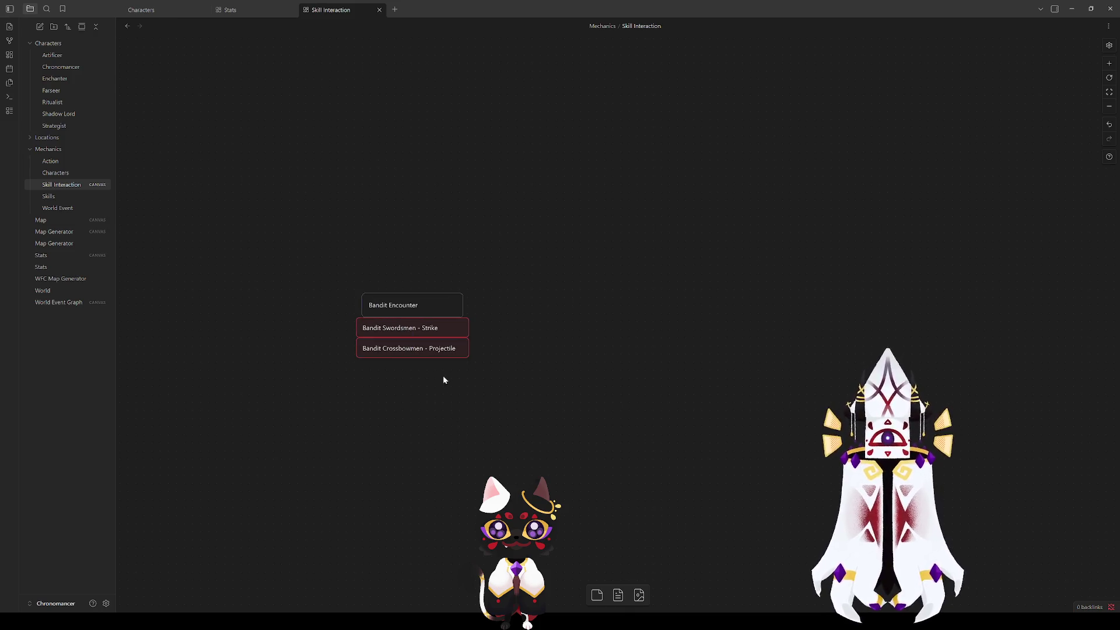
pyautogui.moveTo(603, 439); pyautogui.dragTo(360, 268)
pyautogui.hscroll(-6, 592, 194)
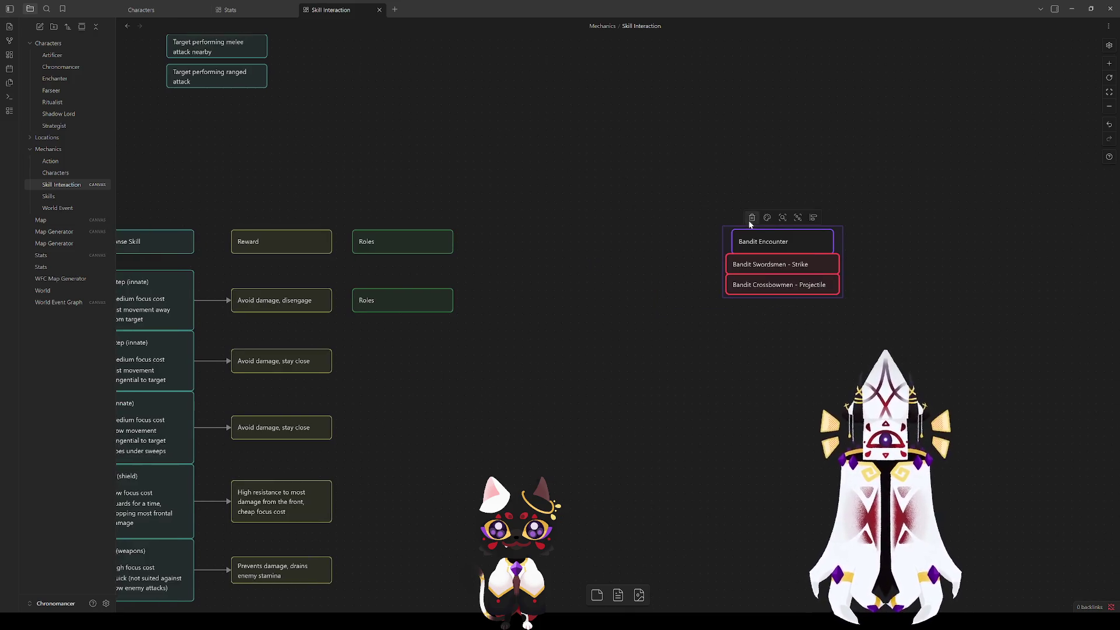
# Step: Create a 'Solution' card beside Bandit Encounter, aligned with the Reactions header
pyautogui.moveTo(761, 241)
pyautogui.mouseDown()
pyautogui.moveTo(489, 103)
pyautogui.moveTo(514, 120)
pyautogui.moveTo(644, 336)
pyautogui.moveTo(564, 267)
pyautogui.moveTo(540, 261)
pyautogui.mouseUp()
pyautogui.click(658, 399)
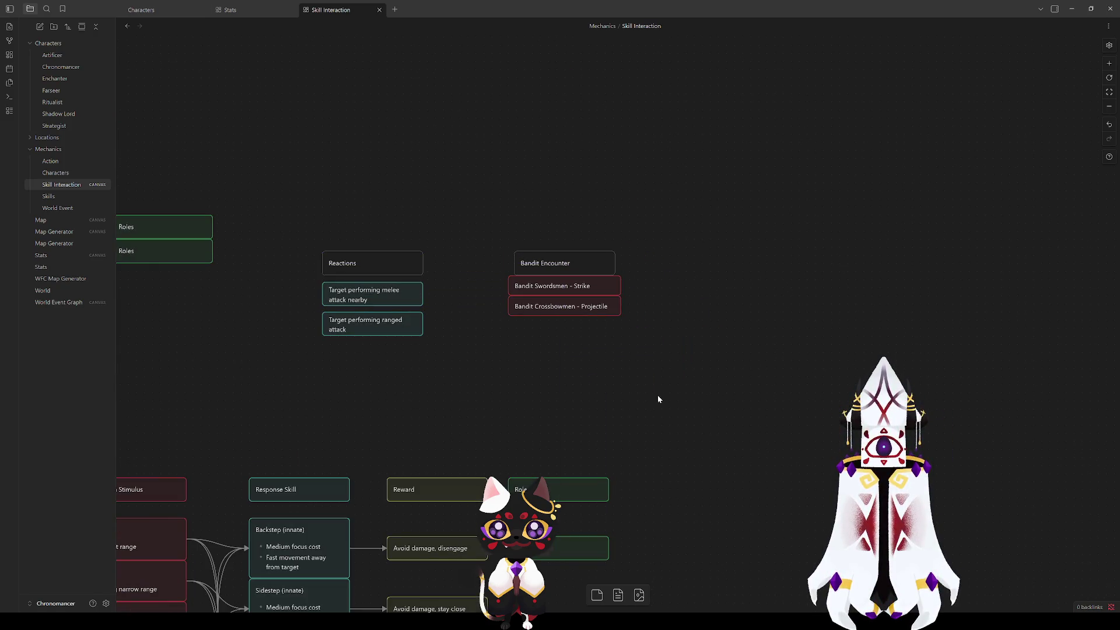
pyautogui.doubleClick(676, 357)
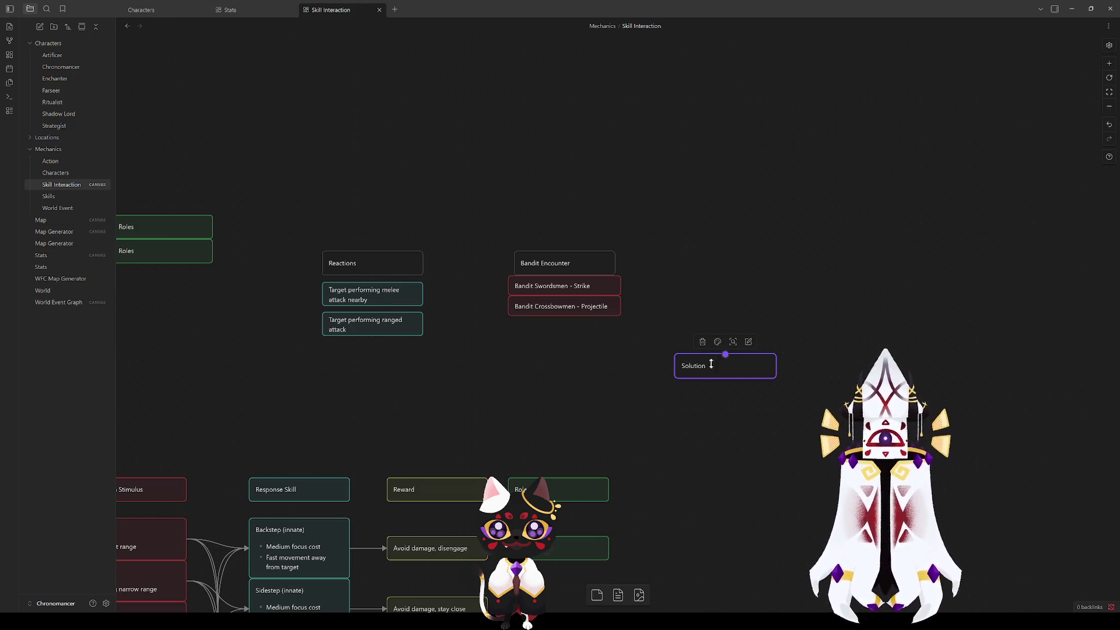
pyautogui.moveTo(698, 368)
pyautogui.mouseDown()
pyautogui.moveTo(687, 252)
pyautogui.moveTo(697, 266)
pyautogui.mouseUp()
pyautogui.click(683, 365)
pyautogui.click(698, 395)
# Step: Pan over to the D&D group and back to frame the bandit and Solution cards
pyautogui.moveTo(693, 384)
pyautogui.mouseDown()
pyautogui.moveTo(870, 260)
pyautogui.moveTo(800, 288)
pyautogui.moveTo(834, 233)
pyautogui.mouseUp()
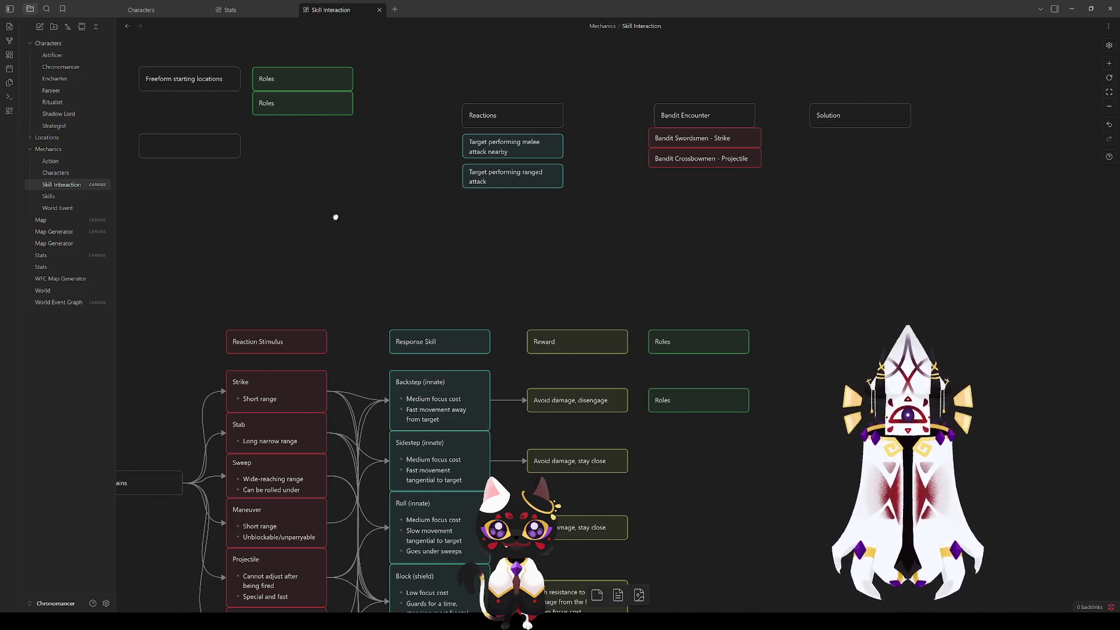
pyautogui.moveTo(328, 217); pyautogui.dragTo(758, 268)
pyautogui.click(455, 299)
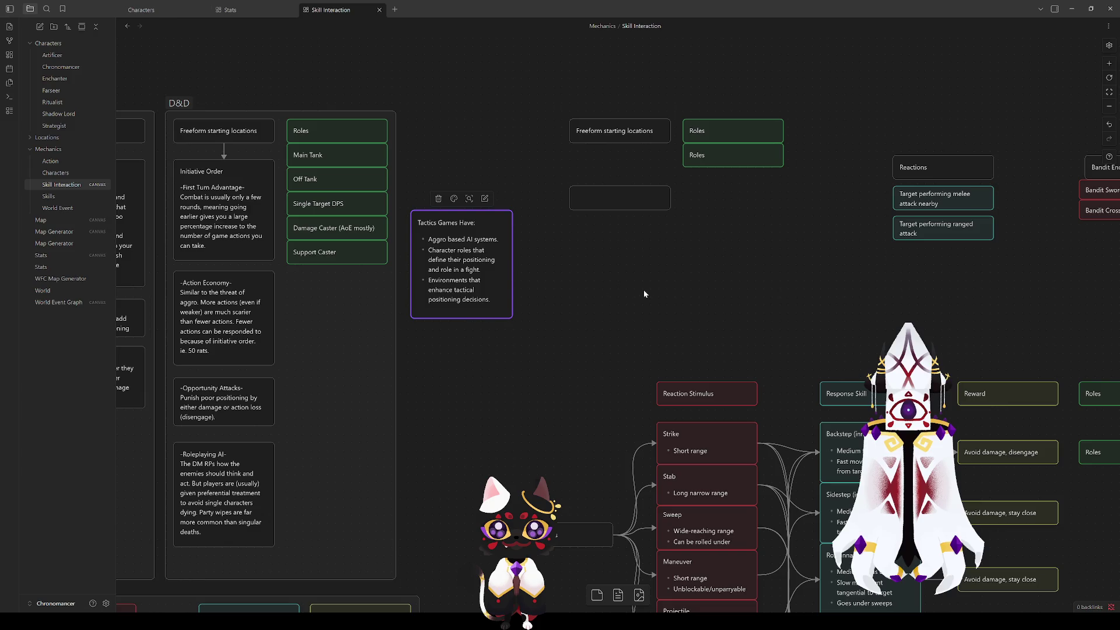
pyautogui.moveTo(815, 295); pyautogui.dragTo(433, 282)
pyautogui.moveTo(573, 292)
pyautogui.mouseDown()
pyautogui.moveTo(302, 325)
pyautogui.moveTo(348, 318)
pyautogui.mouseUp()
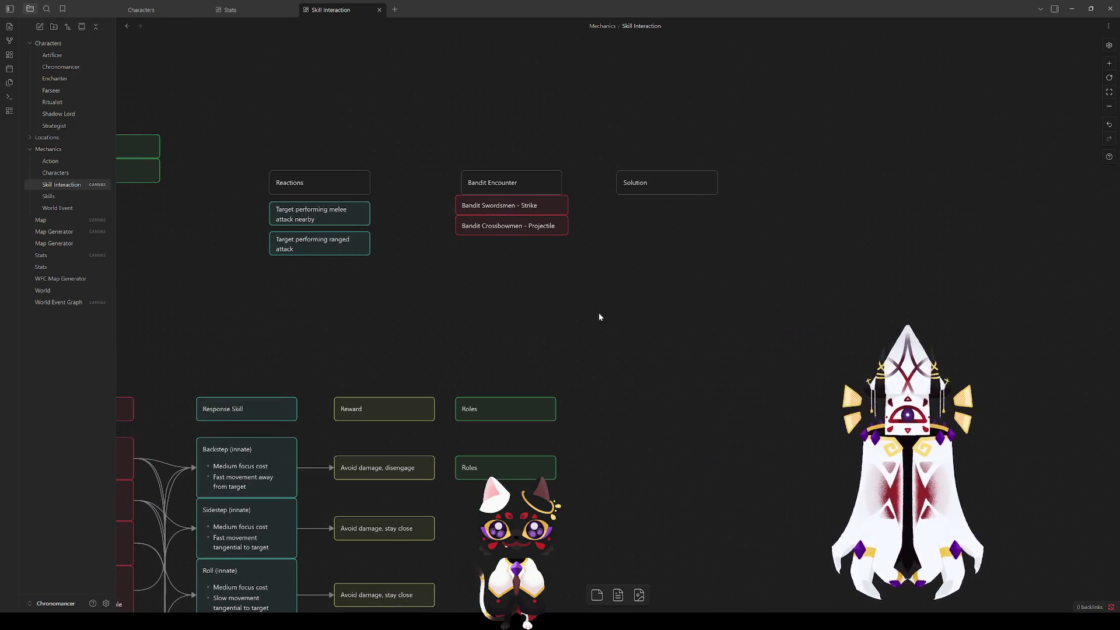
pyautogui.click(483, 207)
pyautogui.click(538, 288)
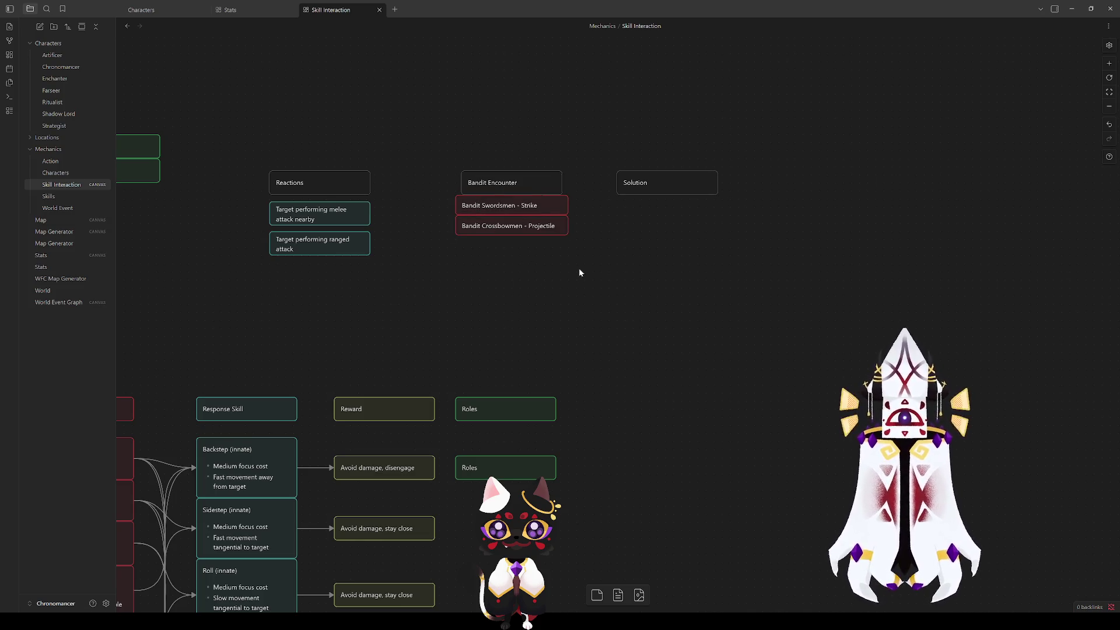
pyautogui.moveTo(579, 273); pyautogui.dragTo(543, 336)
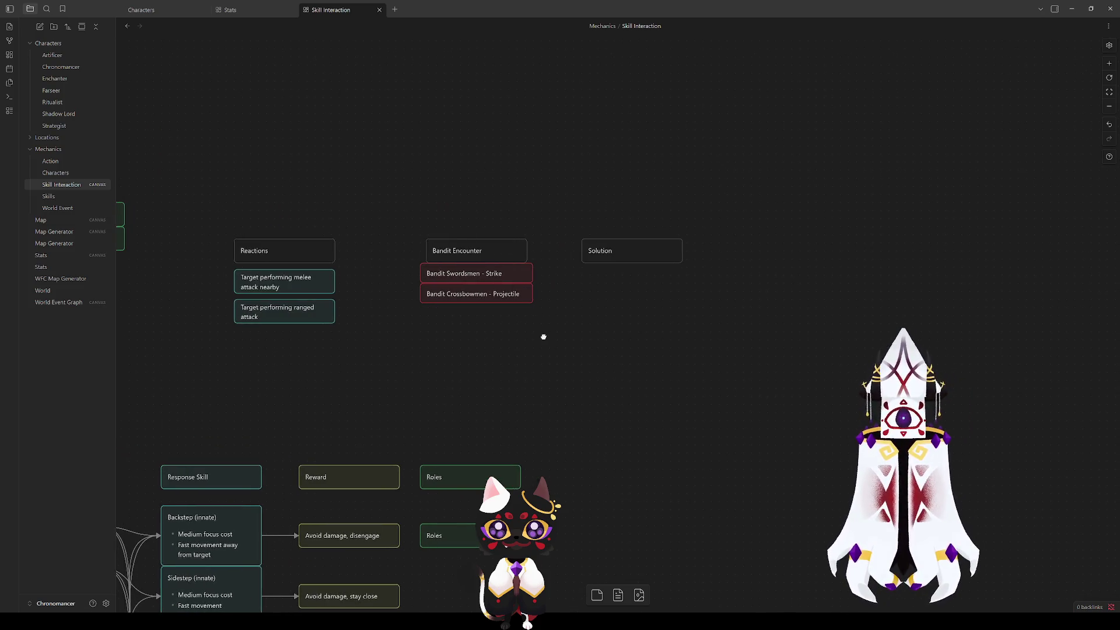
pyautogui.rightClick(589, 298)
pyautogui.click(517, 318)
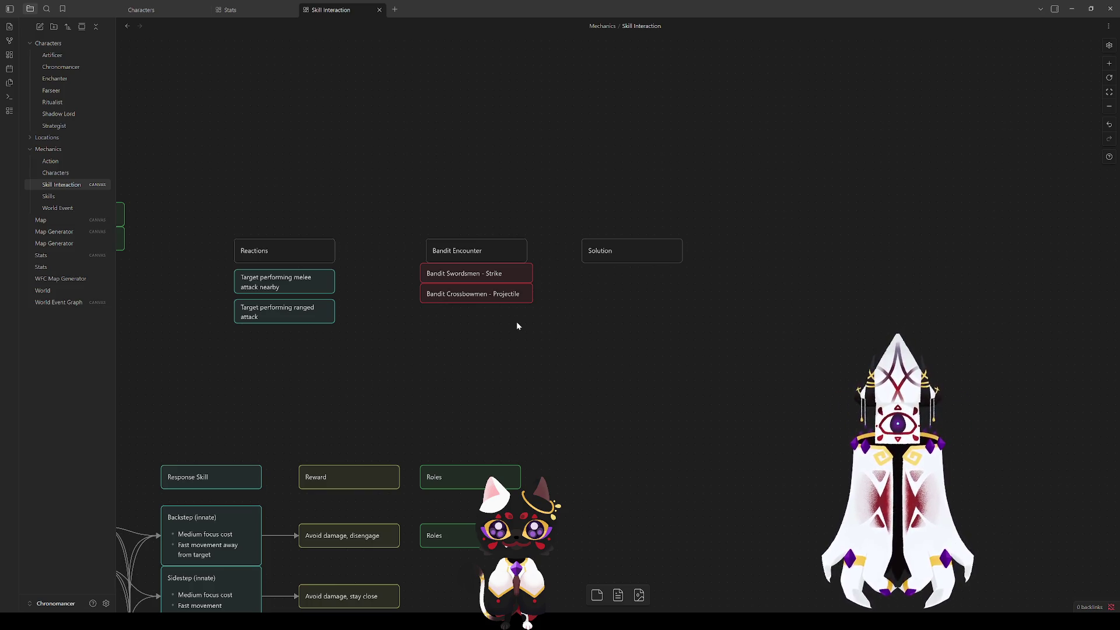
# Step: Duplicate the Response Skill card and place the copy under Solution
pyautogui.click(227, 477)
pyautogui.hotkey('ctrl', 'c')
pyautogui.hotkey('ctrl', 'v')
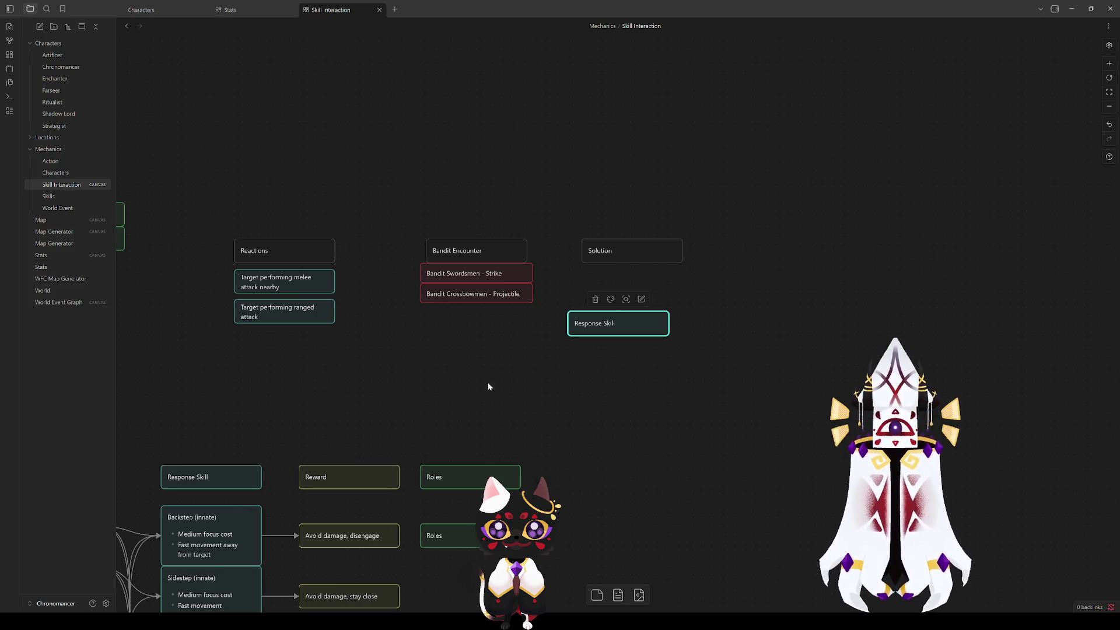
pyautogui.moveTo(616, 321)
pyautogui.mouseDown()
pyautogui.moveTo(612, 292)
pyautogui.moveTo(596, 293)
pyautogui.mouseUp()
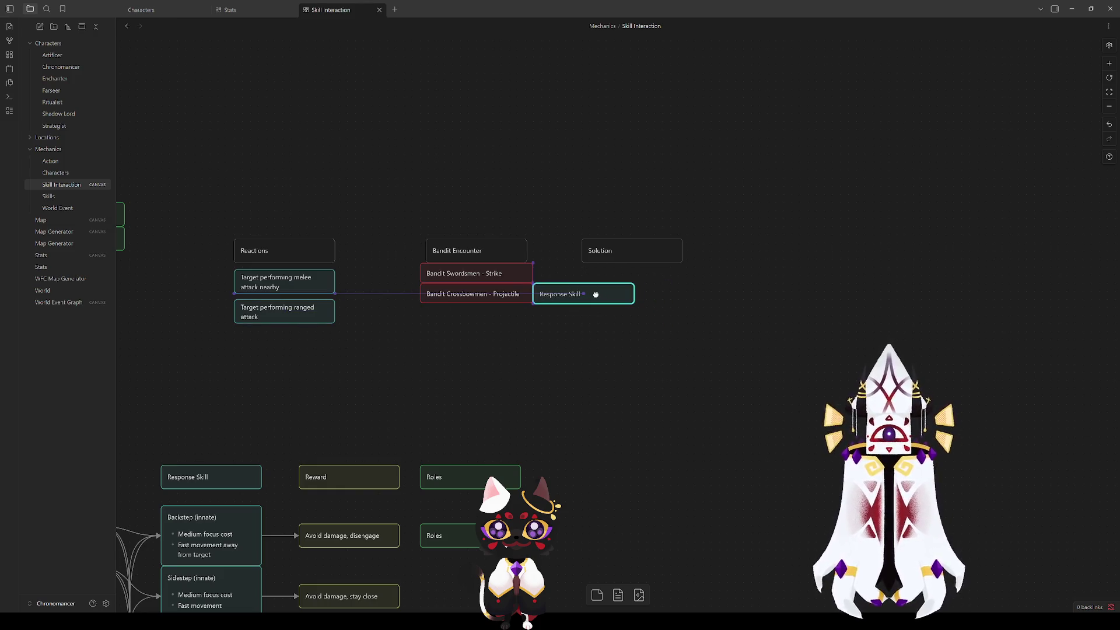
pyautogui.click(596, 321)
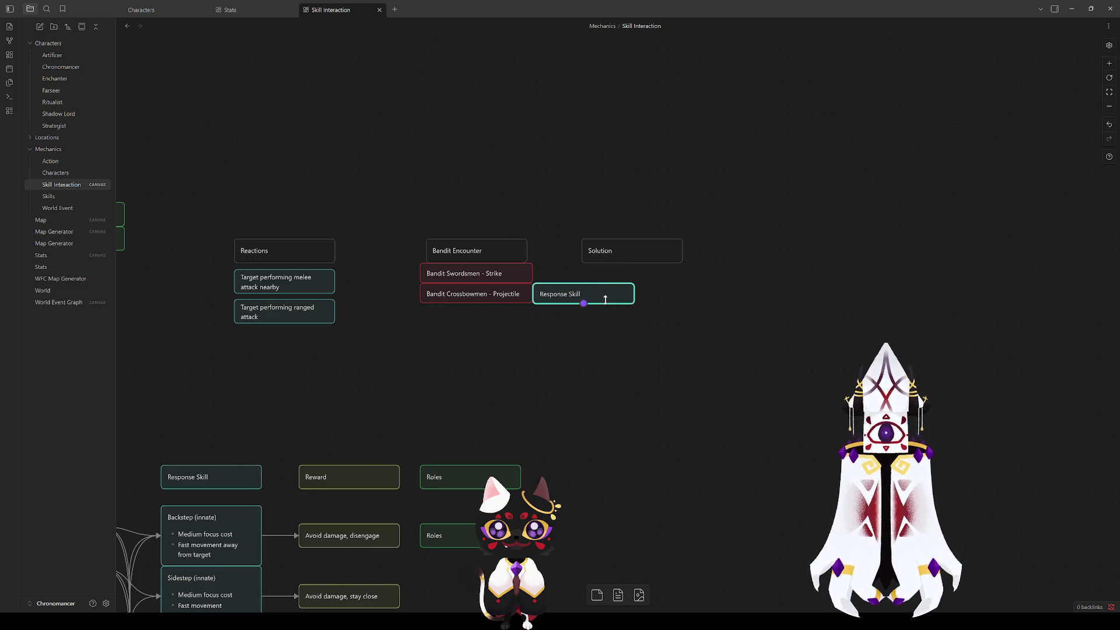
pyautogui.click(603, 302)
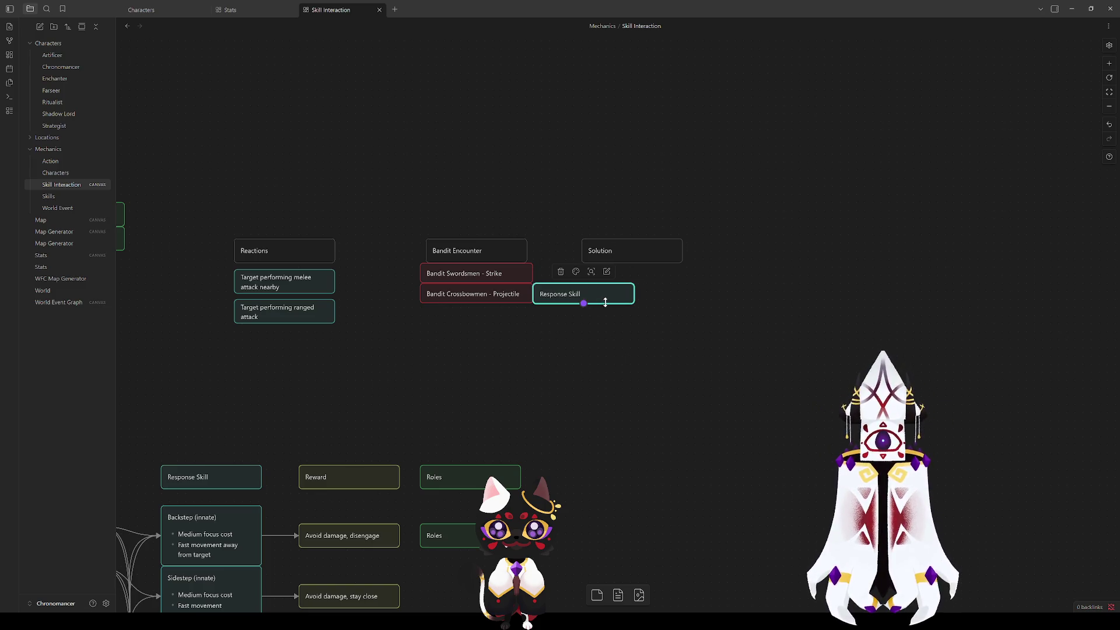
pyautogui.moveTo(600, 302)
pyautogui.mouseDown()
pyautogui.moveTo(600, 328)
pyautogui.moveTo(598, 299)
pyautogui.moveTo(636, 295)
pyautogui.moveTo(636, 273)
pyautogui.mouseUp()
pyautogui.click(594, 306)
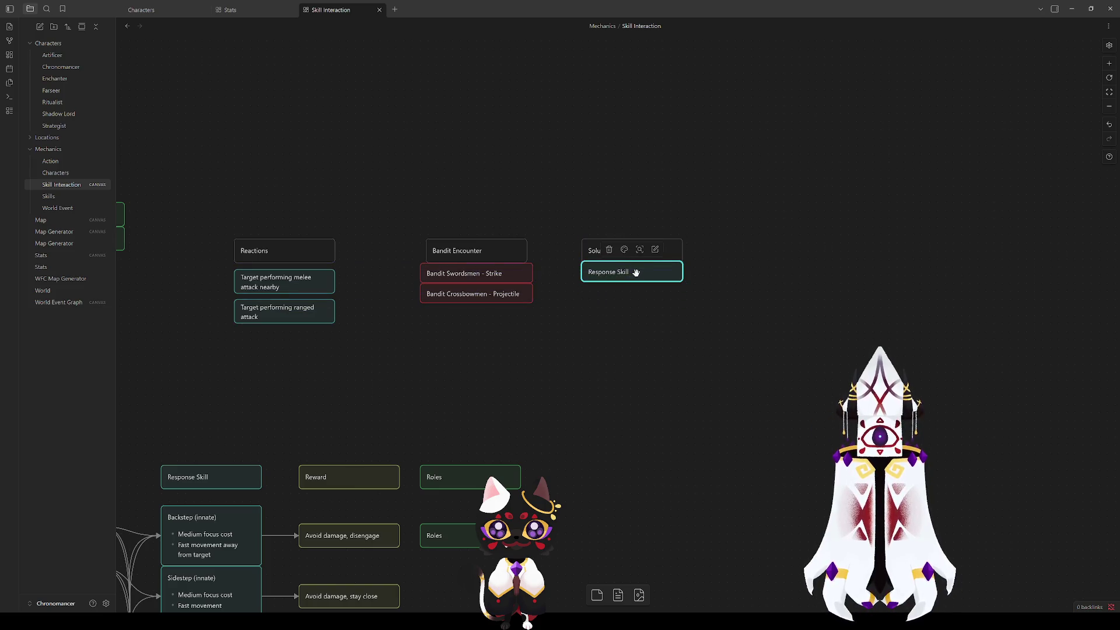
# Step: Draw an arrow from Bandit Swordsmen - Strike to the Response Skill copy
pyautogui.moveTo(531, 273); pyautogui.dragTo(585, 280)
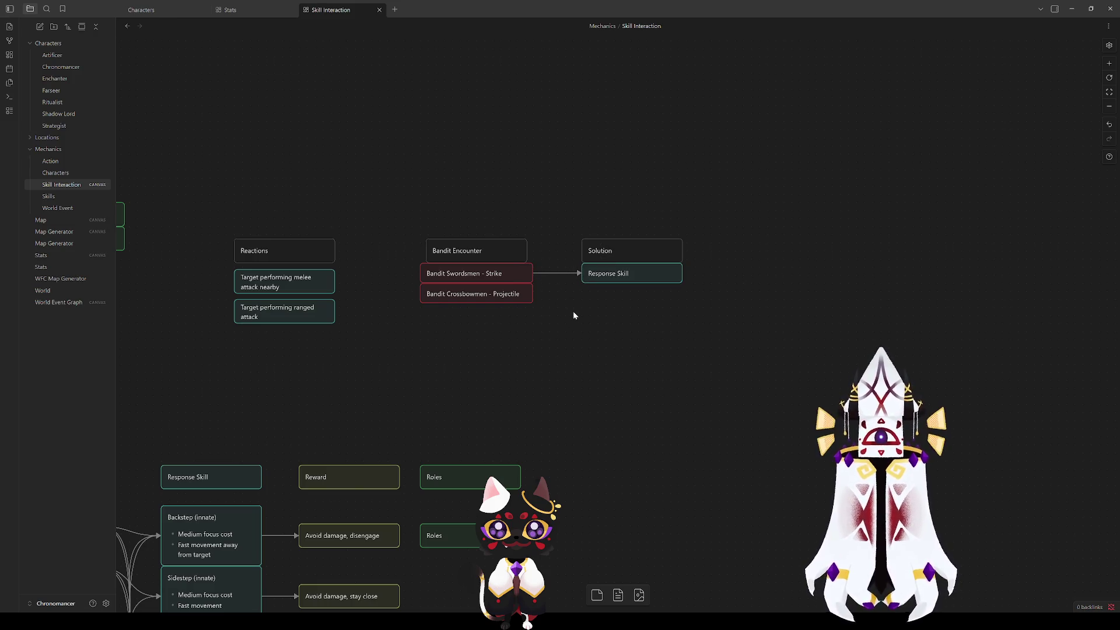
pyautogui.click(607, 273)
pyautogui.doubleClick(603, 273)
# Step: Replace the copy's text with a first draft, 'Melee character with backstep or'
pyautogui.moveTo(603, 272); pyautogui.dragTo(588, 273)
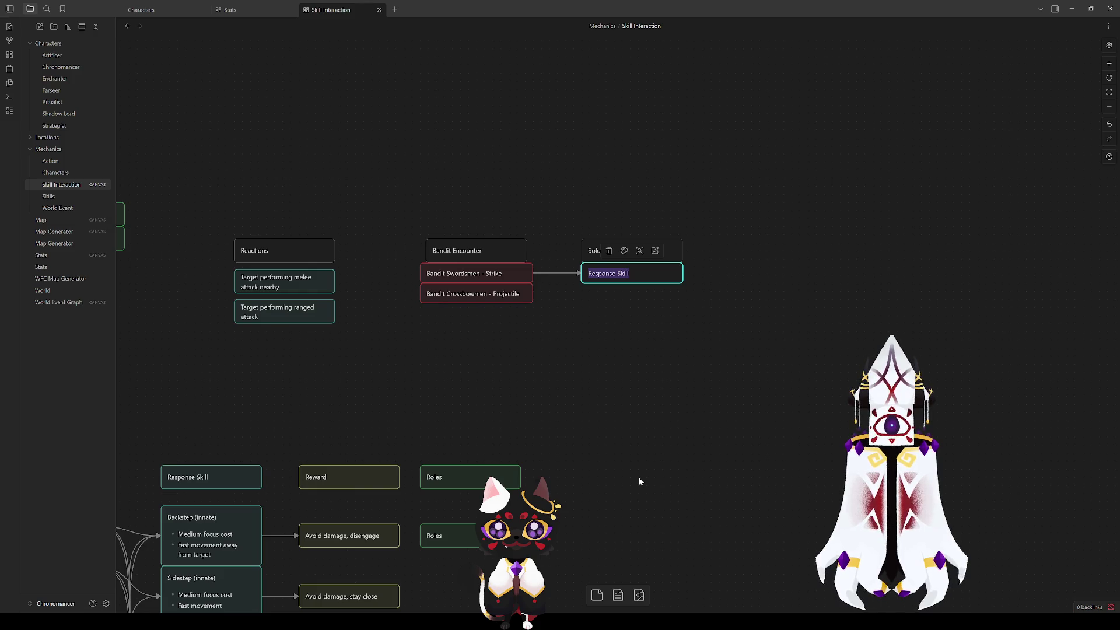
pyautogui.write('Melee')
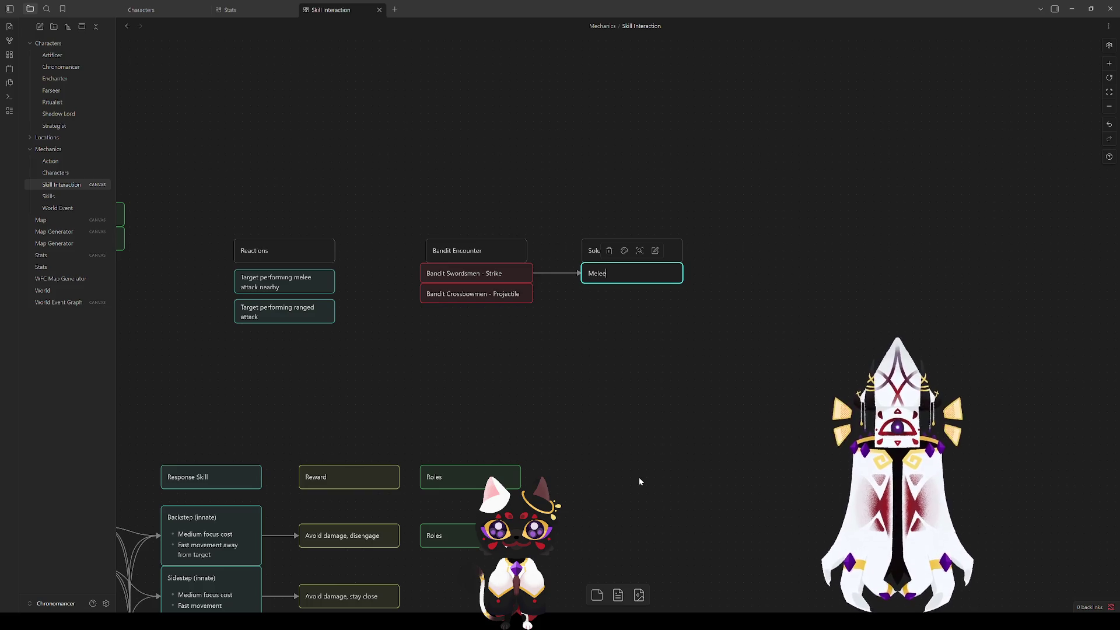
pyautogui.press('BackSpace')
pyautogui.press('BackSpace')
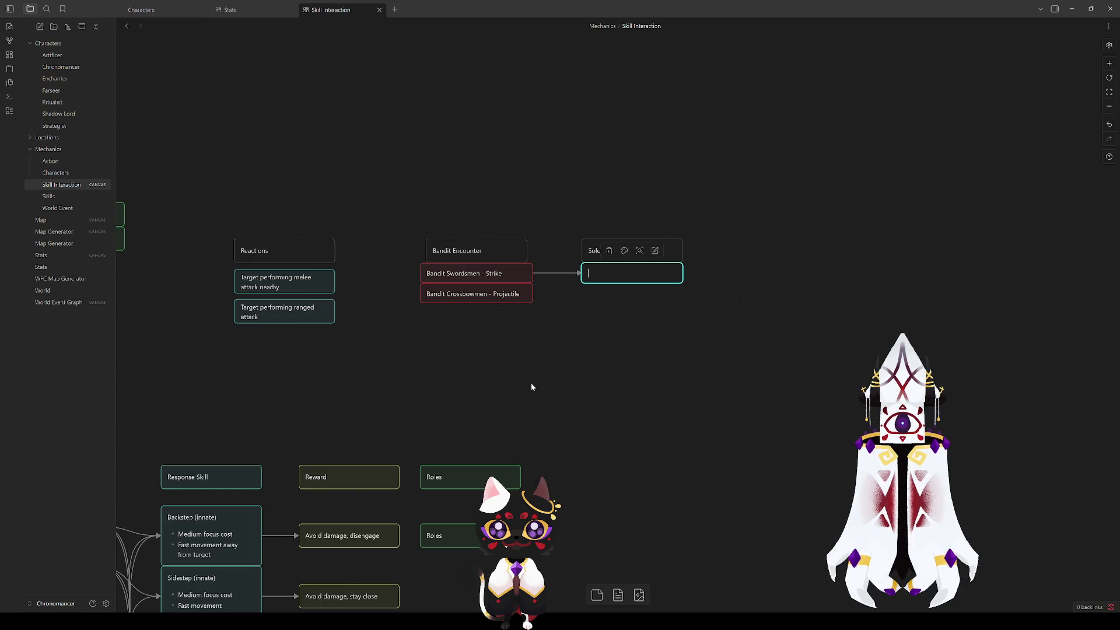
pyautogui.write('M')
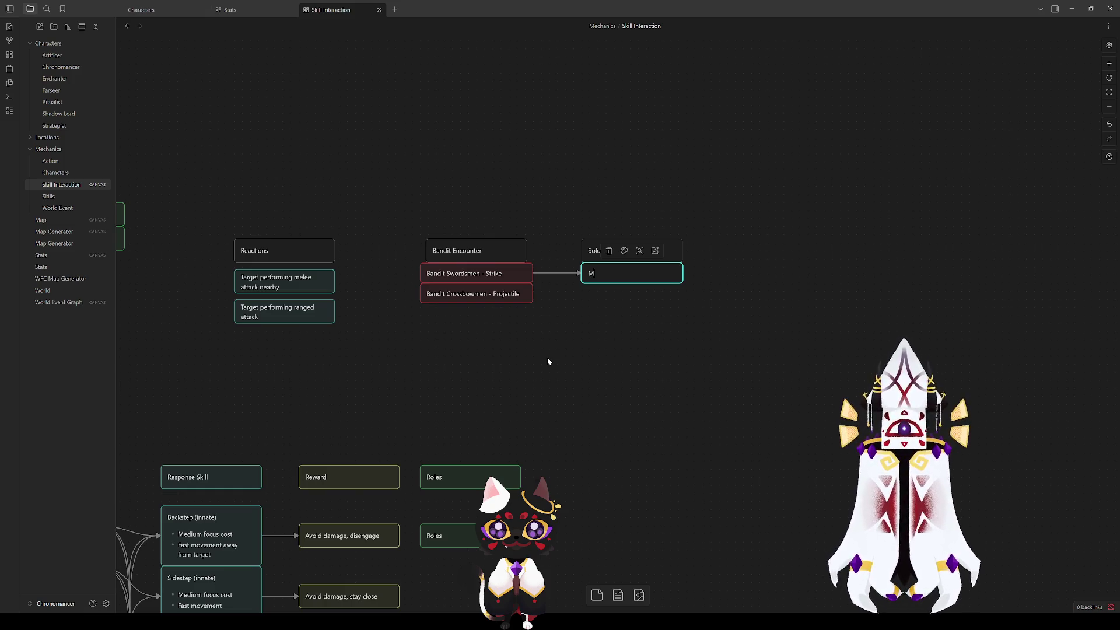
pyautogui.write('elee character with ')
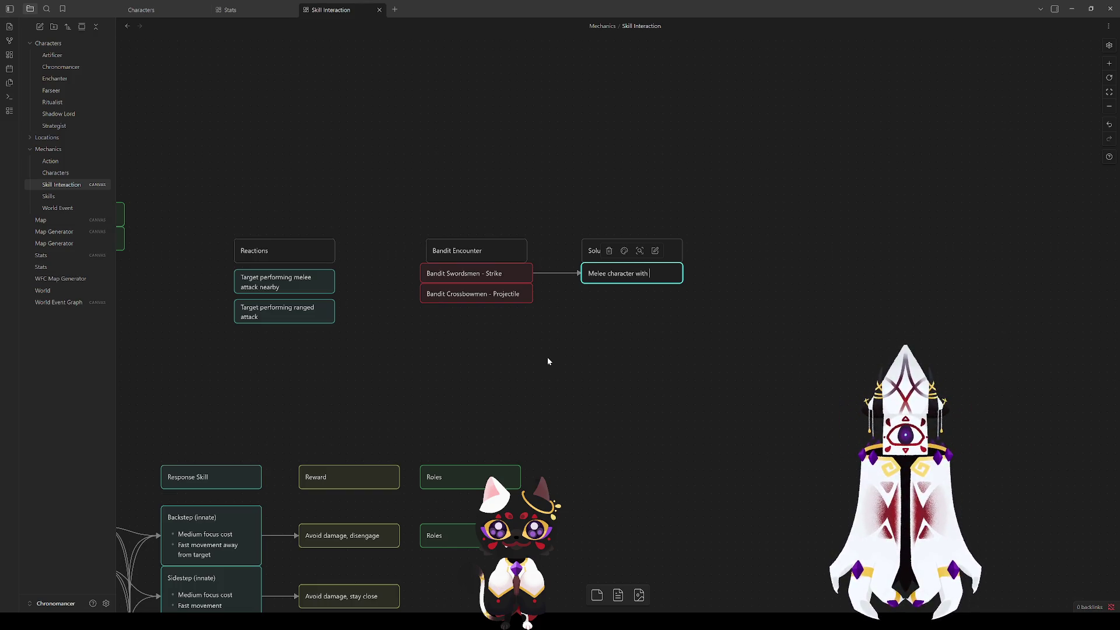
pyautogui.write('backstep or')
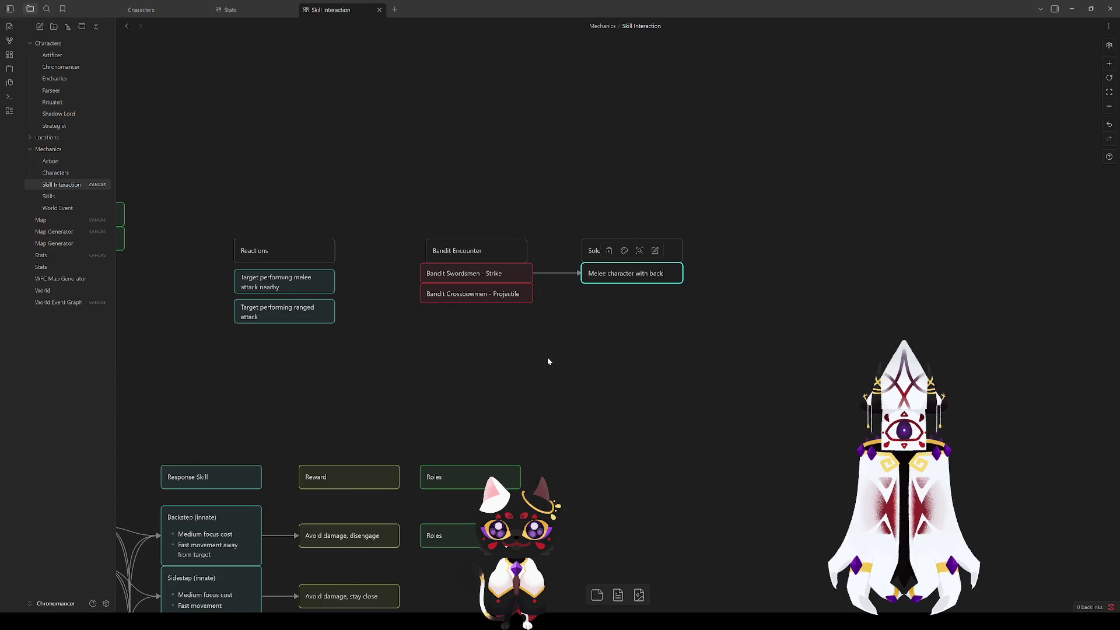
pyautogui.click(545, 356)
pyautogui.hscroll(-6, 444, 420)
pyautogui.scroll(-2, 443, 420)
pyautogui.scroll(-3, 467, 408)
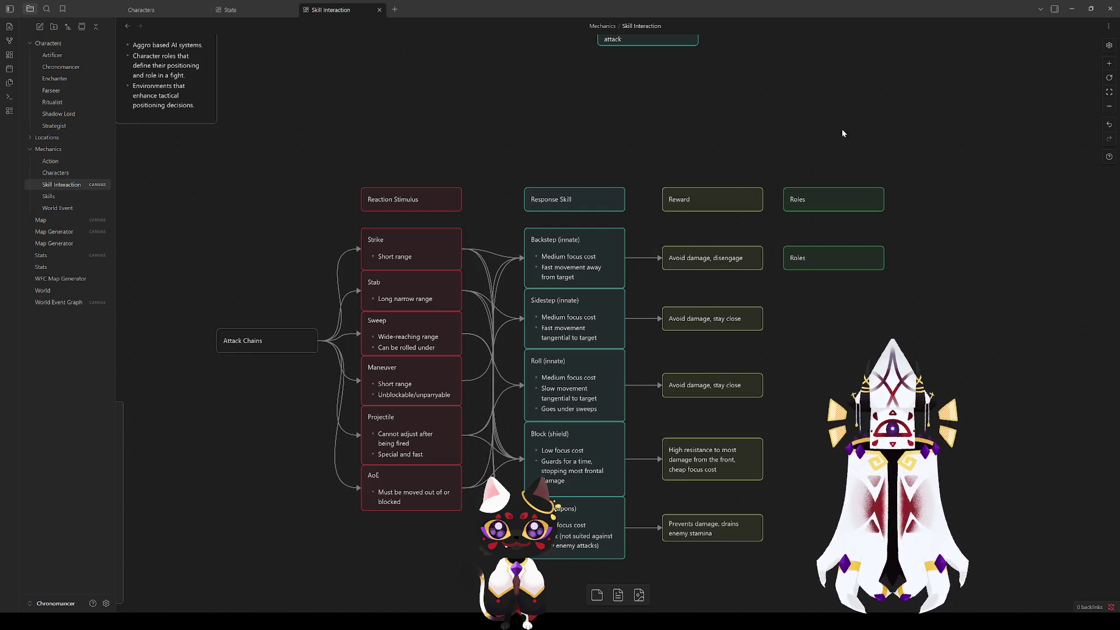
# Step: Rewrite the card's first line as 'Melee aggro target'
pyautogui.moveTo(834, 140); pyautogui.dragTo(222, 523)
pyautogui.click(383, 398)
pyautogui.click(374, 396)
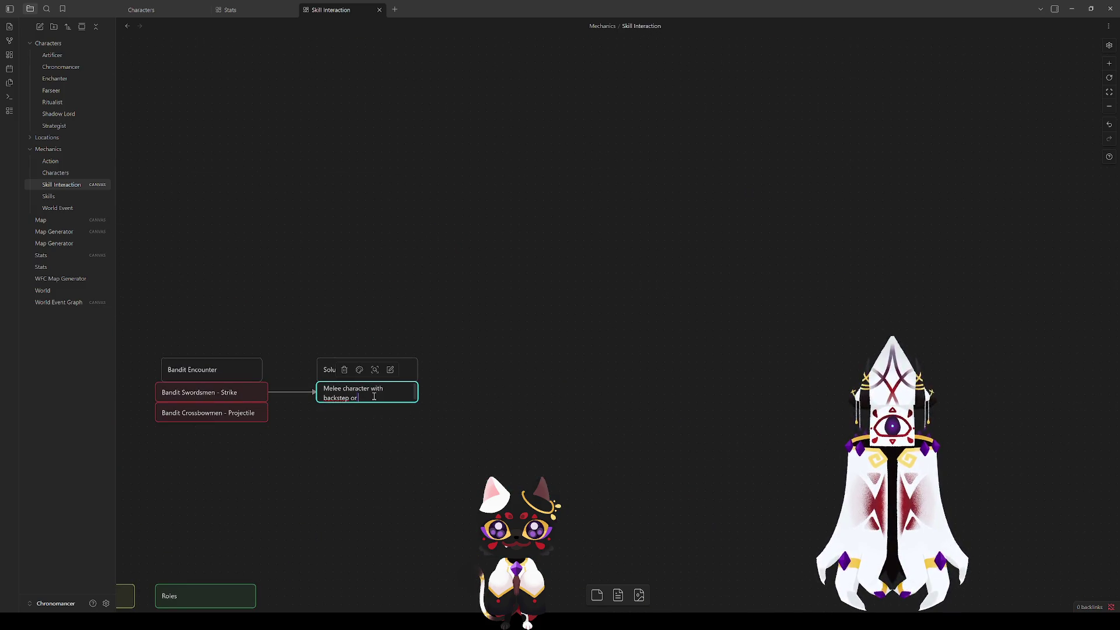
pyautogui.click(369, 388)
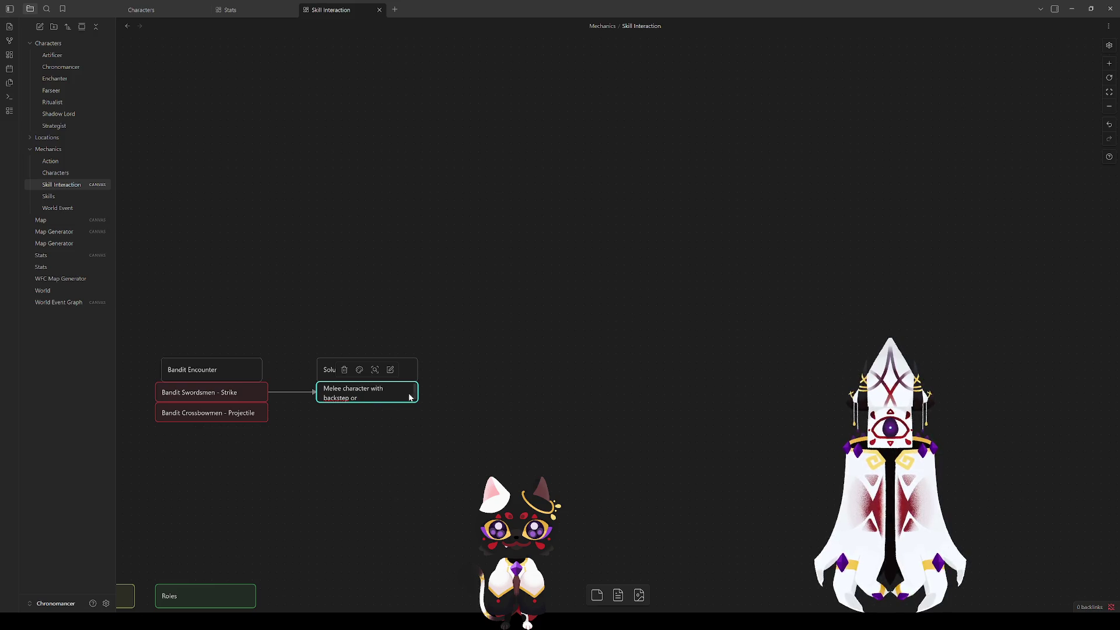
pyautogui.click(375, 414)
pyautogui.moveTo(402, 404)
pyautogui.mouseDown()
pyautogui.moveTo(367, 435)
pyautogui.moveTo(300, 391)
pyautogui.mouseUp()
pyautogui.press('BackSpace')
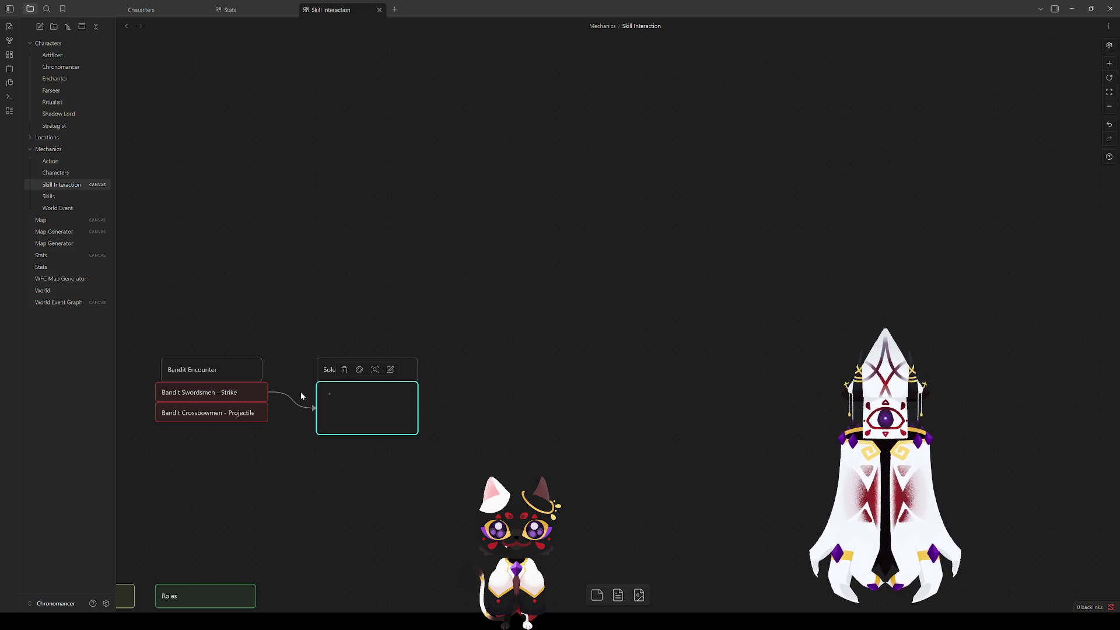
pyautogui.write('Mele')
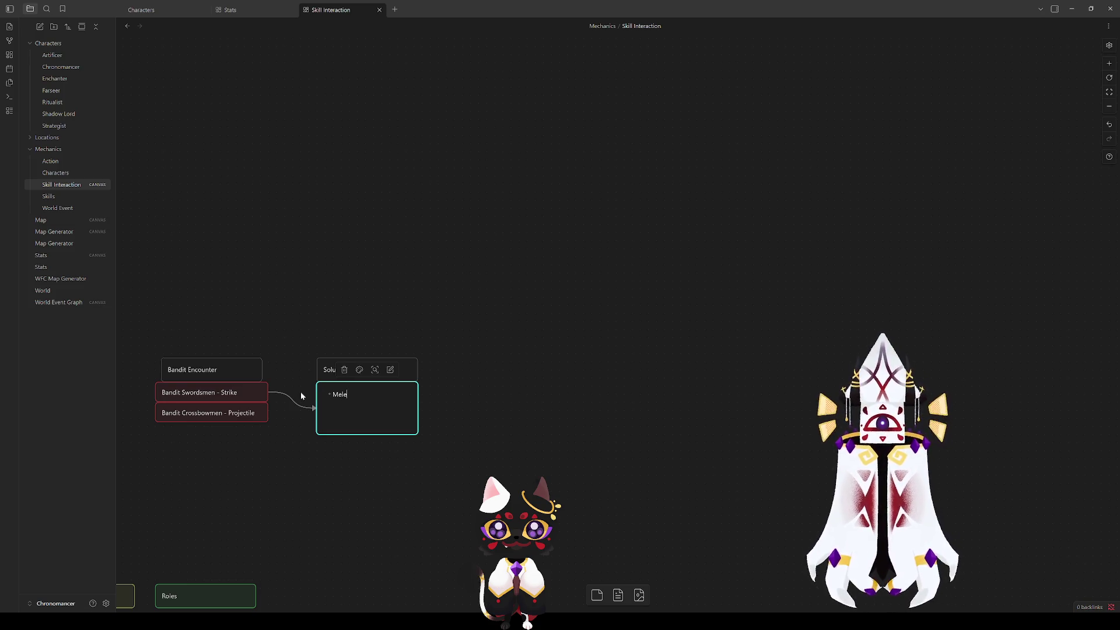
pyautogui.write('e aggro')
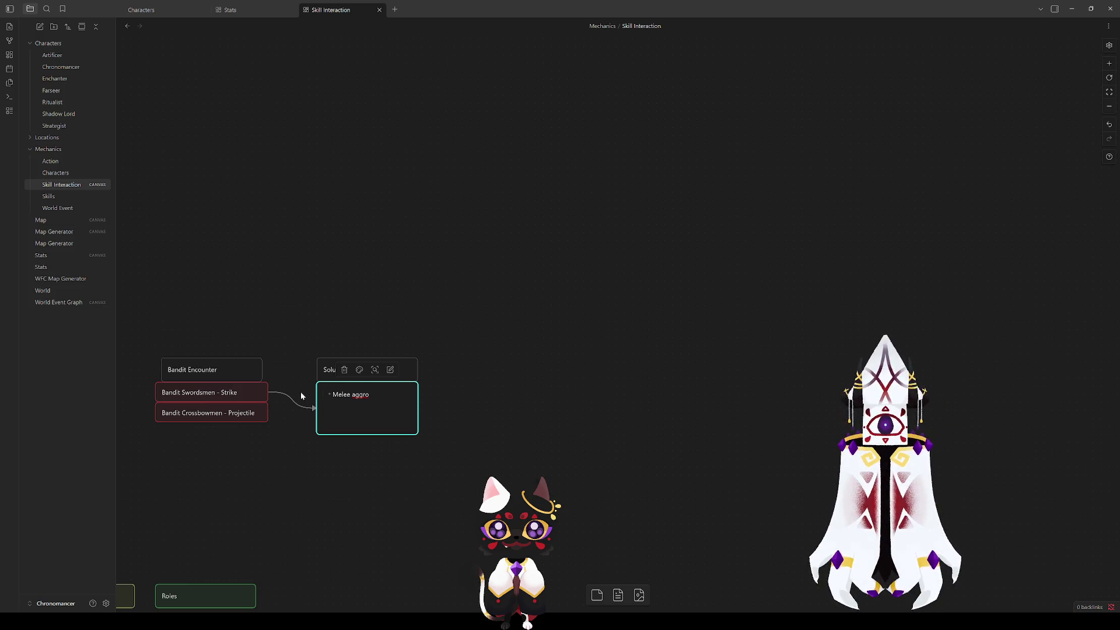
pyautogui.write(' target')
pyautogui.press('Return')
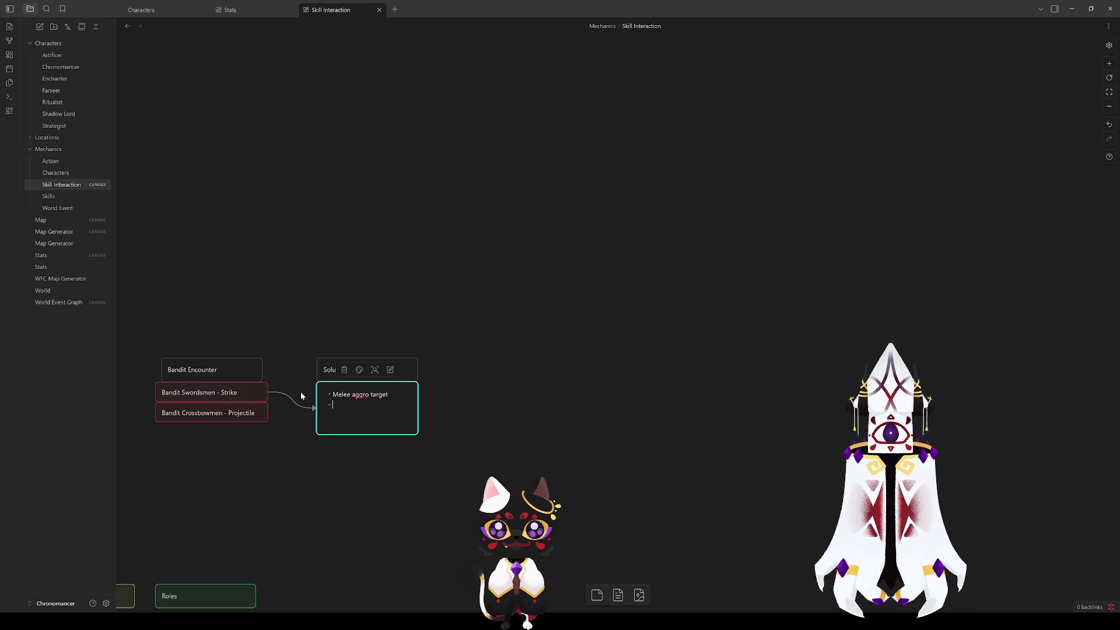
# Step: Add 'Backstep/block/parry' as a second line, shrink the card, and lower the Crossbowmen card
pyautogui.moveTo(306, 506)
pyautogui.mouseDown()
pyautogui.moveTo(612, 255)
pyautogui.moveTo(684, 212)
pyautogui.moveTo(722, 207)
pyautogui.moveTo(745, 152)
pyautogui.moveTo(568, 304)
pyautogui.mouseUp()
pyautogui.write('Backstep/b')
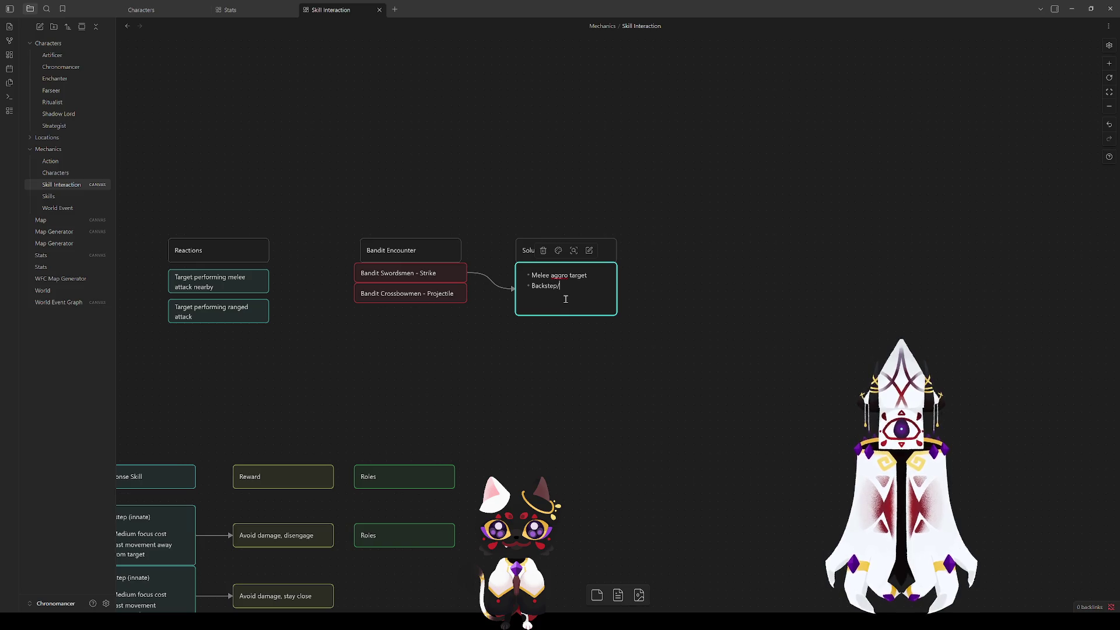
pyautogui.write('lock/parry')
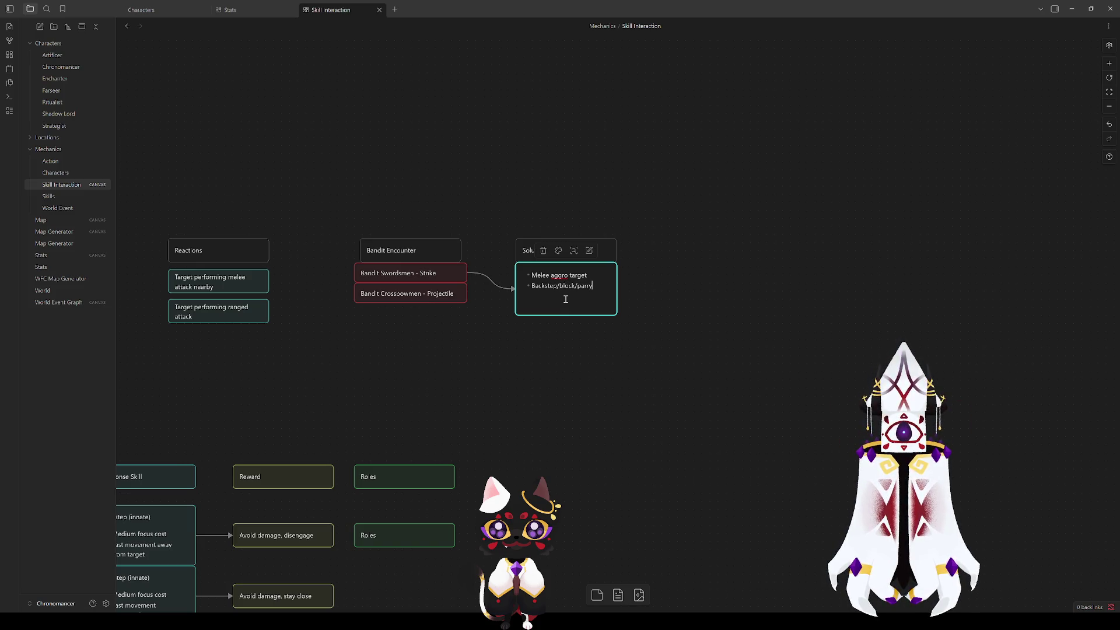
pyautogui.press('Escape')
pyautogui.moveTo(565, 316); pyautogui.dragTo(565, 293)
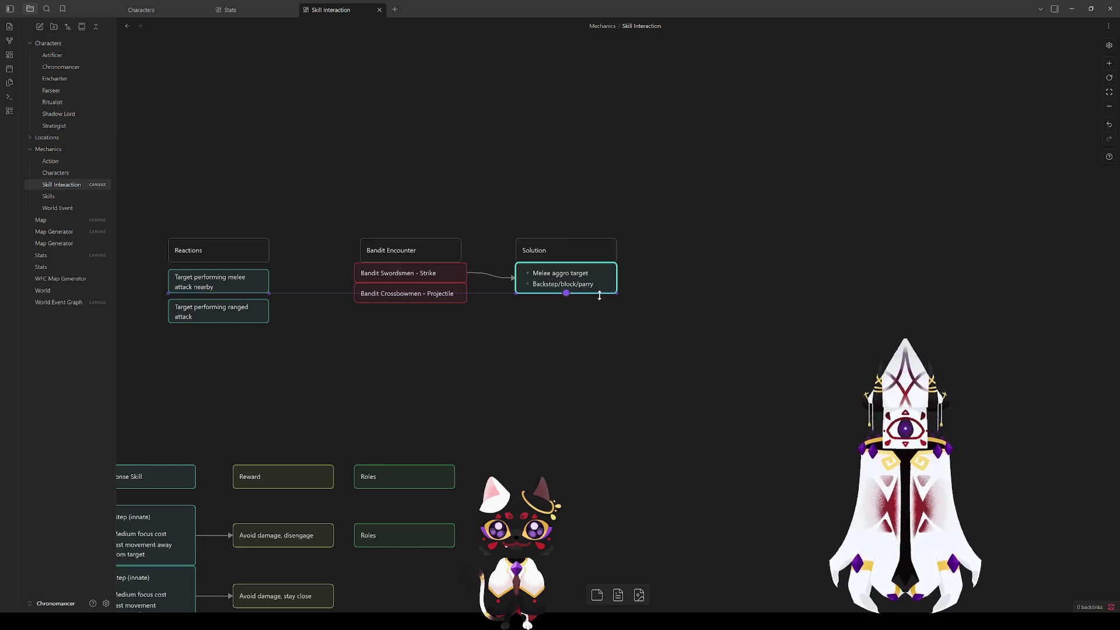
pyautogui.moveTo(385, 291); pyautogui.dragTo(387, 319)
# Step: Put Strike on its own bullet line in the Bandit Swordsmen card
pyautogui.click(425, 275)
pyautogui.moveTo(437, 284); pyautogui.dragTo(436, 292)
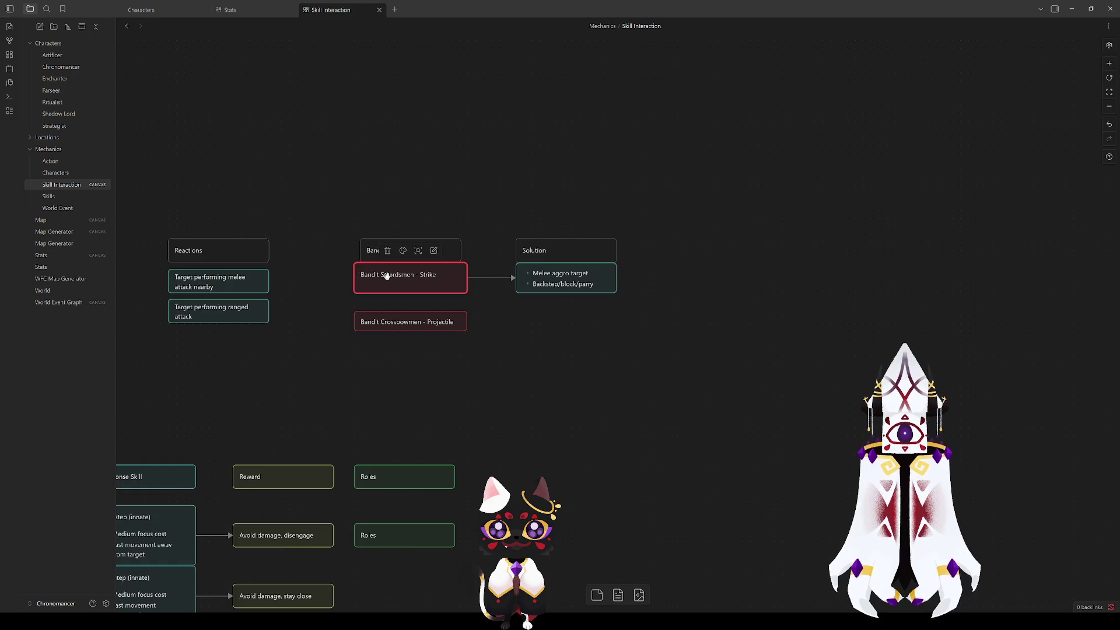
pyautogui.moveTo(431, 330)
pyautogui.mouseDown()
pyautogui.moveTo(435, 339)
pyautogui.moveTo(434, 309)
pyautogui.mouseUp()
pyautogui.click(426, 275)
pyautogui.doubleClick(428, 274)
pyautogui.click(420, 274)
pyautogui.press('BackSpace')
pyautogui.press('BackSpace')
pyautogui.press('BackSpace')
pyautogui.press('Return')
pyautogui.write('-')
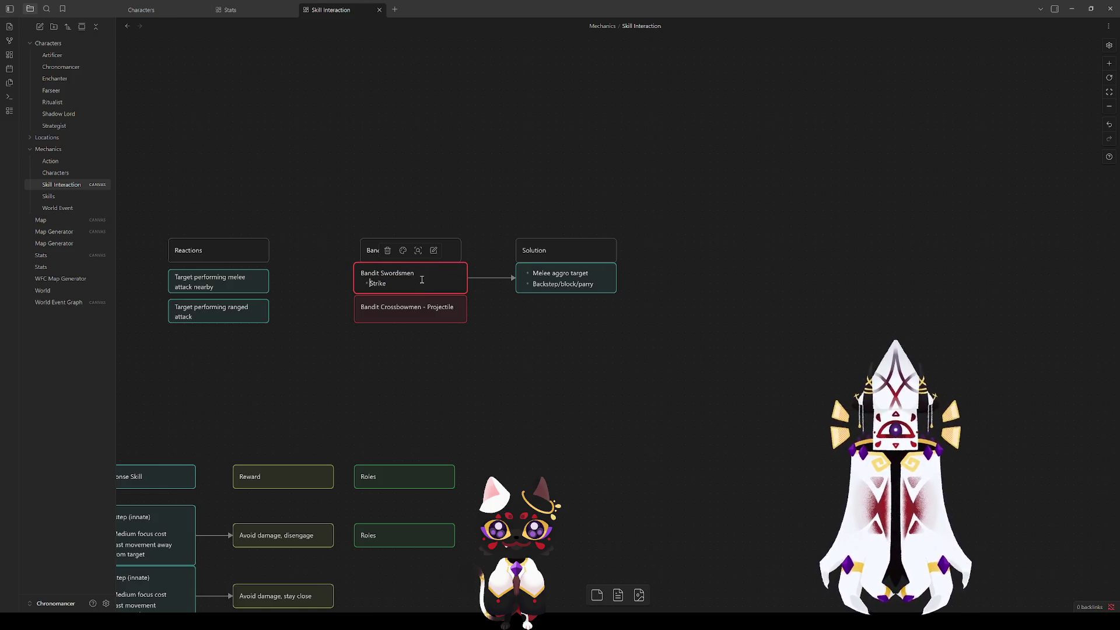
pyautogui.click(403, 309)
# Step: Keep Projectile as the Crossbowmen card's bullet and stack it snug under Swordsmen
pyautogui.click(420, 320)
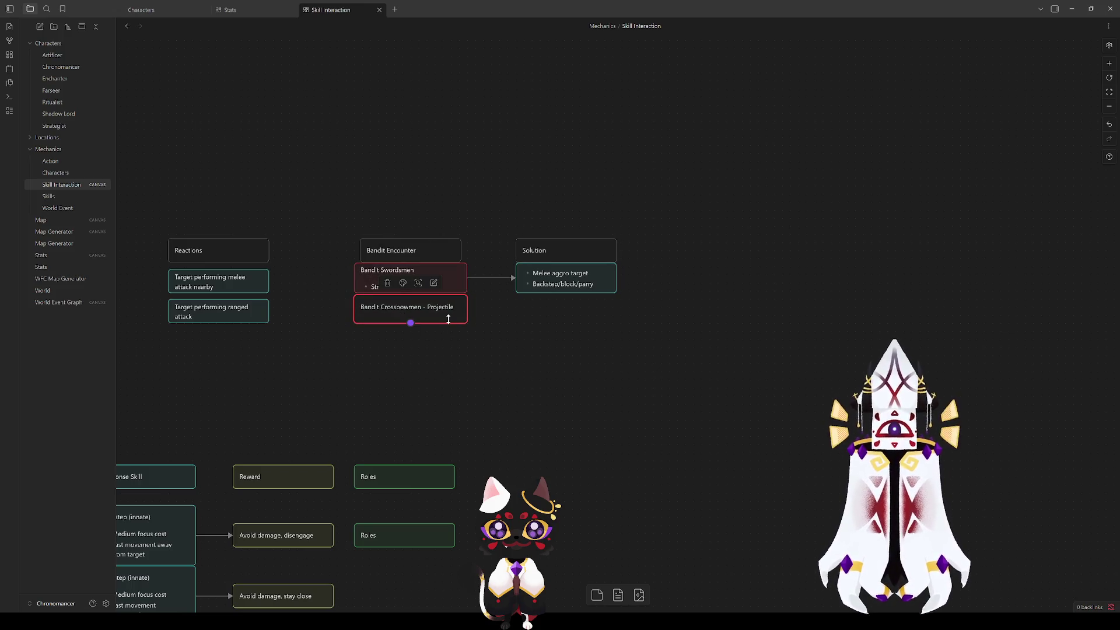
pyautogui.moveTo(428, 308); pyautogui.dragTo(466, 311)
pyautogui.press('BackSpace')
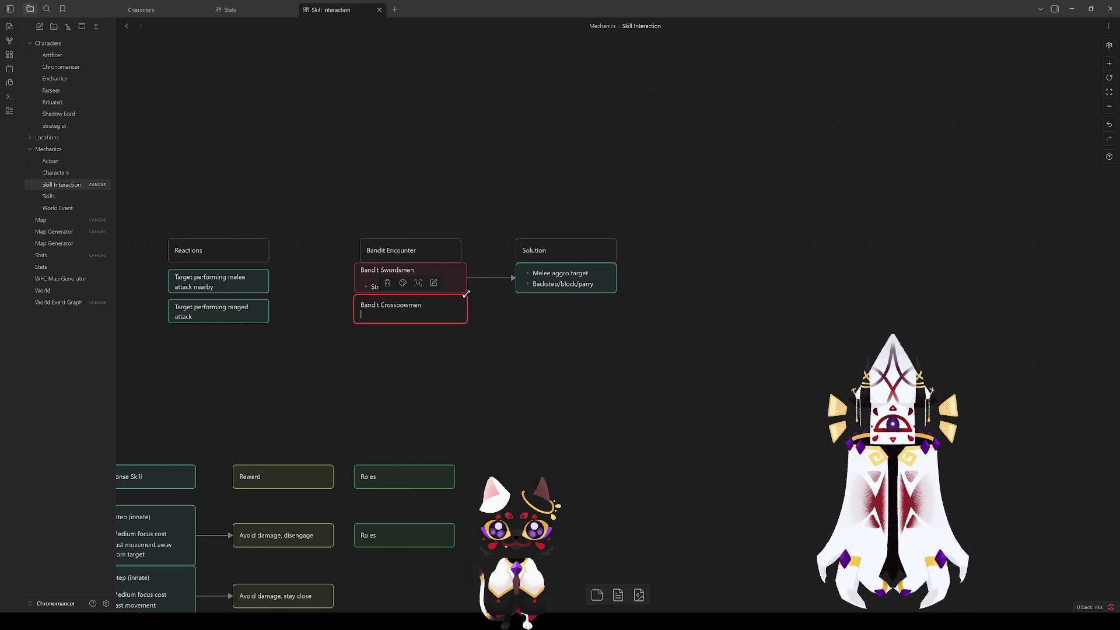
pyautogui.write('-')
pyautogui.hotkey('ctrl', 'z')
pyautogui.click(442, 324)
pyautogui.moveTo(442, 323)
pyautogui.mouseDown()
pyautogui.moveTo(443, 338)
pyautogui.moveTo(434, 332)
pyautogui.mouseUp()
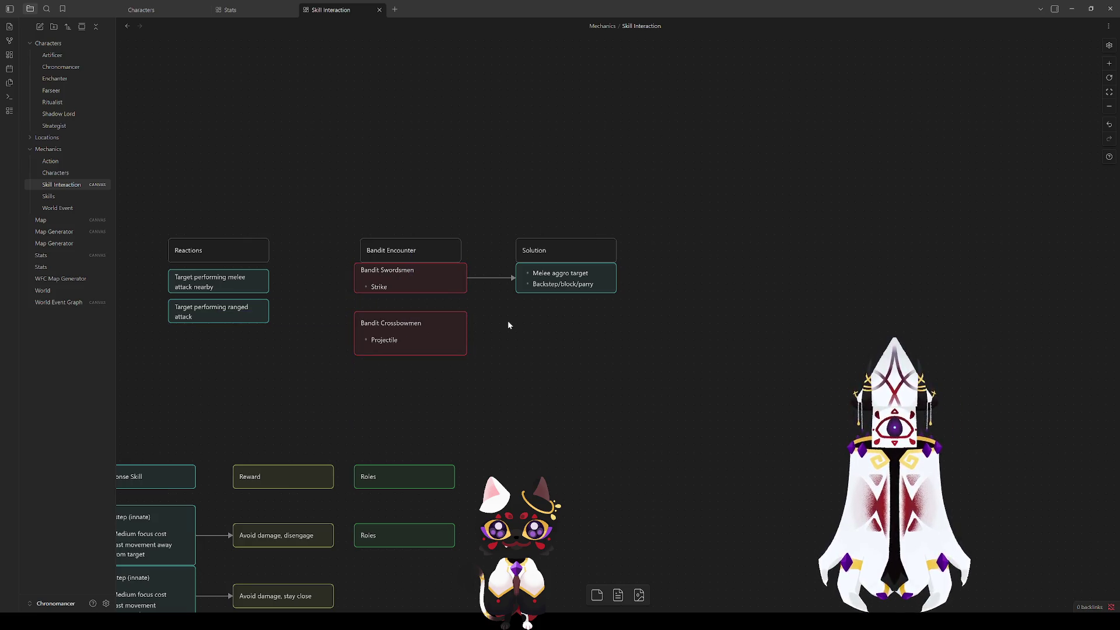
pyautogui.moveTo(443, 292); pyautogui.dragTo(442, 294)
pyautogui.moveTo(439, 333)
pyautogui.mouseDown()
pyautogui.moveTo(449, 290)
pyautogui.moveTo(442, 322)
pyautogui.moveTo(410, 314)
pyautogui.mouseUp()
pyautogui.click(479, 356)
pyautogui.click(557, 328)
pyautogui.click(483, 351)
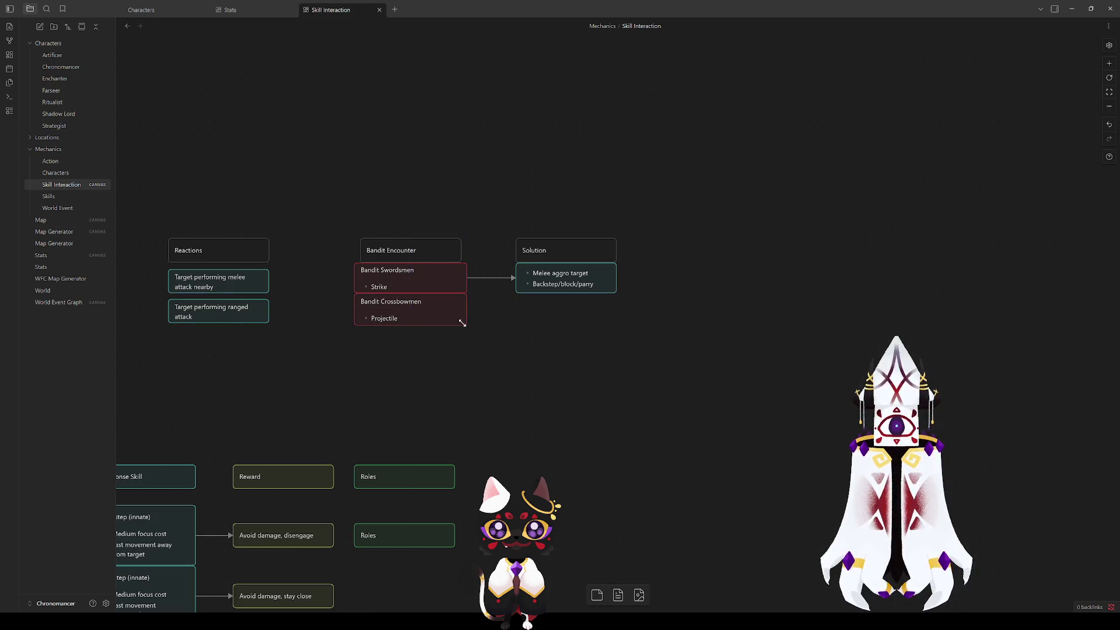
# Step: Duplicate the Melee aggro target Solution card directly beneath the original
pyautogui.click(560, 288)
pyautogui.hotkey('ctrl', 'c')
pyautogui.hotkey('ctrl', 'v')
pyautogui.moveTo(587, 326)
pyautogui.mouseDown()
pyautogui.moveTo(532, 314)
pyautogui.moveTo(570, 304)
pyautogui.mouseUp()
pyautogui.click(575, 374)
# Step: Connect Bandit Crossbowmen to the lower Solution card with an arrow
pyautogui.click(632, 370)
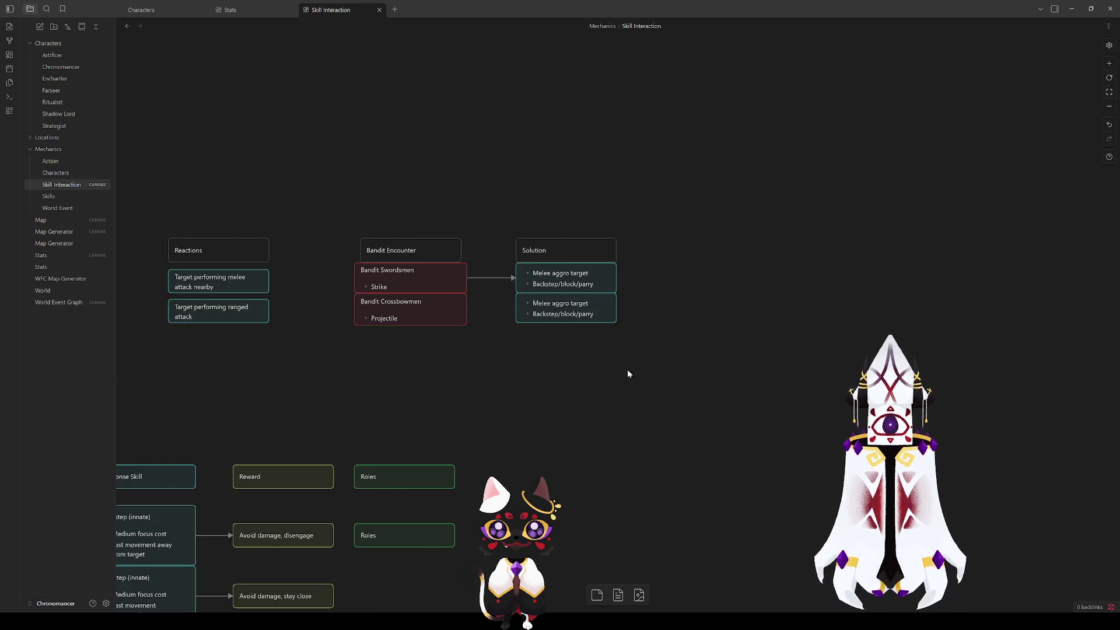
pyautogui.moveTo(471, 340); pyautogui.dragTo(525, 391)
pyautogui.moveTo(720, 417); pyautogui.dragTo(456, 302)
pyautogui.click(596, 411)
pyautogui.click(617, 362)
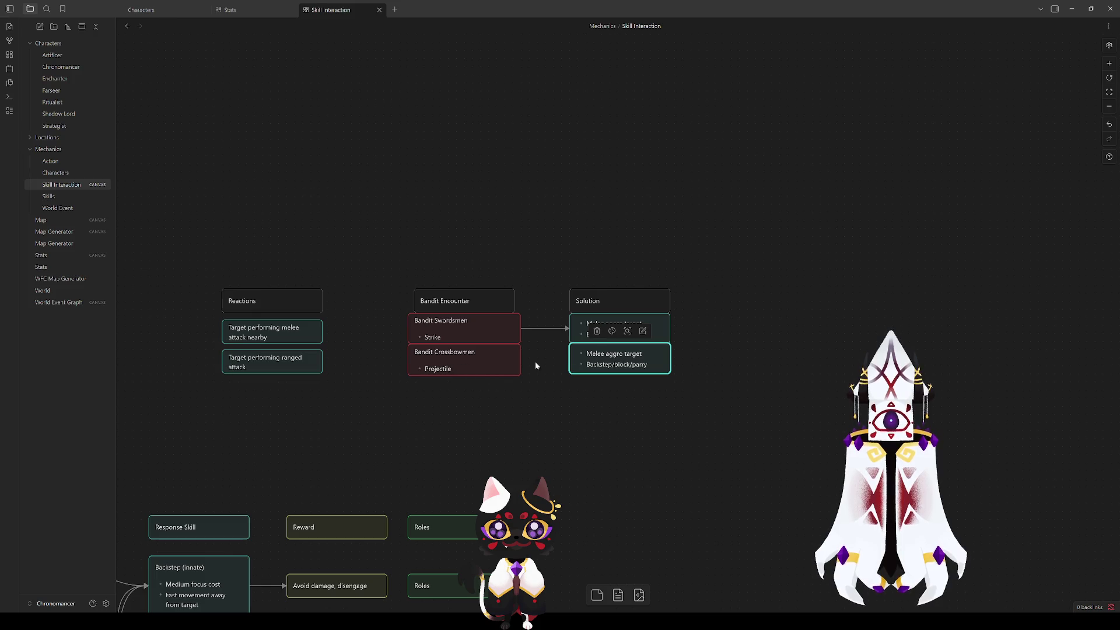
pyautogui.moveTo(518, 361); pyautogui.dragTo(569, 358)
# Step: Change the lower card's first line from Melee to 'Ranged aggro target'
pyautogui.doubleClick(623, 359)
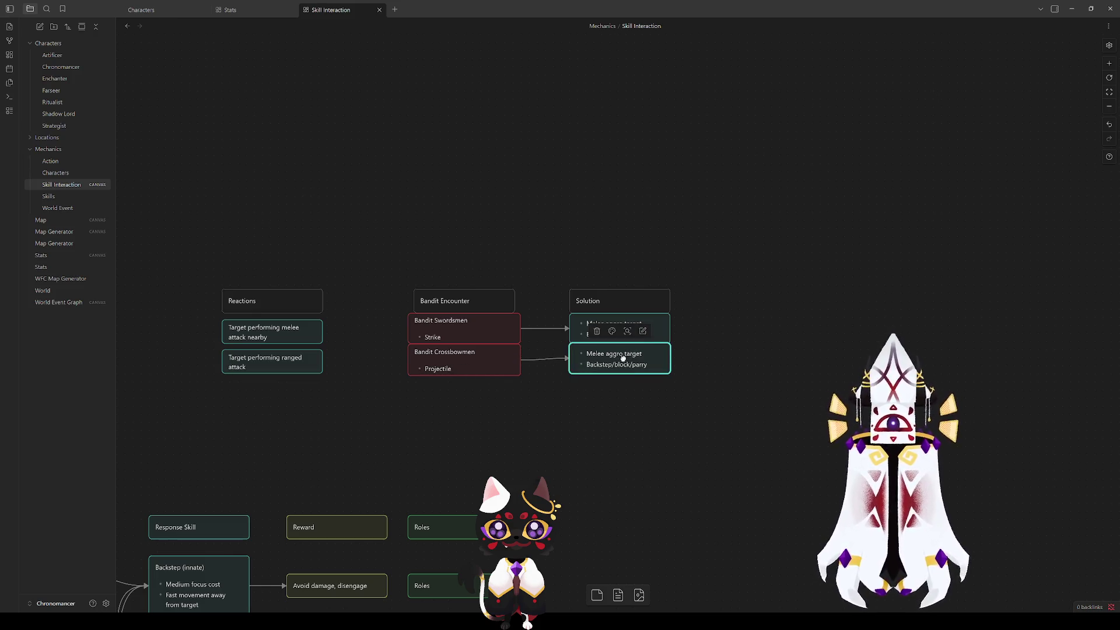
pyautogui.doubleClick(590, 354)
pyautogui.write('Ranged')
pyautogui.click(624, 406)
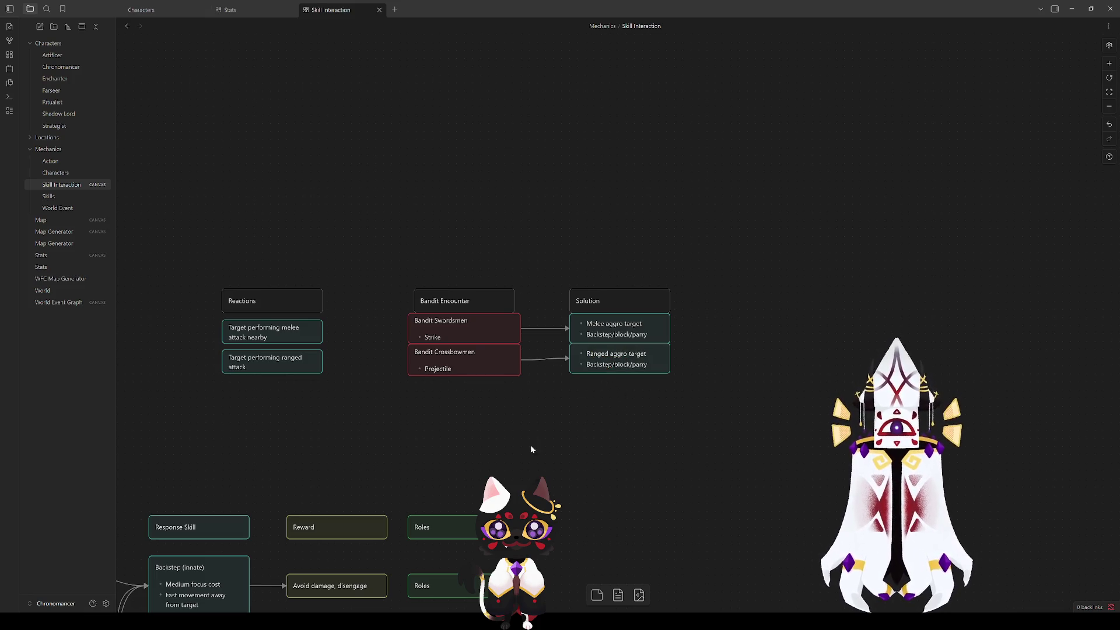
pyautogui.scroll(-5, 531, 449)
pyautogui.hscroll(-5, 637, 445)
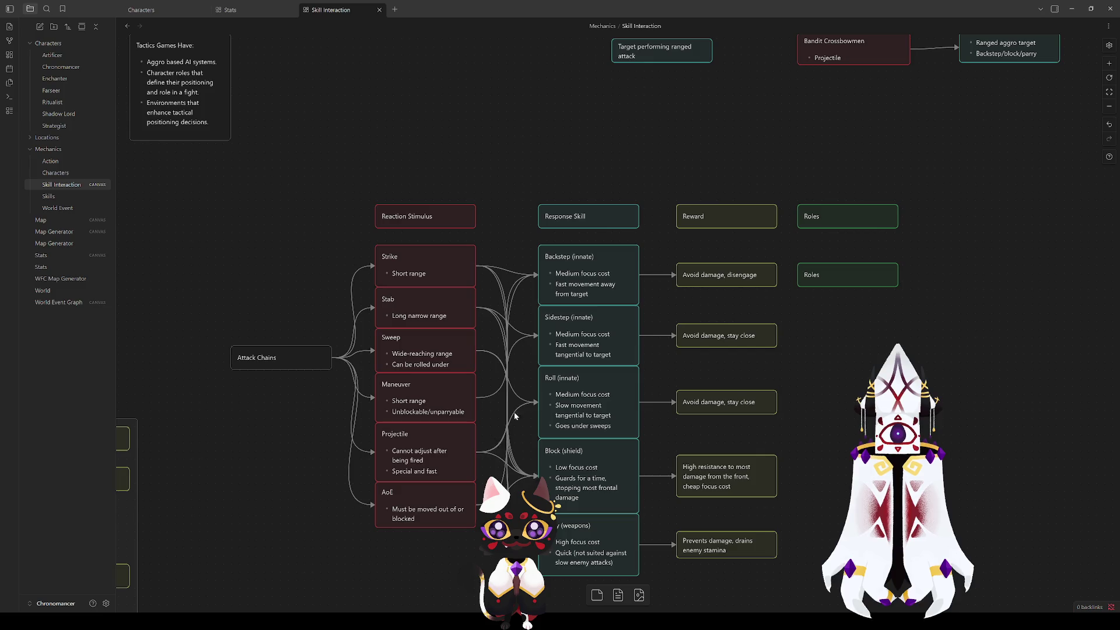
pyautogui.scroll(5, 438, 379)
pyautogui.hscroll(8, 439, 379)
# Step: Replace the Backstep/block/parry line with 'Roll/block'
pyautogui.click(530, 327)
pyautogui.click(548, 334)
pyautogui.moveTo(548, 335); pyautogui.dragTo(489, 336)
pyautogui.press('BackSpace')
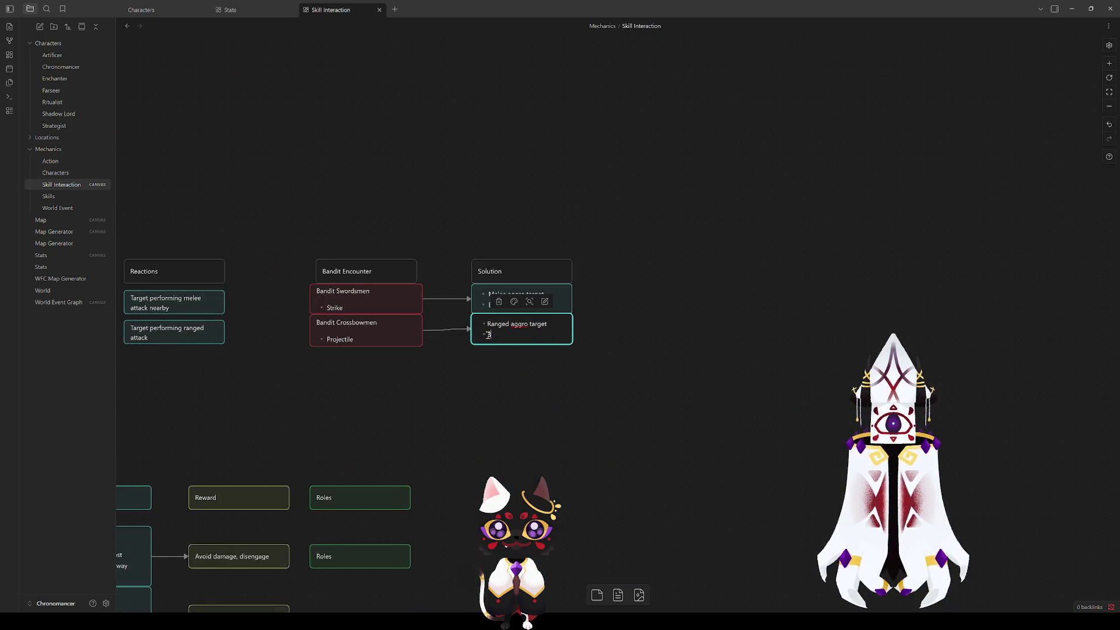
pyautogui.click(565, 348)
pyautogui.doubleClick(511, 336)
pyautogui.write('Roll')
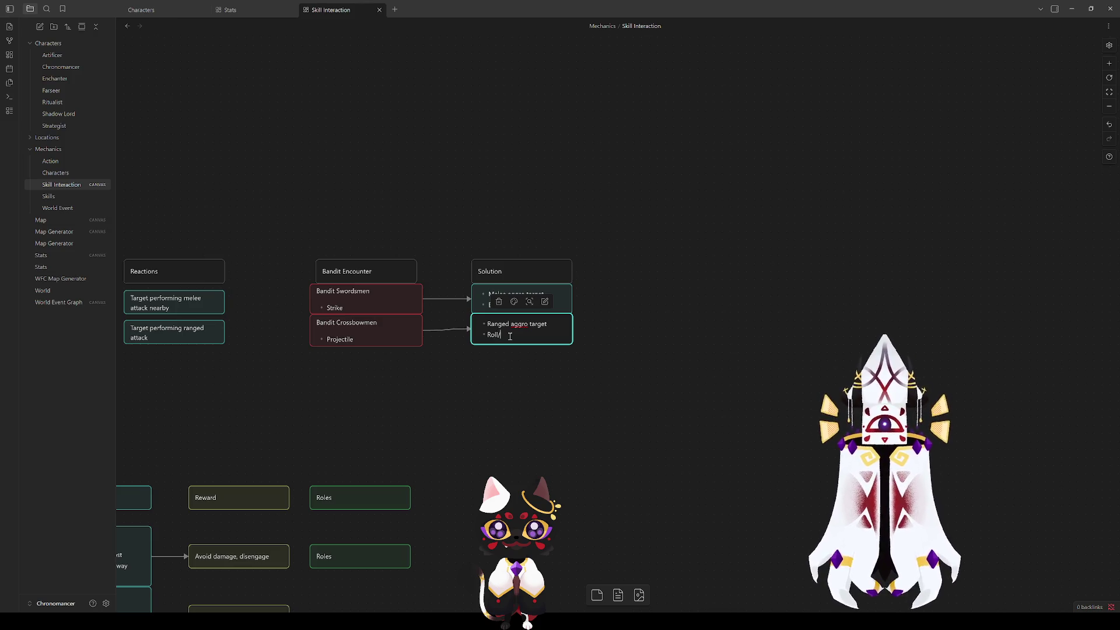
pyautogui.write('block')
pyautogui.click(542, 404)
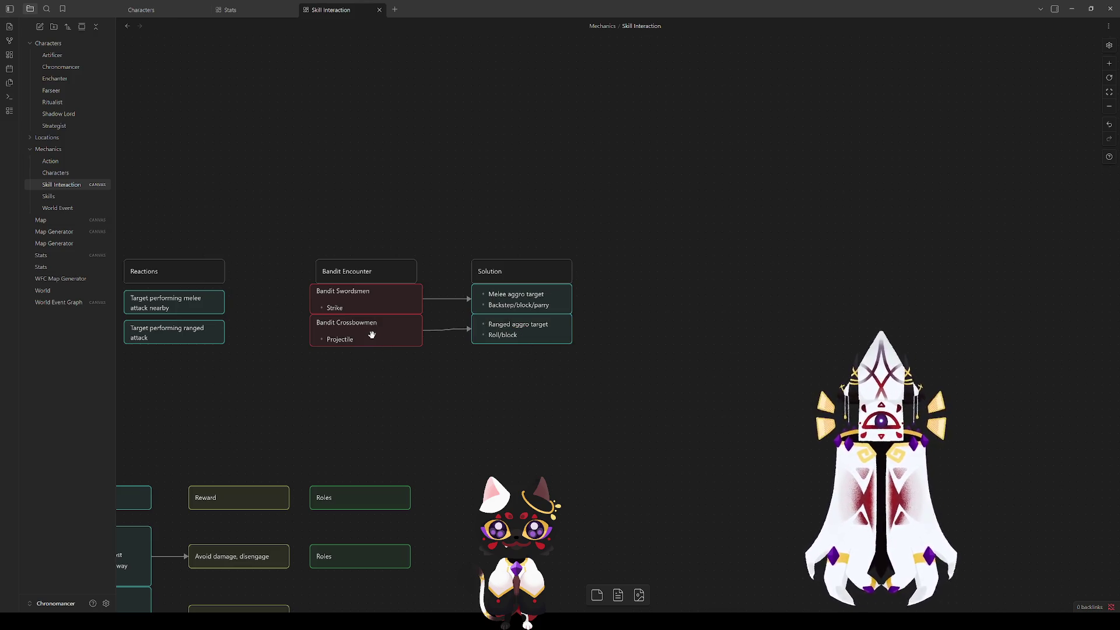
# Step: Nudge the Ranged aggro target card into alignment with the other cards
pyautogui.click(357, 302)
pyautogui.click(489, 298)
pyautogui.click(357, 290)
pyautogui.click(464, 401)
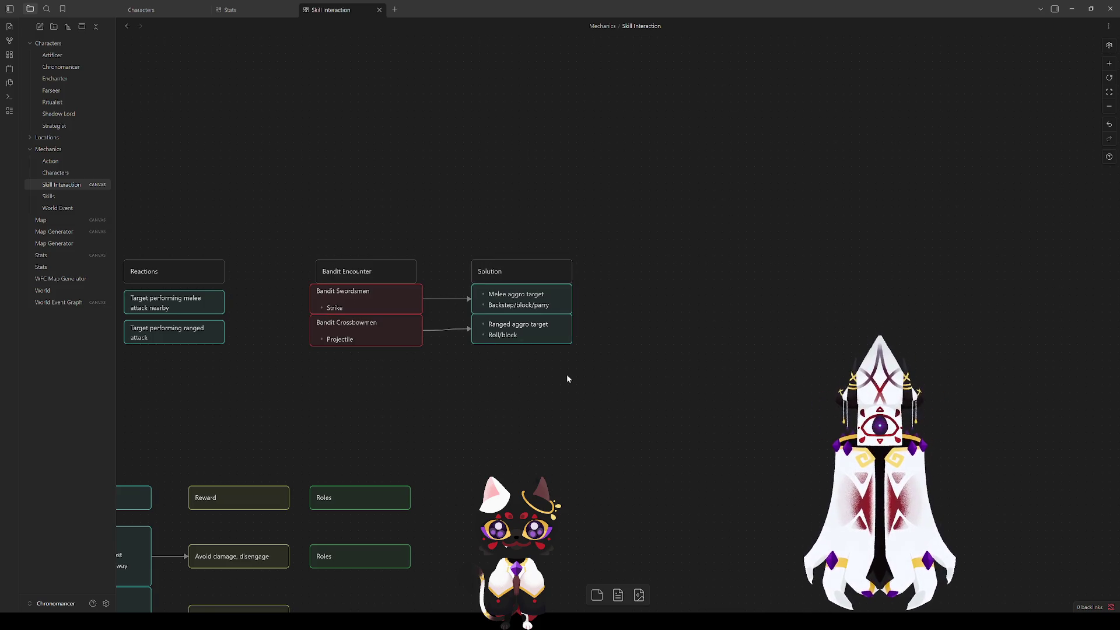
pyautogui.moveTo(516, 335); pyautogui.dragTo(513, 327)
# Step: Narrow the Bandit Swordsmen card and align its left edge with the other bandit card
pyautogui.click(470, 391)
pyautogui.moveTo(471, 391)
pyautogui.mouseDown()
pyautogui.moveTo(756, 411)
pyautogui.moveTo(323, 315)
pyautogui.moveTo(383, 441)
pyautogui.moveTo(663, 410)
pyautogui.mouseUp()
pyautogui.moveTo(626, 311); pyautogui.dragTo(622, 342)
pyautogui.click(517, 313)
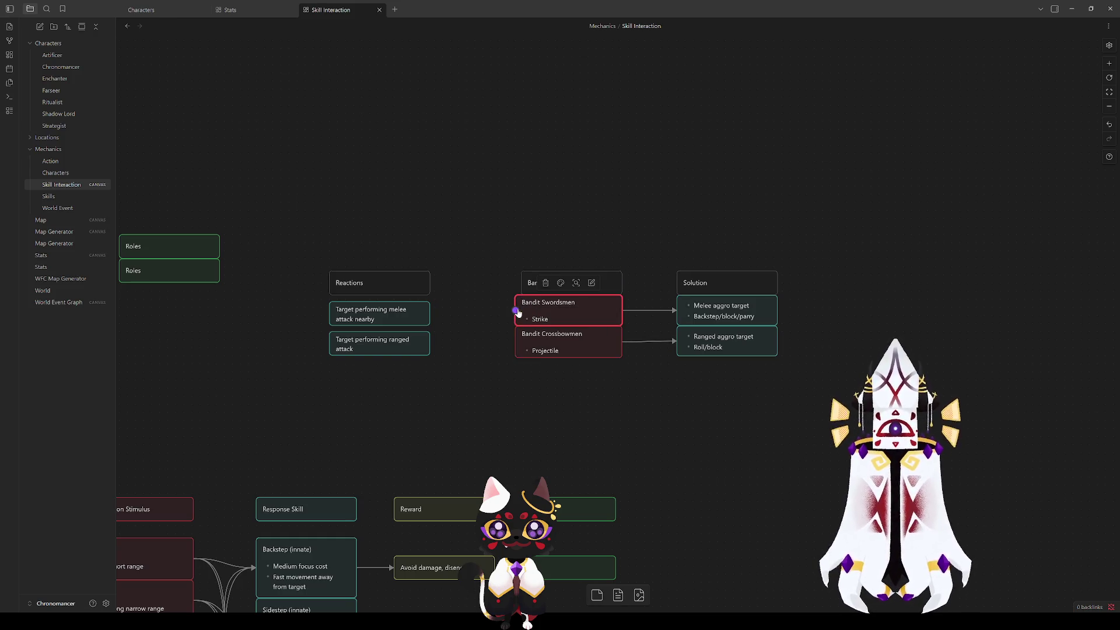
pyautogui.moveTo(514, 302); pyautogui.dragTo(521, 334)
pyautogui.click(490, 394)
# Step: Shift the Solution cards slightly left to line up with the bandit cards
pyautogui.scroll(-2, 450, 355)
pyautogui.moveTo(779, 362)
pyautogui.mouseDown()
pyautogui.moveTo(645, 217)
pyautogui.moveTo(629, 253)
pyautogui.mouseUp()
pyautogui.click(537, 399)
# Step: Pan the canvas over to bring the Sekiro attack-chain group into view
pyautogui.hscroll(-10, 411, 346)
pyautogui.scroll(-5, 412, 347)
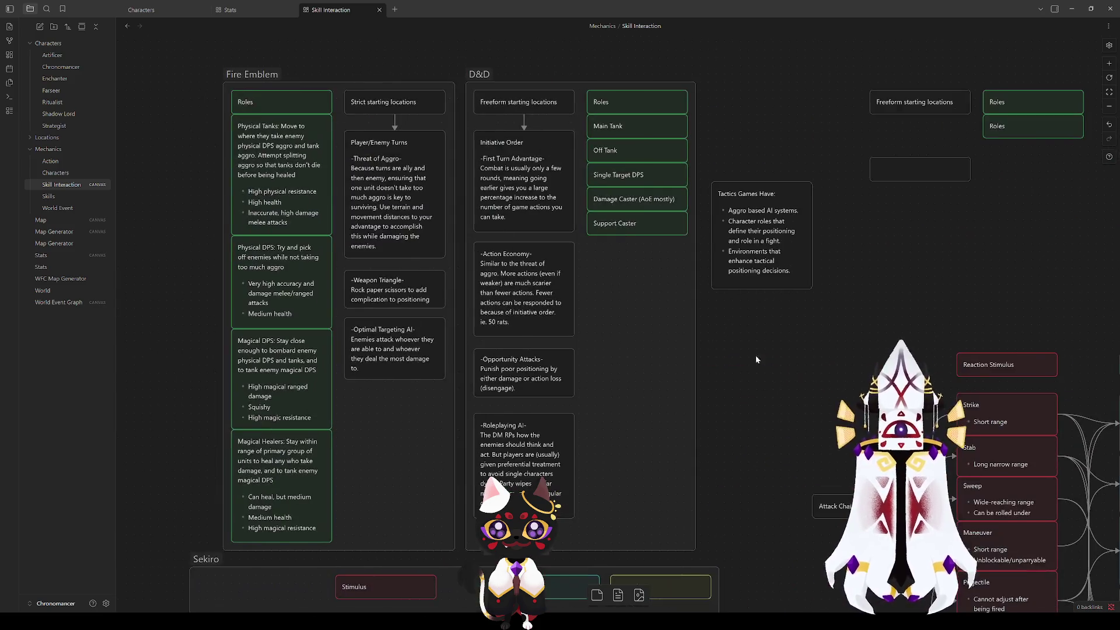
pyautogui.hscroll(-5, 616, 393)
pyautogui.hscroll(-3, 724, 326)
pyautogui.scroll(-1, 724, 326)
pyautogui.hscroll(-1, 723, 326)
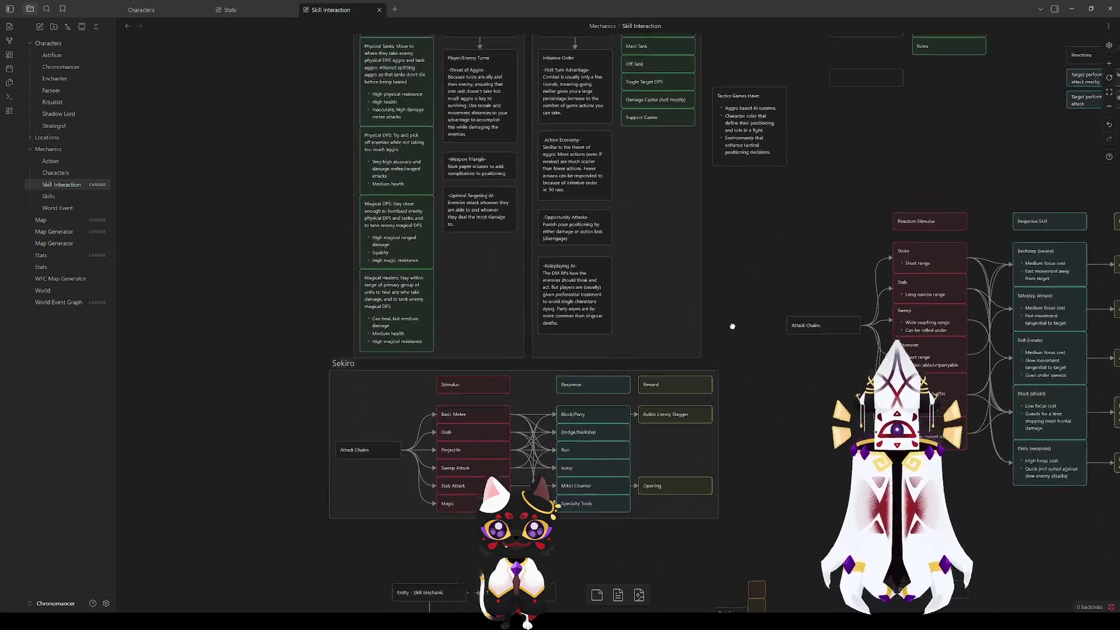
pyautogui.click(340, 385)
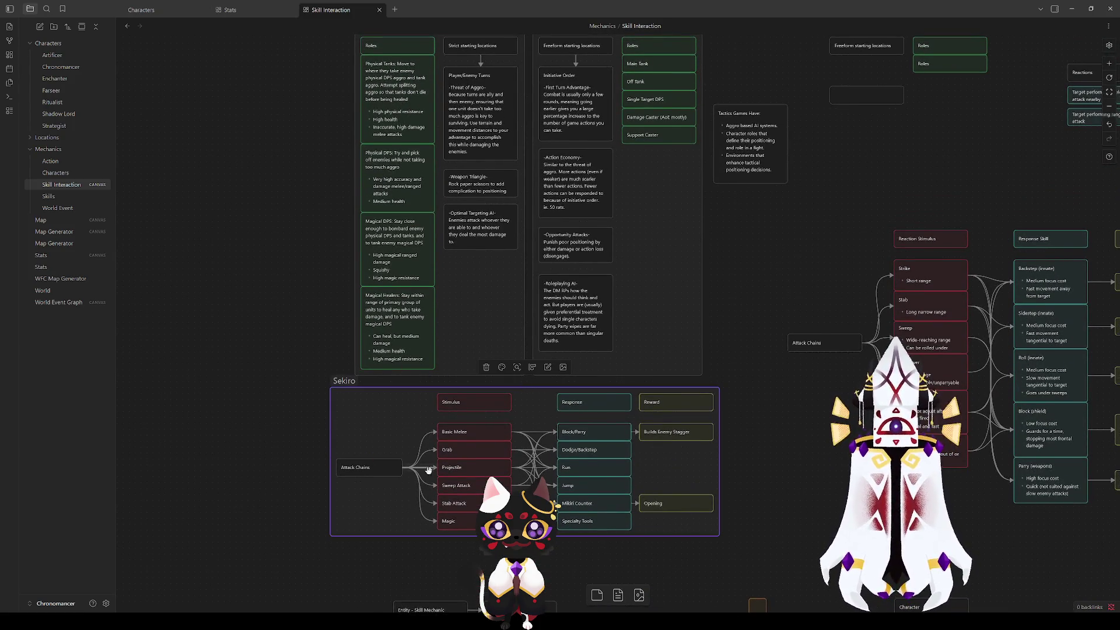
pyautogui.press('Escape')
pyautogui.click(577, 402)
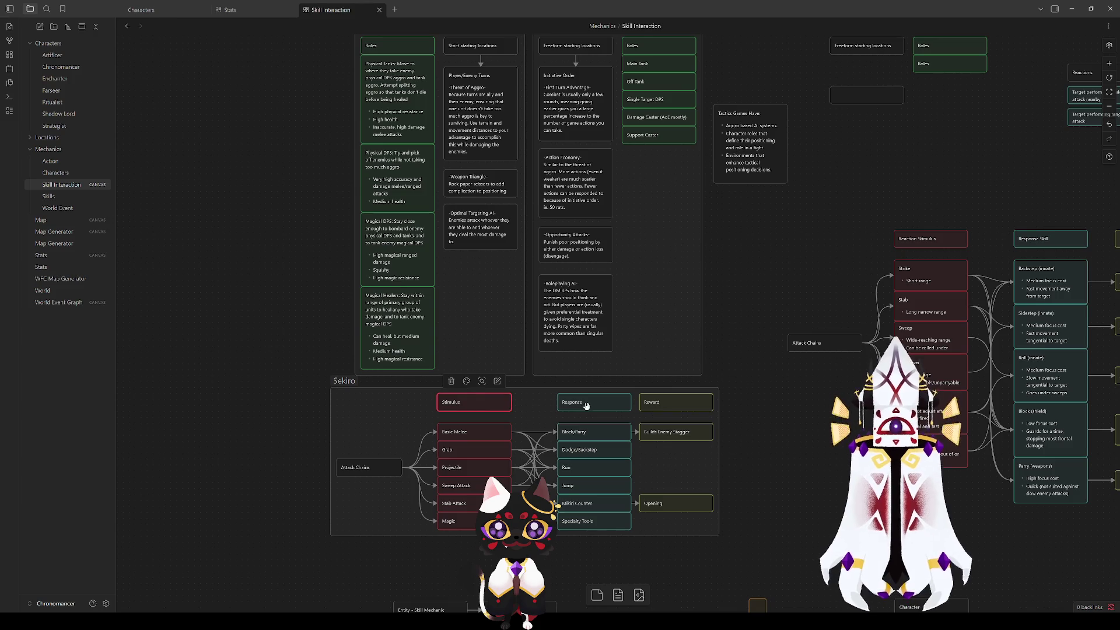
pyautogui.moveTo(756, 495); pyautogui.dragTo(735, 330)
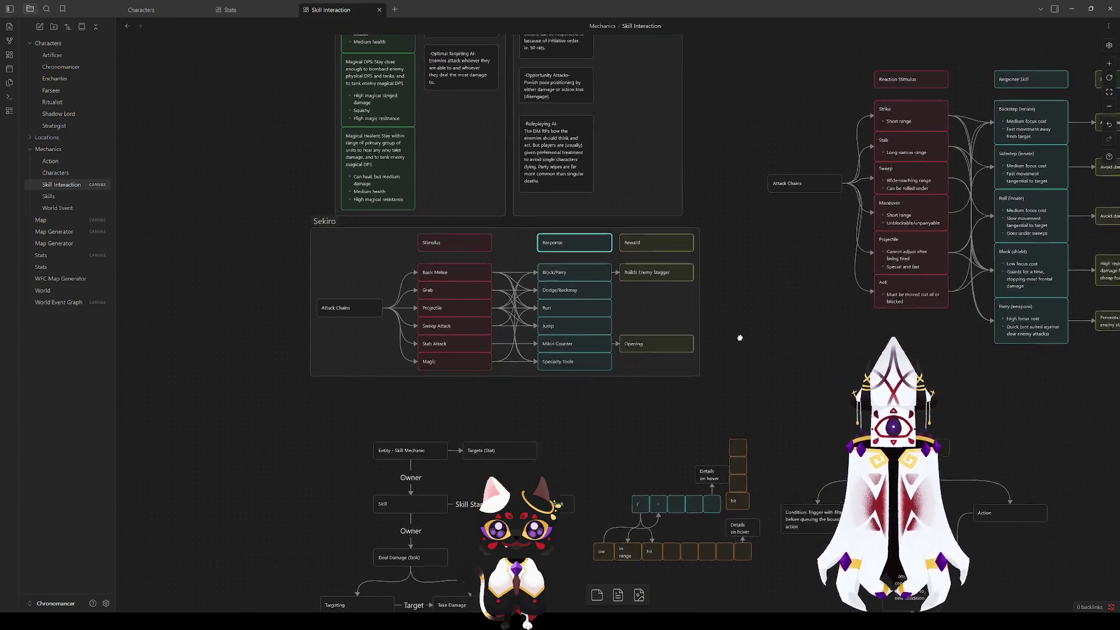